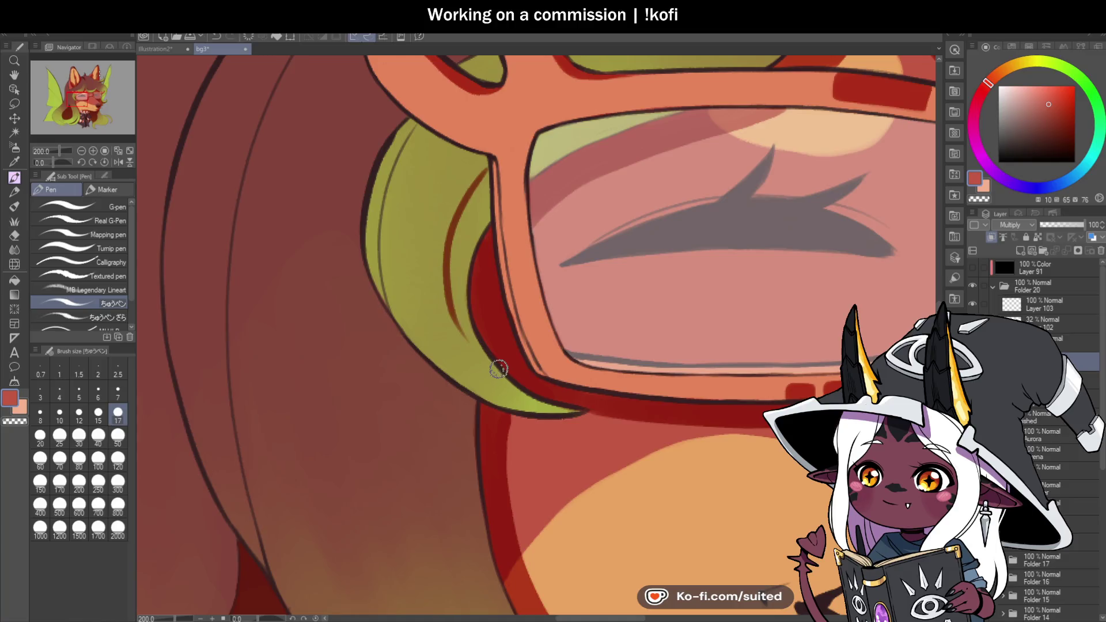
Rotate the canvas and paint thick dark red shading lines down the green hair strand
drag(70, 161, 60, 163)
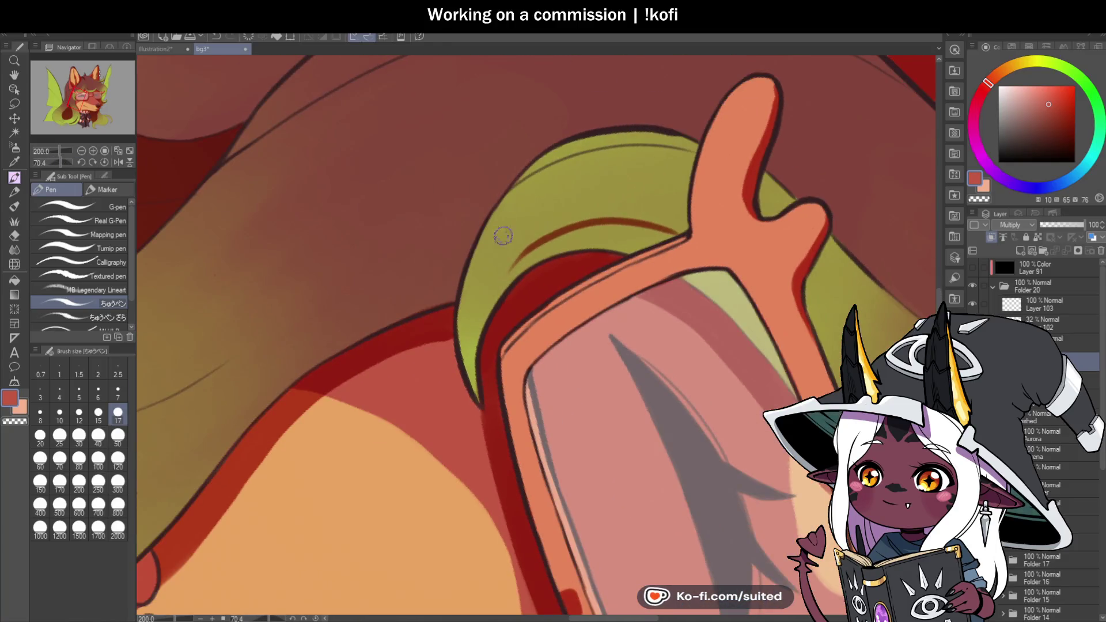
drag(526, 248, 483, 321)
mouse_move(475, 367)
mouse_down()
mouse_move(514, 276)
mouse_move(596, 233)
mouse_up()
drag(535, 259, 587, 242)
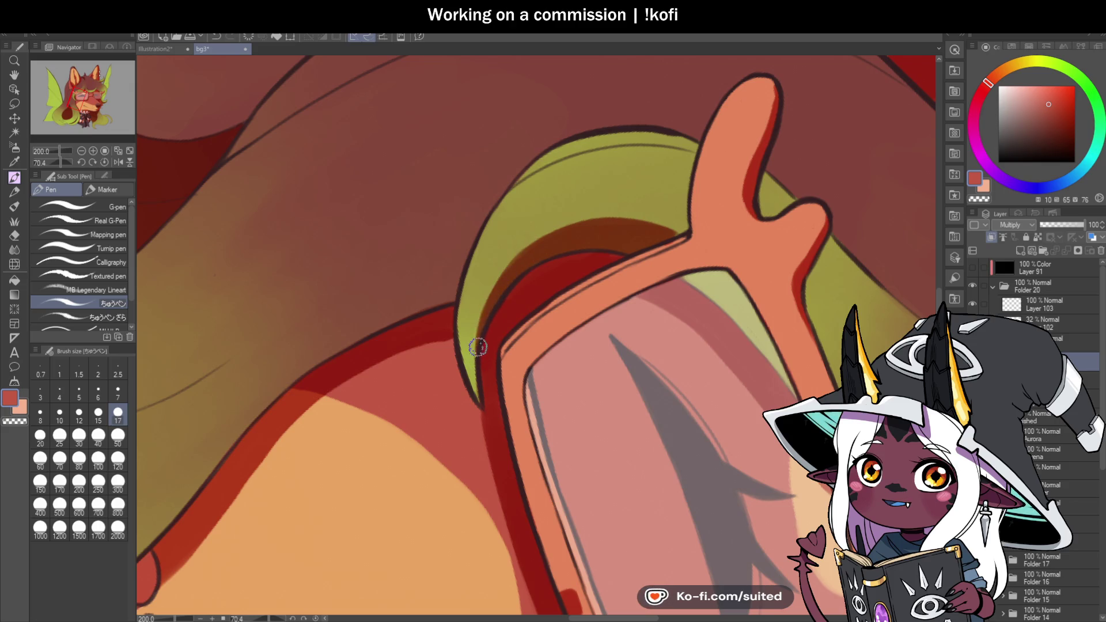
Return the view upright and shade the glasses frame's yellowish corner in dark red
click(104, 161)
scroll(484, 231, up, 2)
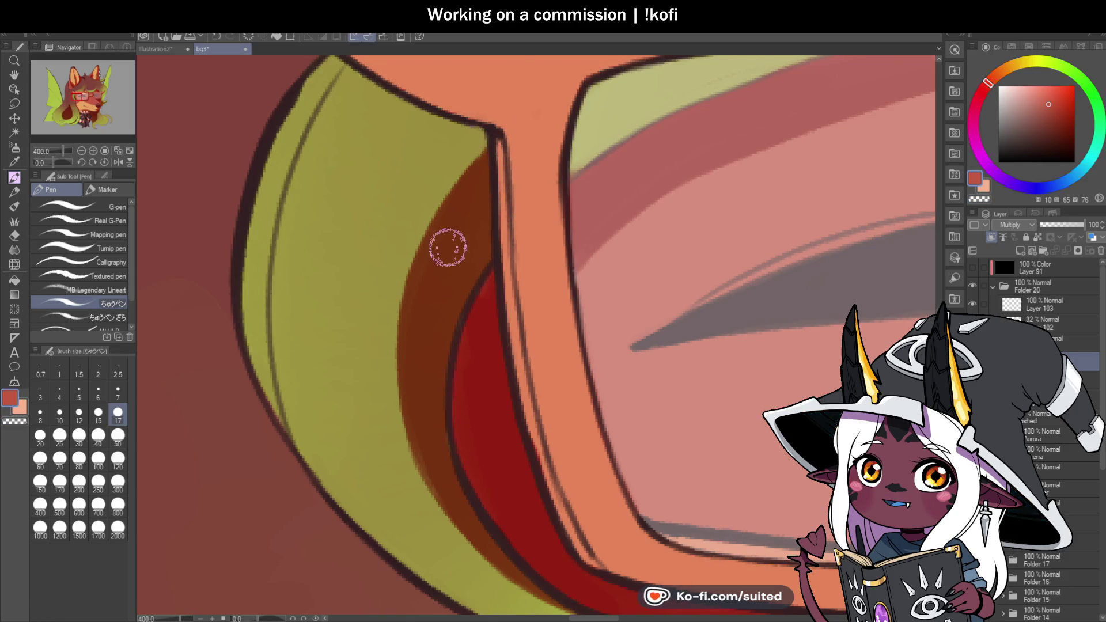
scroll(507, 265, down, 3)
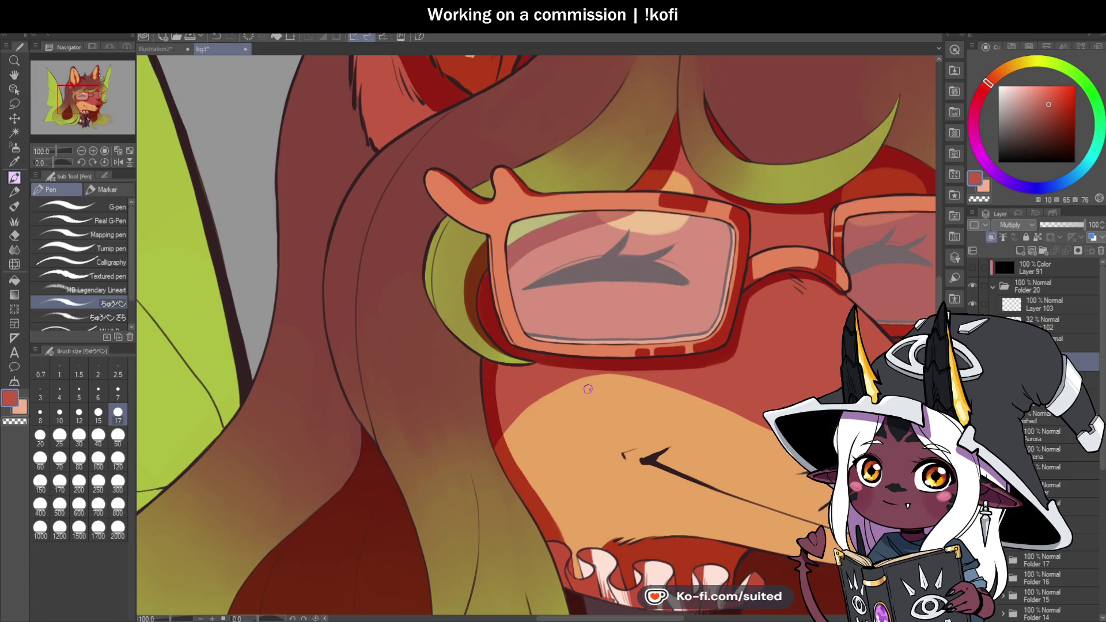
scroll(535, 252, up, 5)
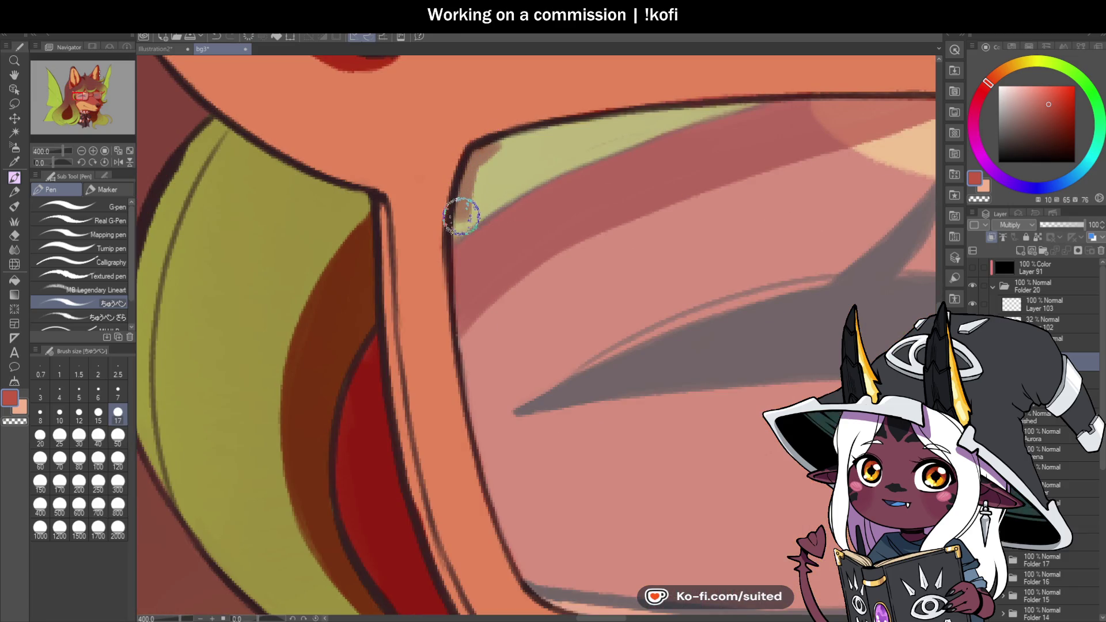
mouse_move(456, 230)
mouse_down()
mouse_move(489, 185)
mouse_move(476, 166)
mouse_move(540, 136)
mouse_move(724, 109)
mouse_move(623, 127)
mouse_up()
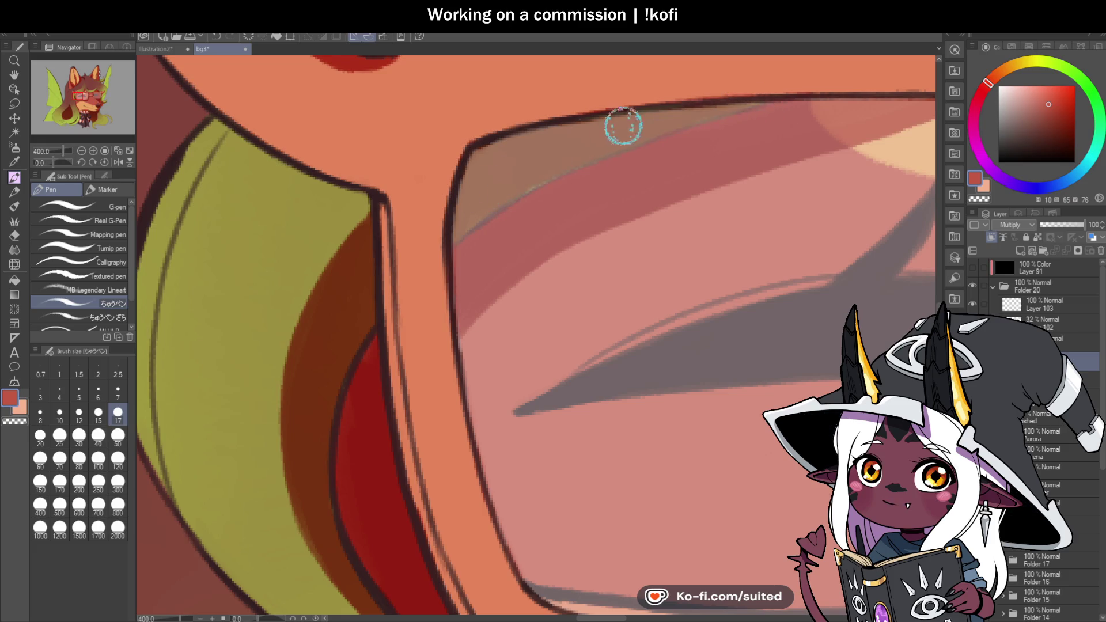
scroll(553, 230, down, 3)
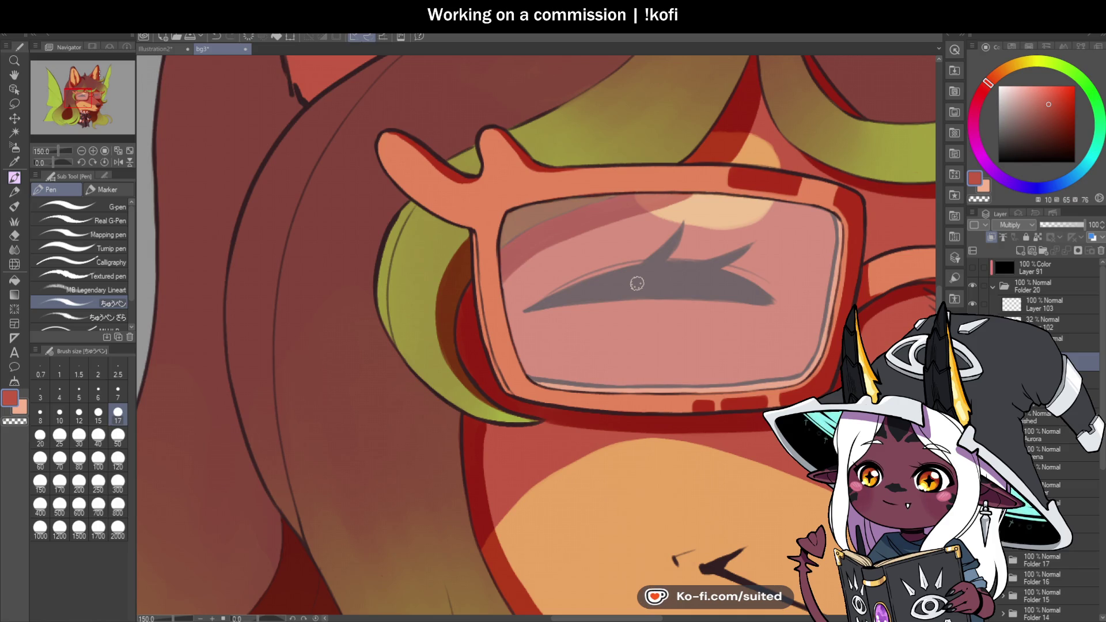
scroll(622, 358, down, 2)
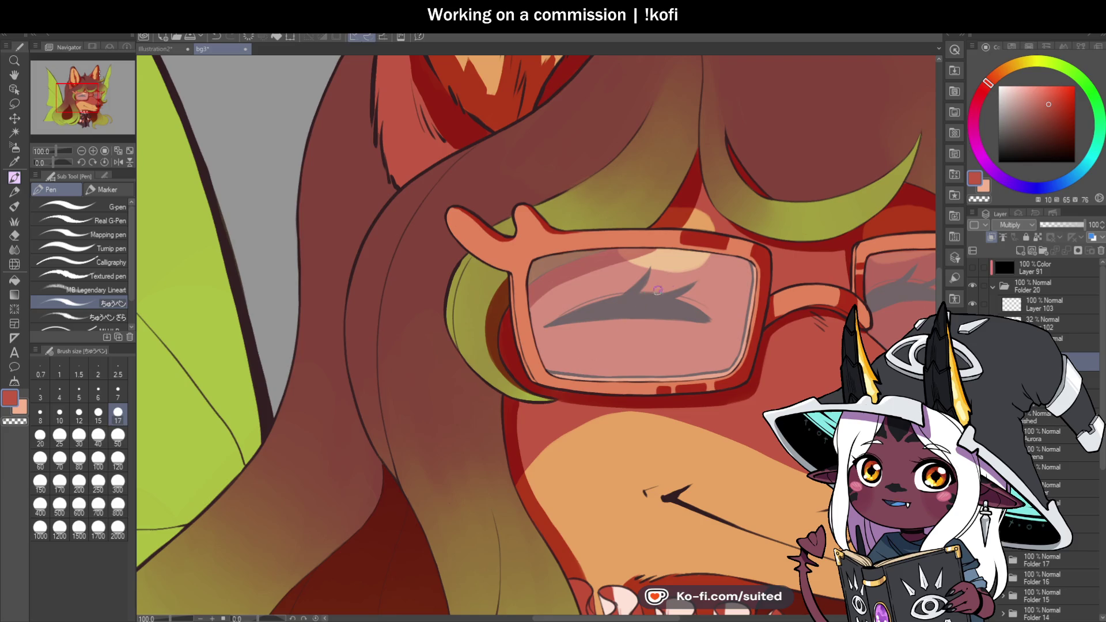
Draw thin dark red lines on the hair strand above the glasses, extending and darkening them
scroll(646, 218, up, 1)
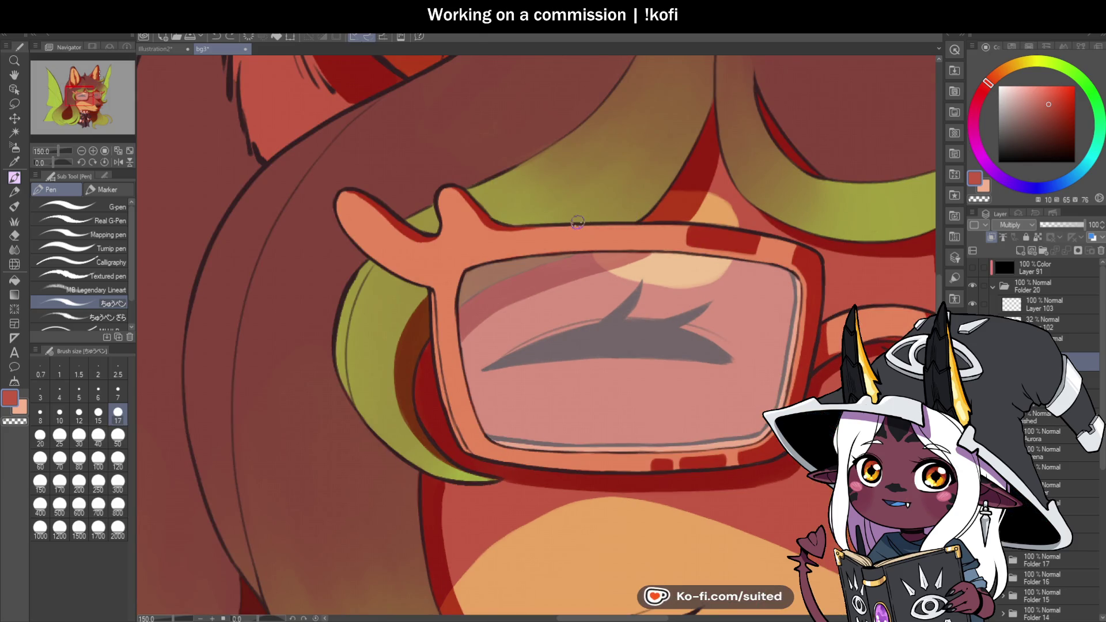
drag(563, 222, 628, 182)
scroll(629, 183, down, 1)
scroll(572, 242, up, 1)
drag(568, 247, 646, 140)
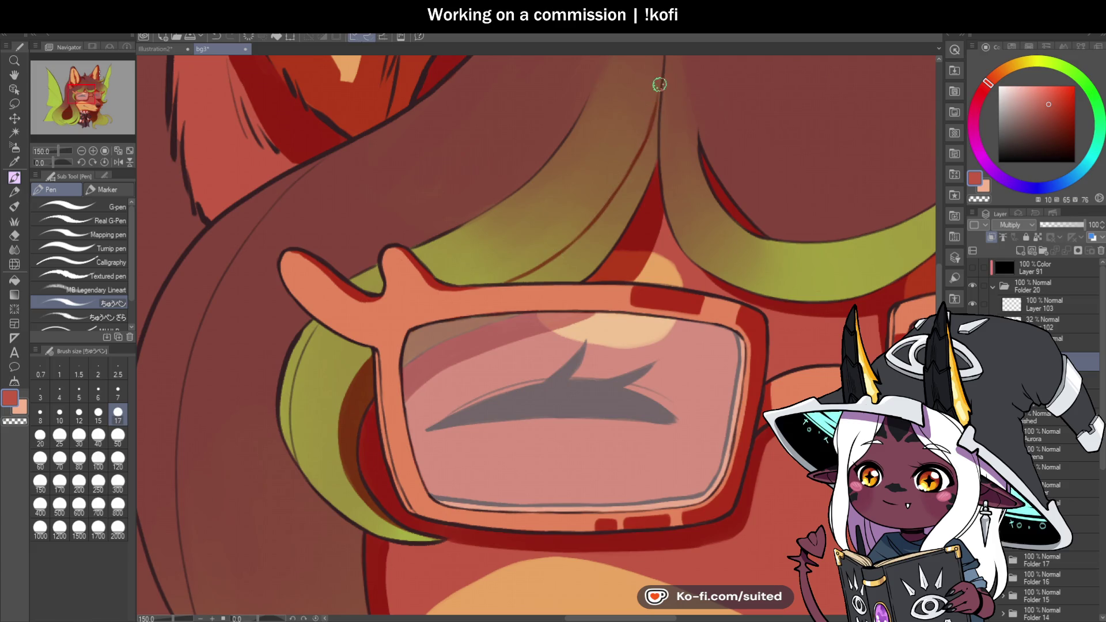
drag(638, 179, 652, 120)
drag(609, 215, 654, 115)
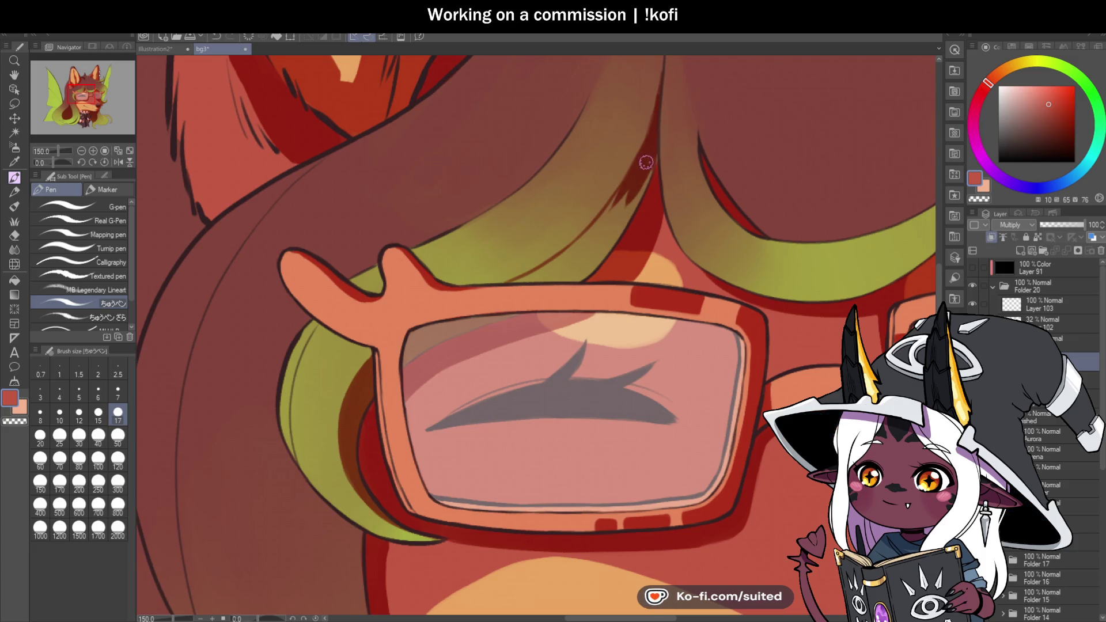
Add more dark red strokes and shading into the olive hair area above the glasses
mouse_move(599, 254)
mouse_down()
mouse_move(632, 193)
mouse_move(606, 199)
mouse_up()
scroll(606, 199, down, 2)
scroll(537, 216, up, 3)
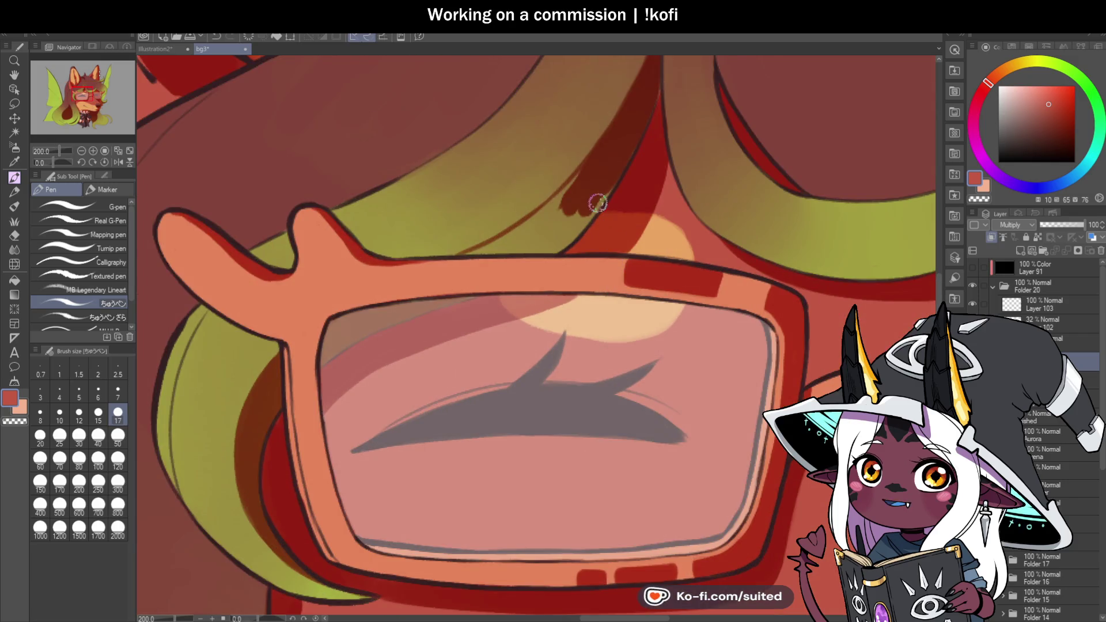
drag(546, 232, 560, 223)
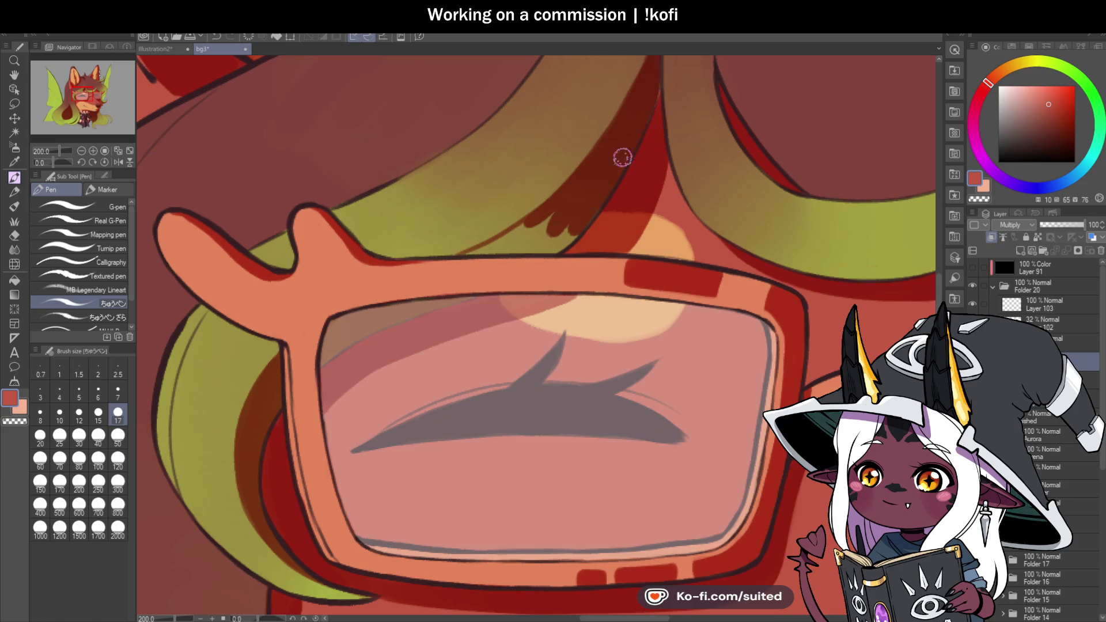
scroll(482, 251, up, 2)
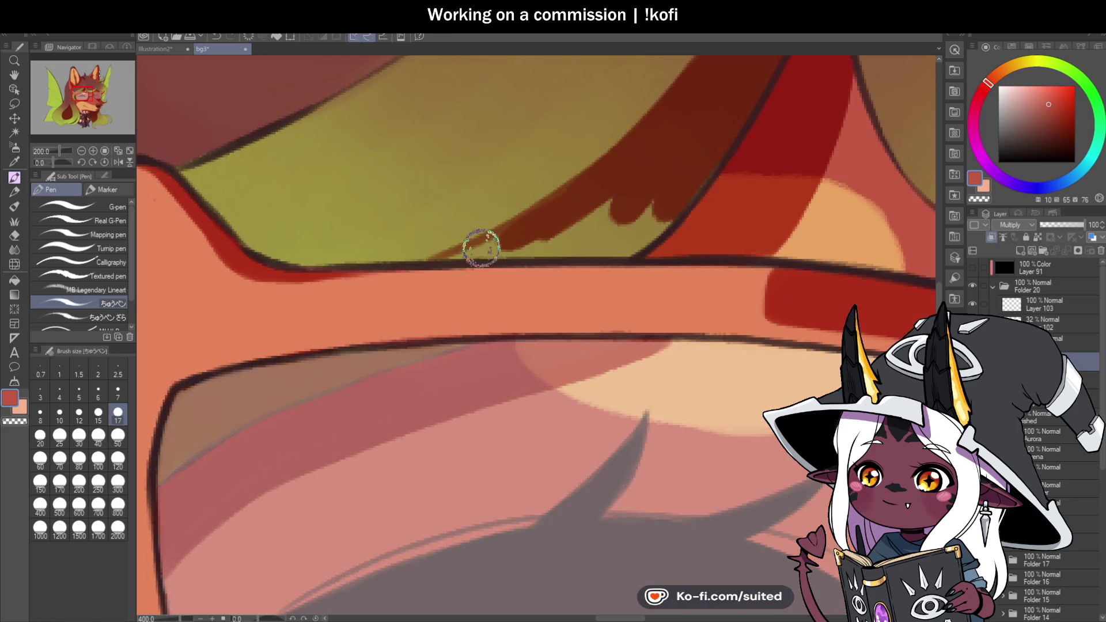
mouse_move(484, 254)
mouse_down()
mouse_move(665, 197)
mouse_move(664, 220)
mouse_move(638, 237)
mouse_up()
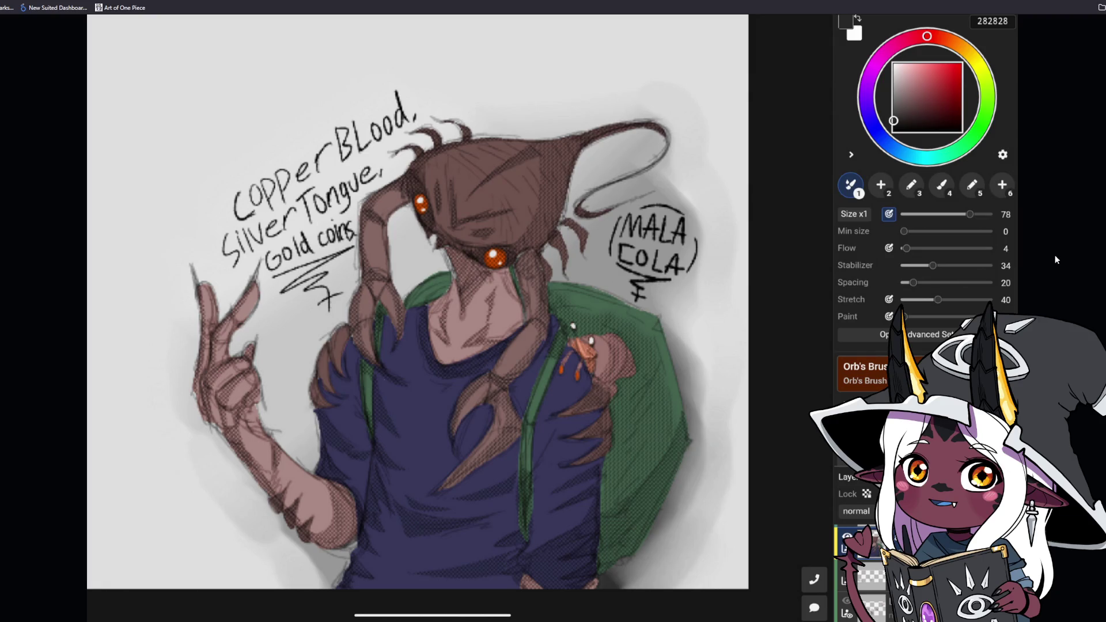
Close the enlarged image, follow the post's author, and like the horseshoe crab salesman post
key(Escape)
mouse_move(504, 54)
click(576, 84)
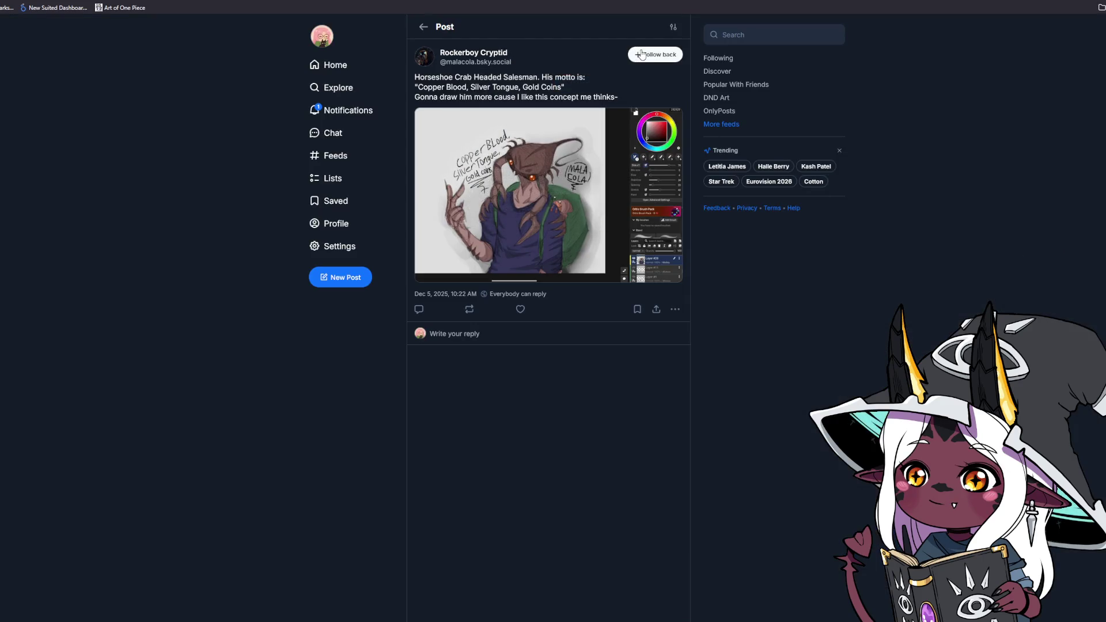
click(520, 309)
On the artist's Media tab, view the silhouette artwork full size and like it
click(467, 57)
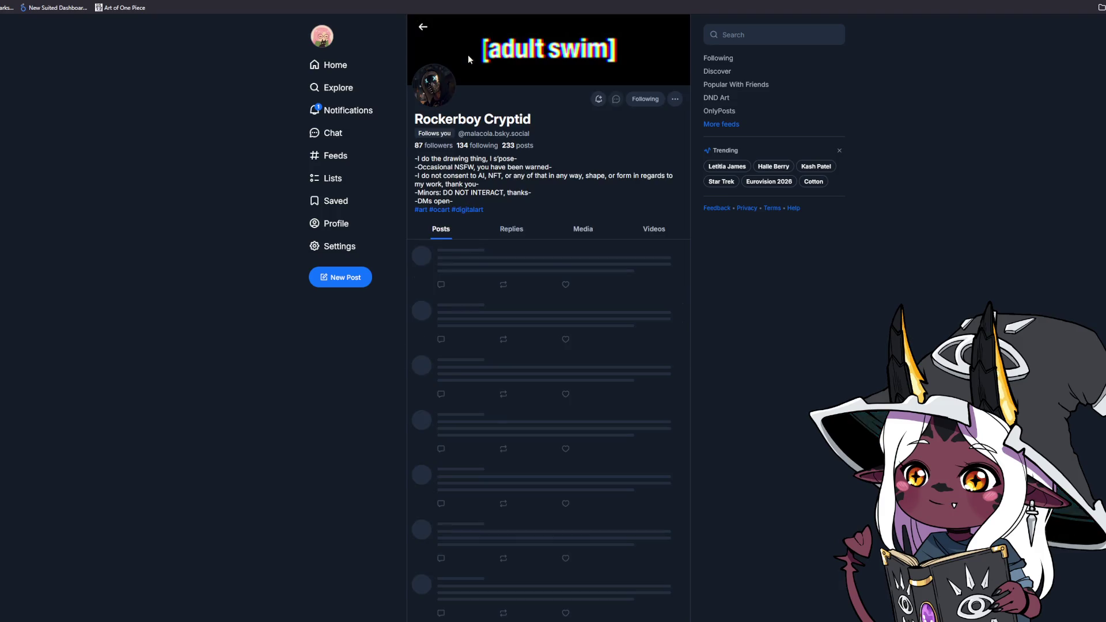
click(579, 230)
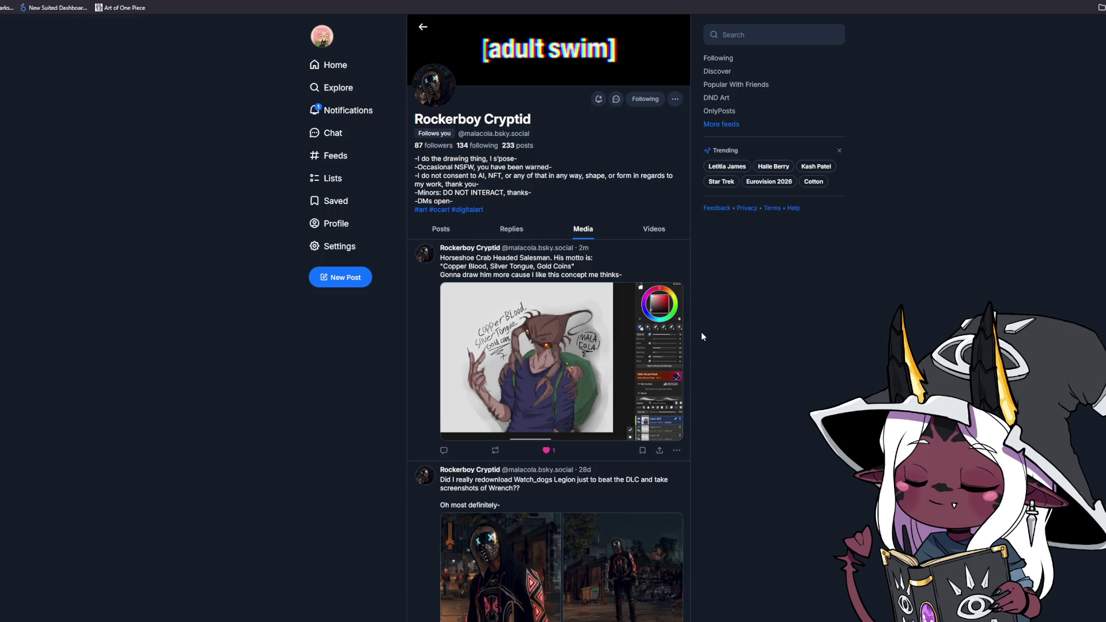
scroll(700, 338, down, 6)
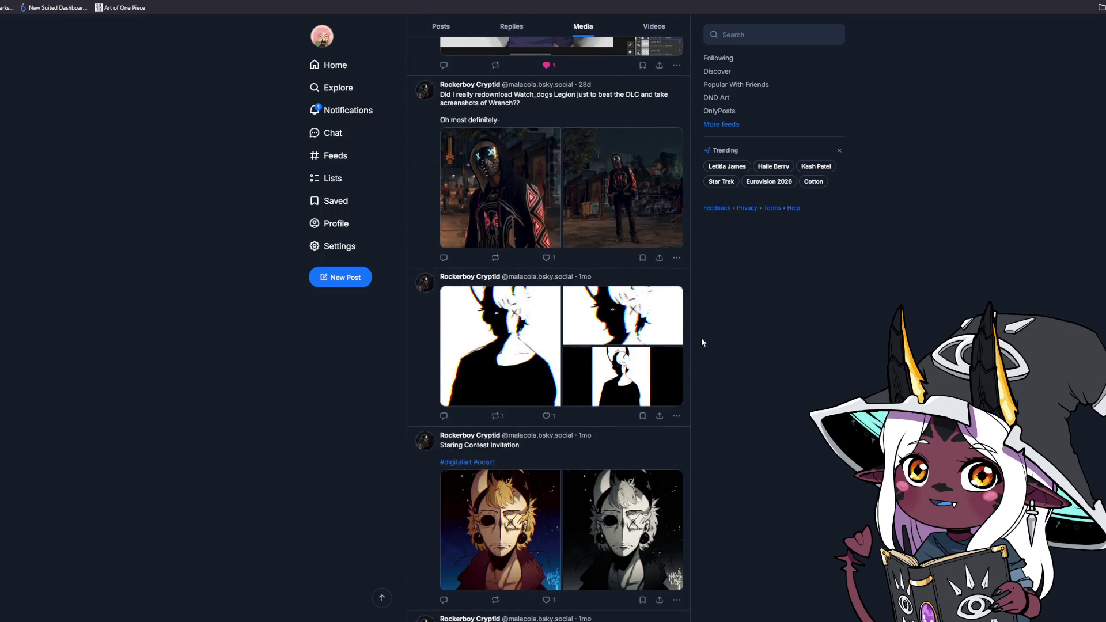
click(507, 358)
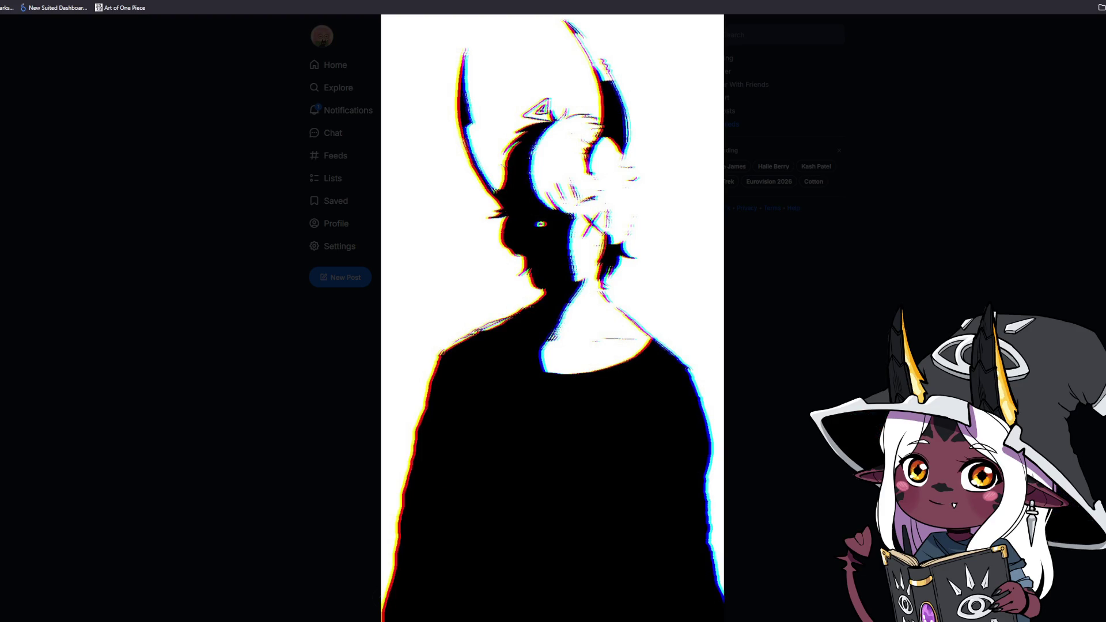
key(Right)
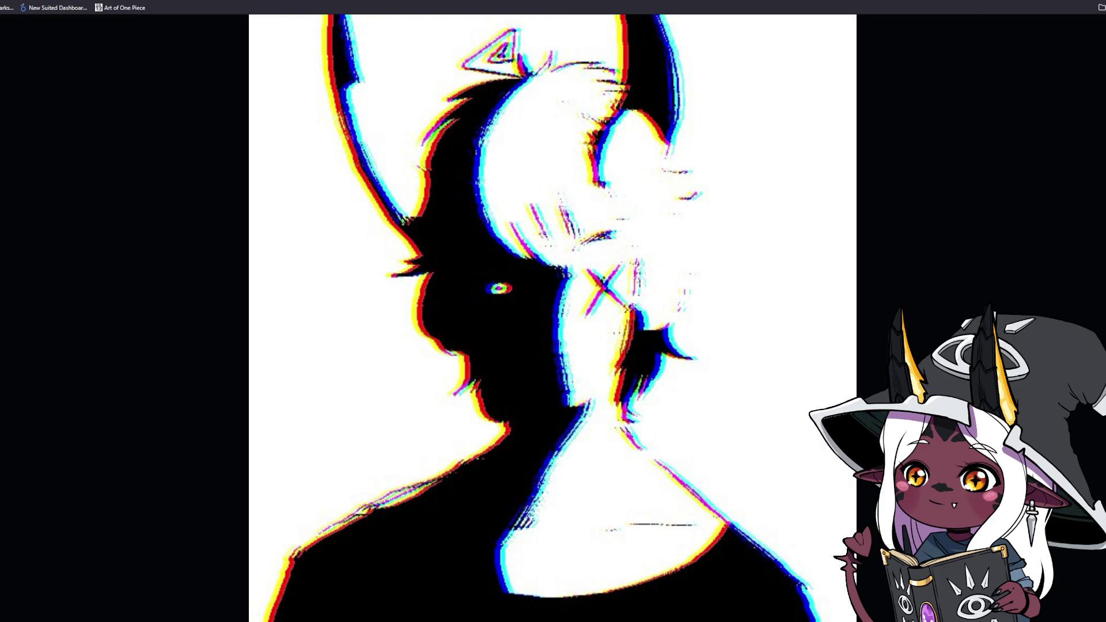
key(Left)
key(Escape)
click(546, 416)
View the Staring Contest artwork and its greyscale version, then like the post
scroll(737, 349, down, 1)
scroll(737, 346, down, 3)
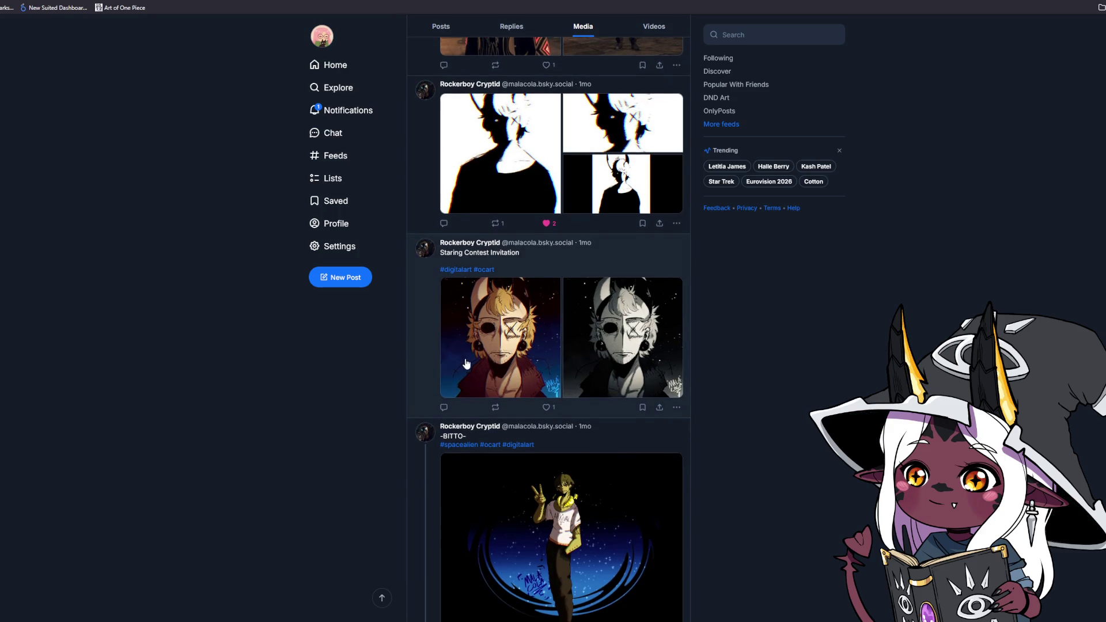
click(467, 363)
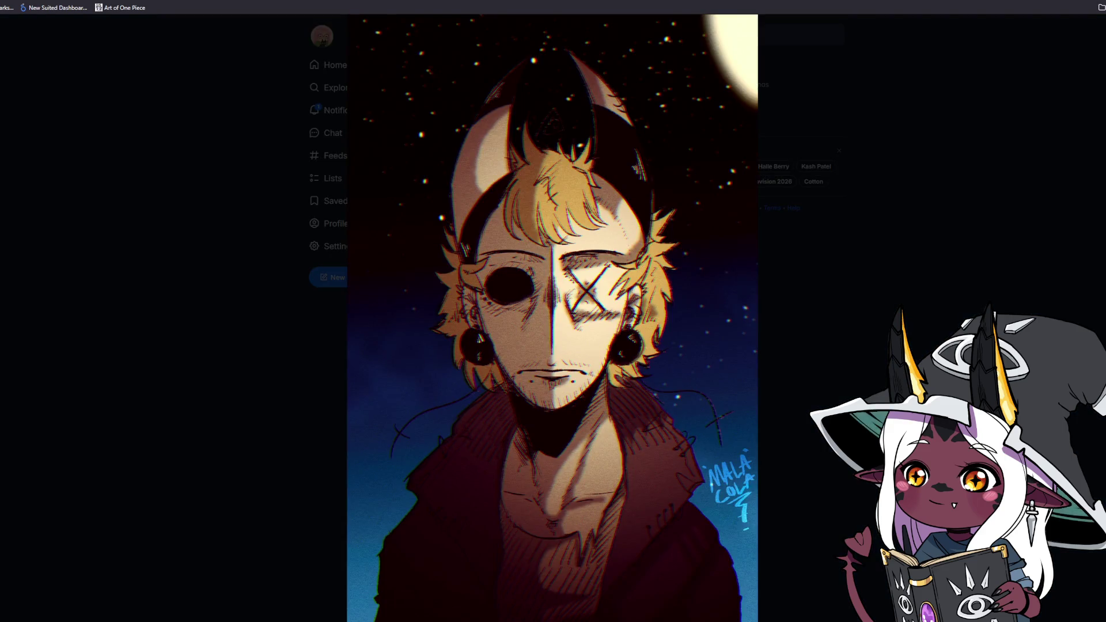
key(Right)
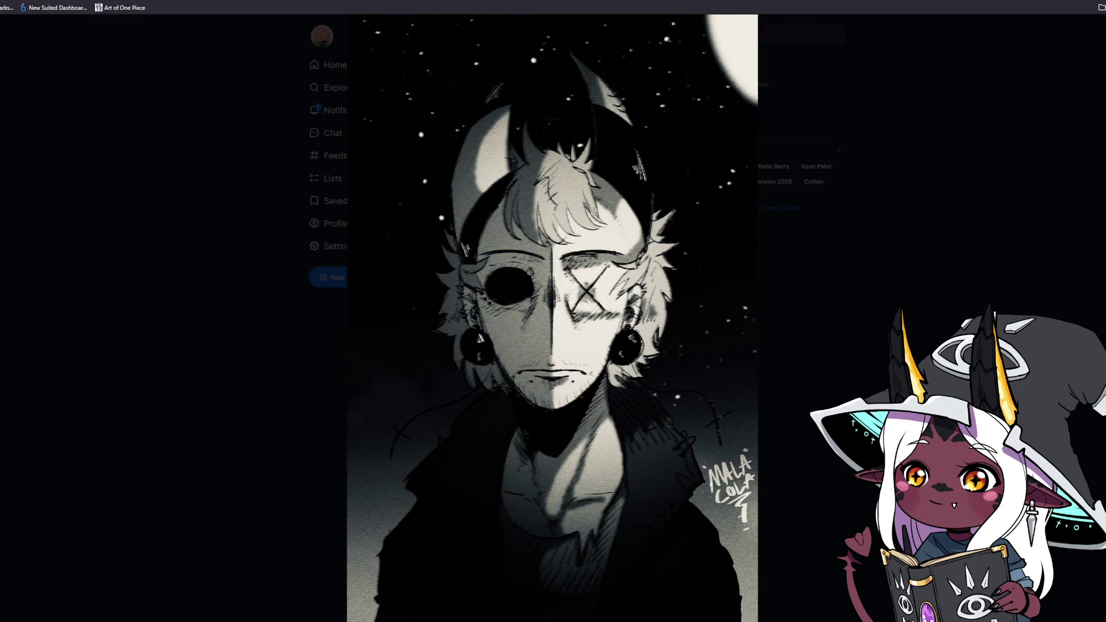
click(761, 437)
click(546, 407)
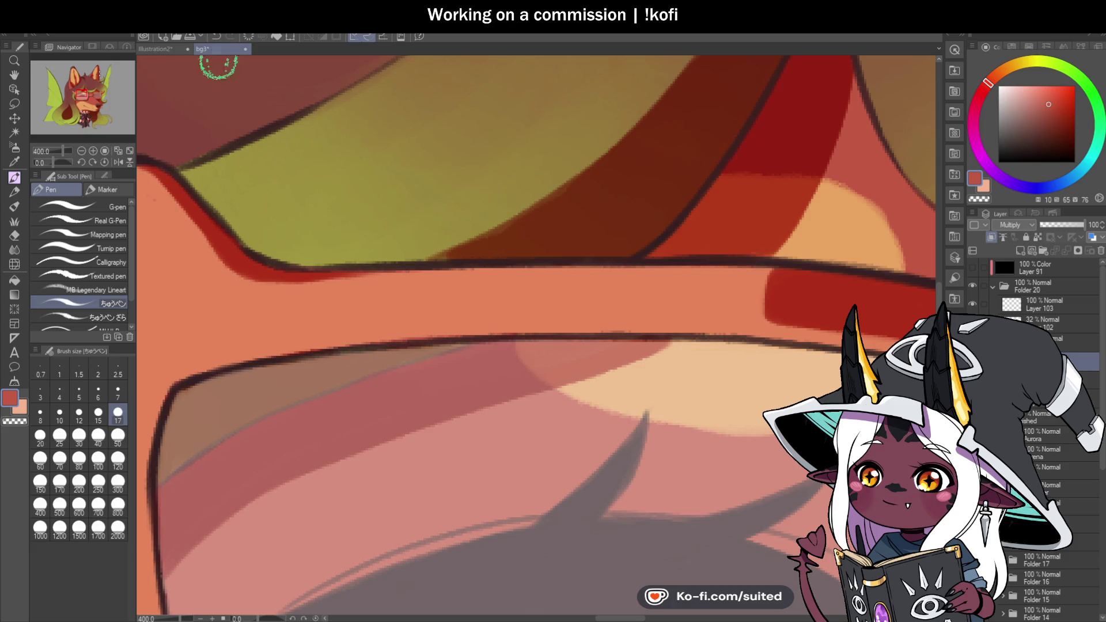
Draw a dark red line down the green crescent, redoing the first attempt
scroll(455, 220, down, 5)
scroll(673, 220, down, 1)
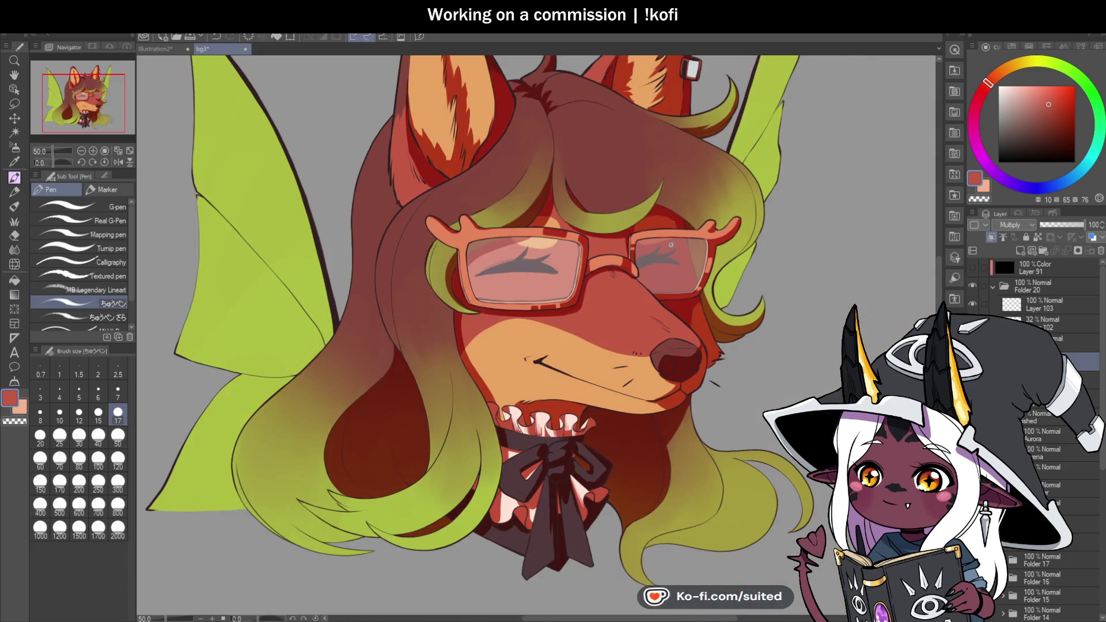
scroll(658, 236, up, 4)
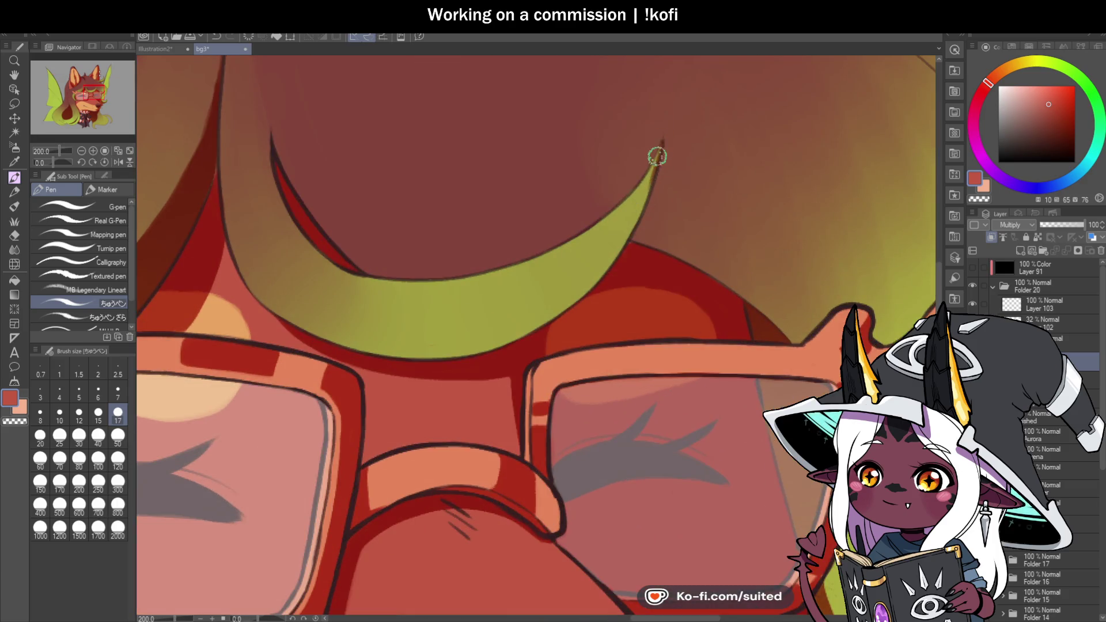
drag(660, 143, 612, 249)
key(ctrl+z)
drag(659, 146, 612, 249)
drag(638, 199, 571, 288)
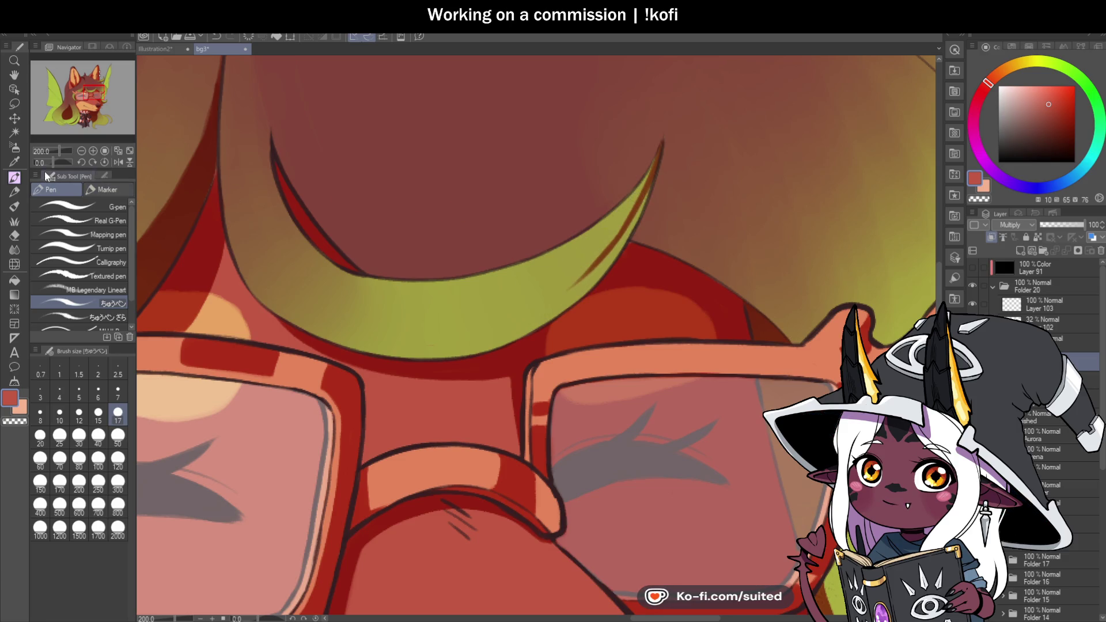
With the canvas rotated, darken the crescent's edges with reddish-brown strokes
drag(51, 163, 44, 163)
scroll(455, 286, up, 2)
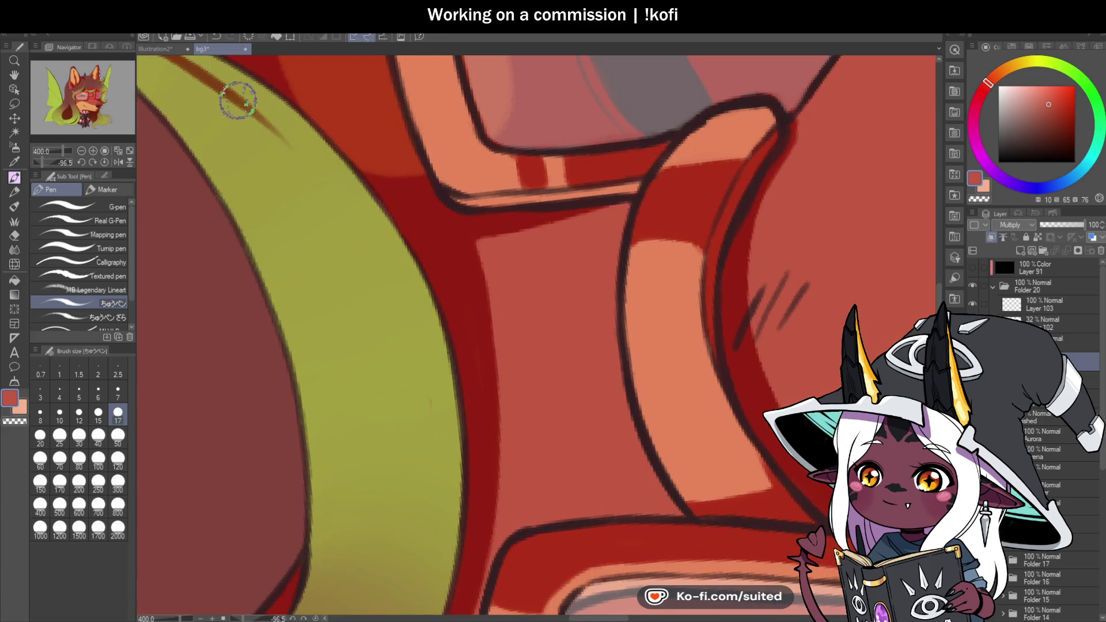
drag(246, 108, 387, 283)
drag(353, 219, 432, 418)
scroll(432, 418, down, 3)
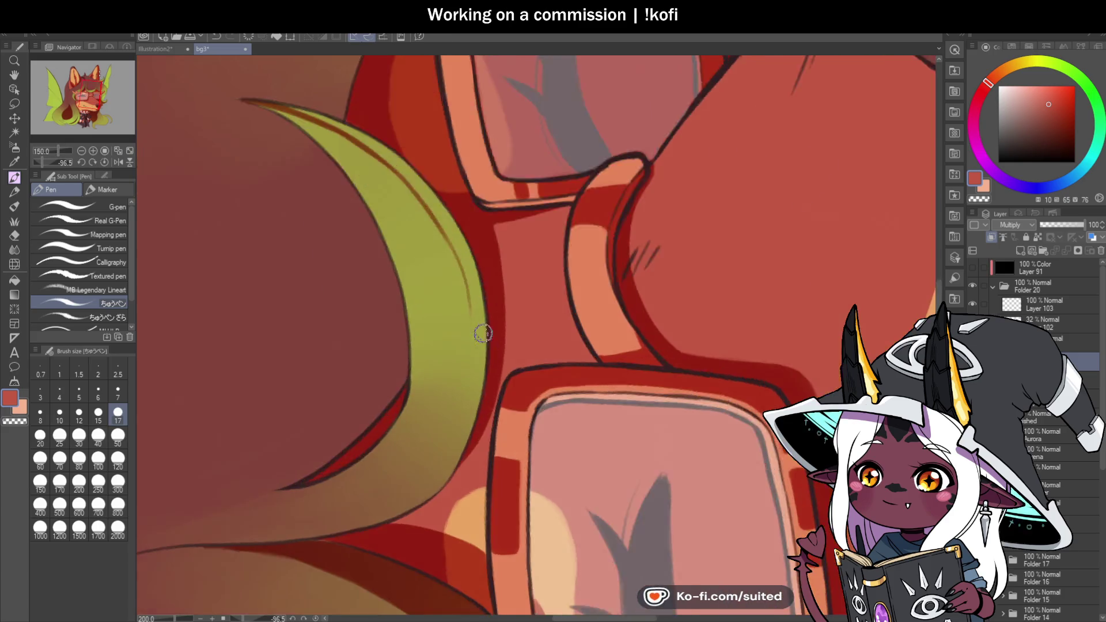
scroll(486, 339, up, 2)
drag(452, 255, 444, 501)
scroll(516, 345, down, 3)
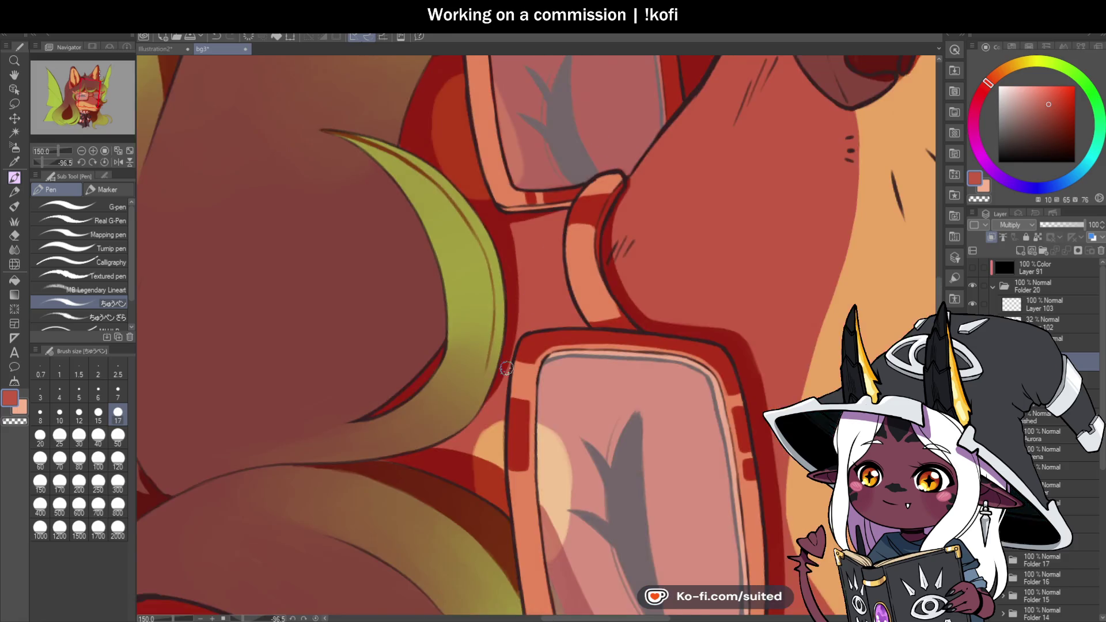
scroll(516, 344, up, 1)
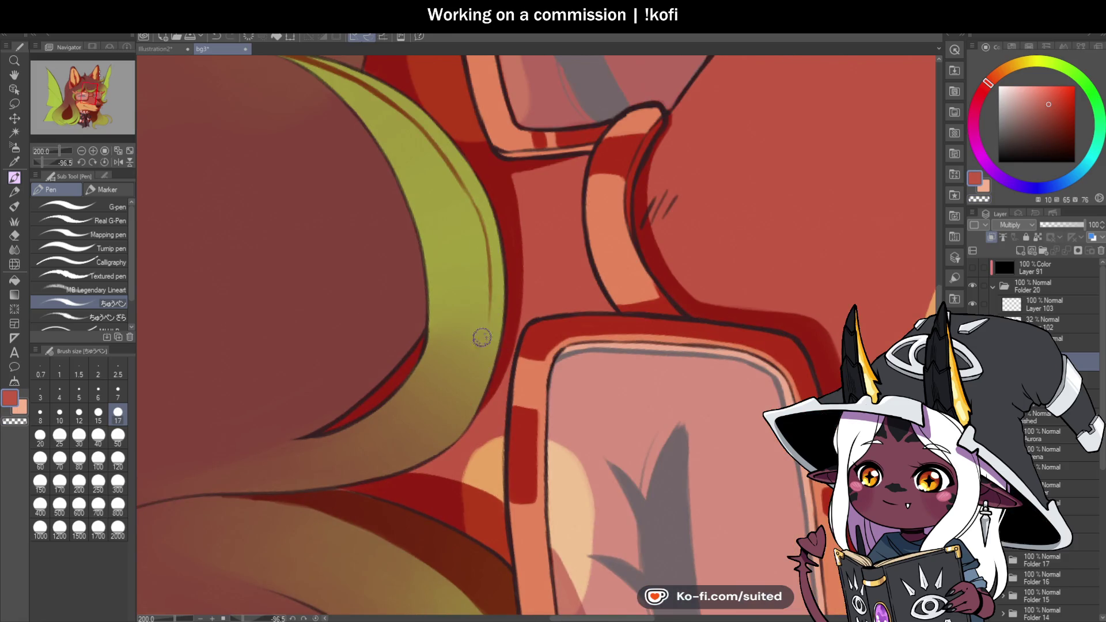
drag(486, 316, 484, 309)
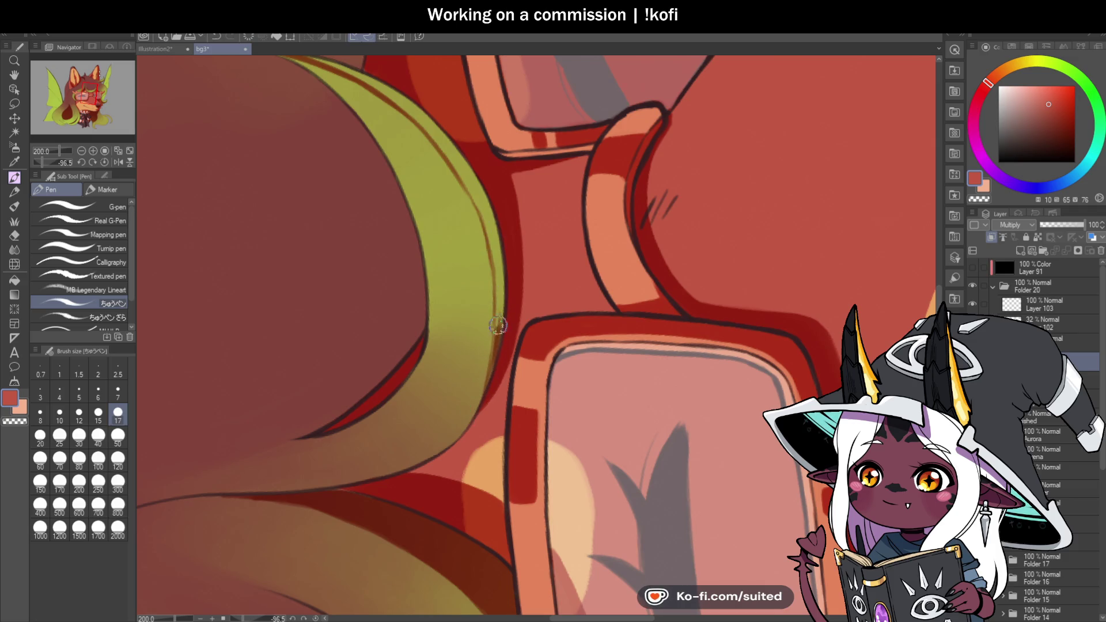
drag(498, 309, 496, 346)
With the view upright, paint a dark brown shadow band along the crescent's lower edge
click(105, 162)
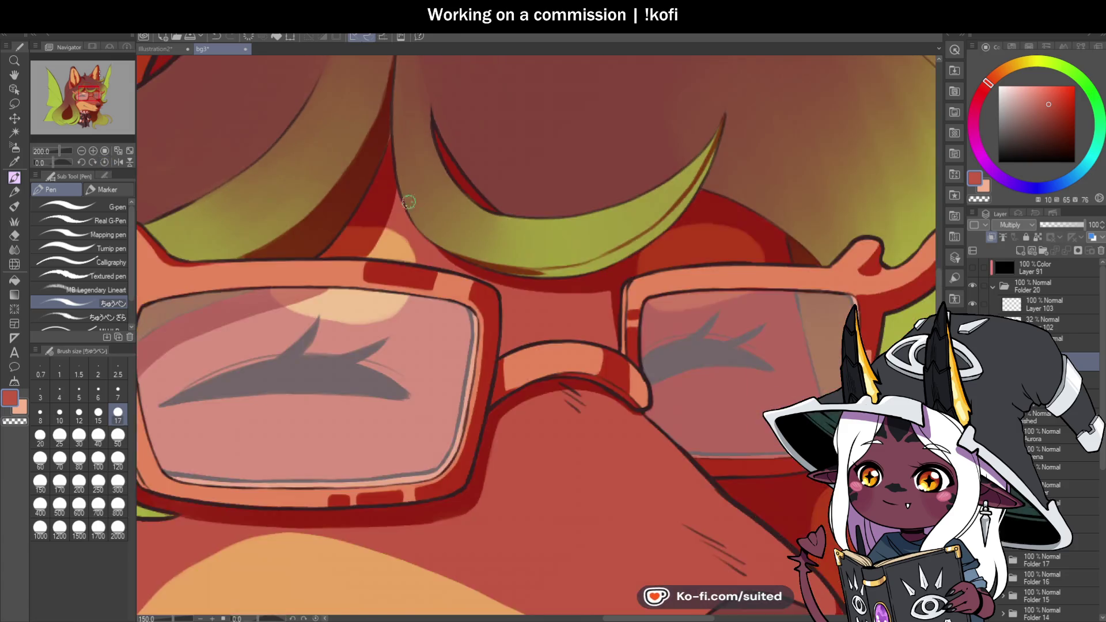
scroll(594, 274, down, 5)
scroll(593, 274, up, 4)
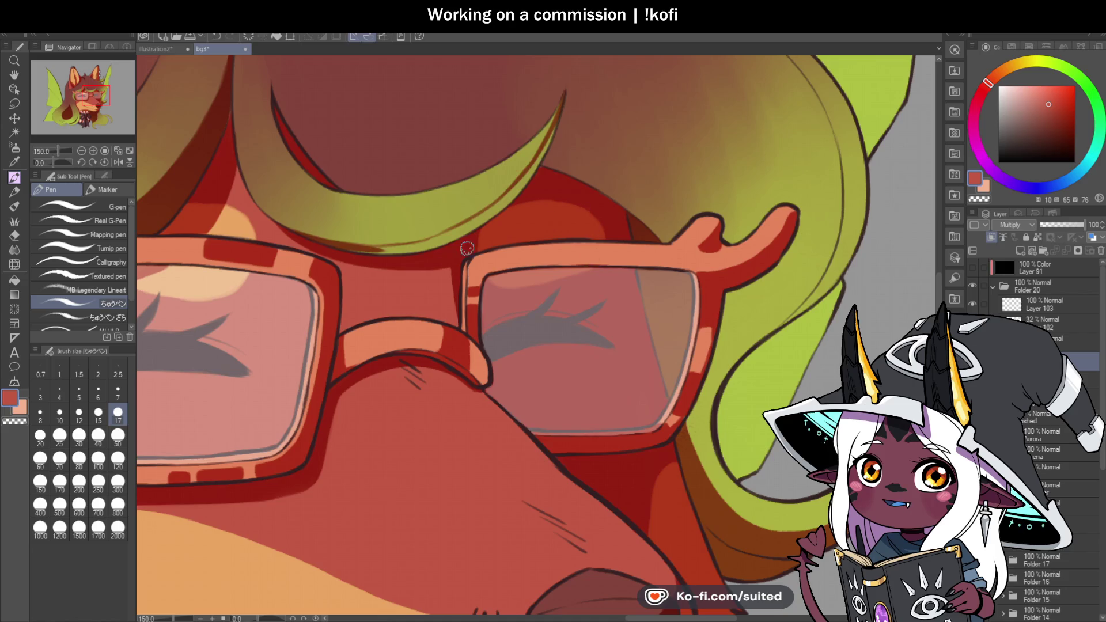
scroll(322, 248, up, 5)
drag(336, 242, 519, 224)
mouse_move(319, 248)
mouse_down()
mouse_move(456, 242)
mouse_move(637, 182)
mouse_move(731, 128)
mouse_move(432, 249)
mouse_move(703, 119)
mouse_up()
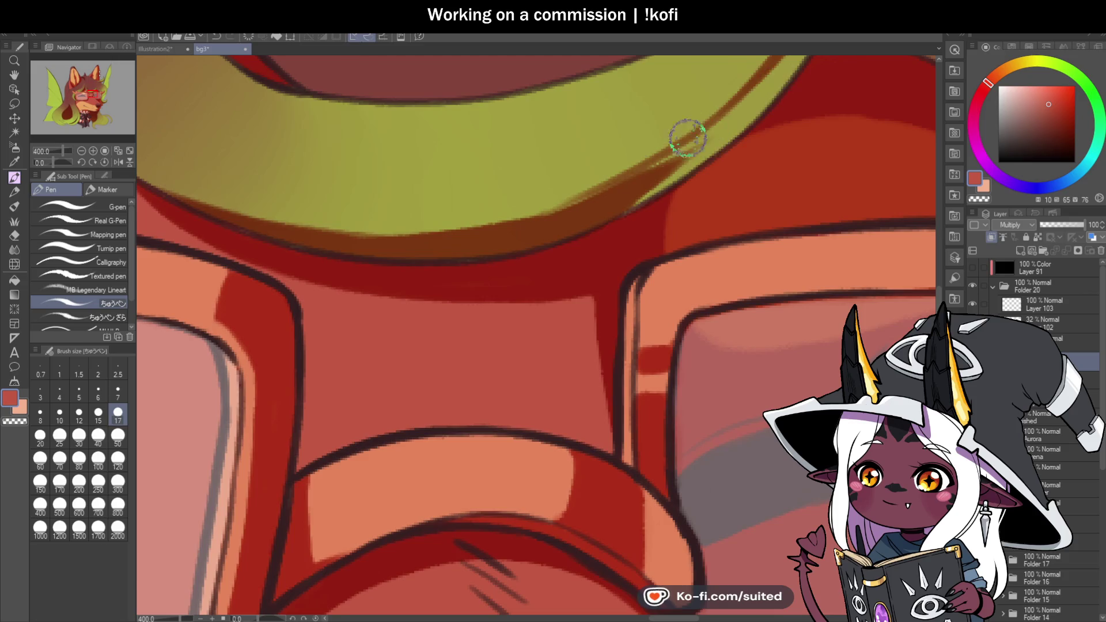
scroll(704, 119, down, 4)
scroll(469, 247, up, 4)
drag(469, 247, 706, 148)
scroll(655, 199, down, 4)
scroll(655, 199, up, 1)
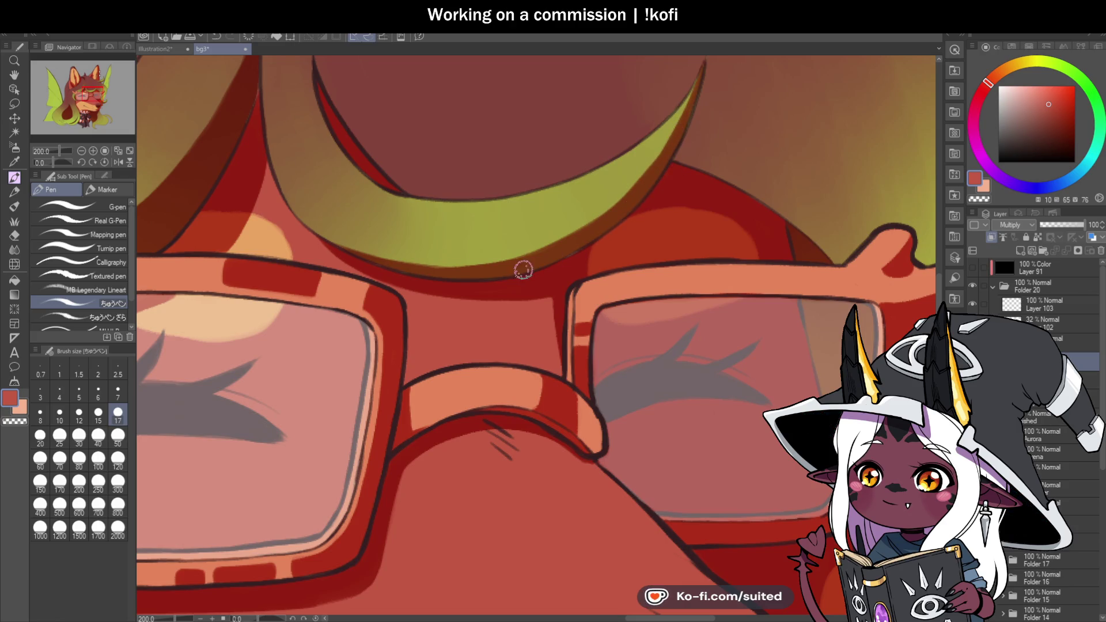
scroll(487, 269, down, 3)
scroll(486, 226, up, 3)
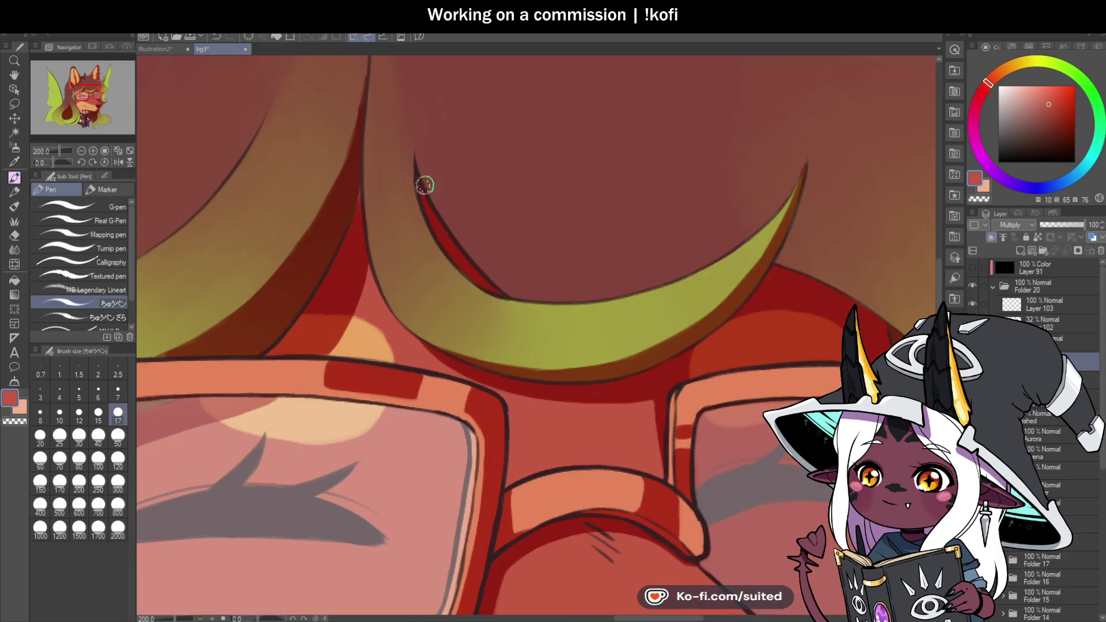
Paint long dark-red strands and shading into the fringe above the glasses
drag(410, 98, 416, 163)
drag(408, 79, 520, 262)
mouse_move(407, 89)
mouse_down()
mouse_move(438, 190)
mouse_move(458, 190)
mouse_up()
mouse_move(412, 124)
mouse_down()
mouse_move(461, 230)
mouse_move(493, 259)
mouse_up()
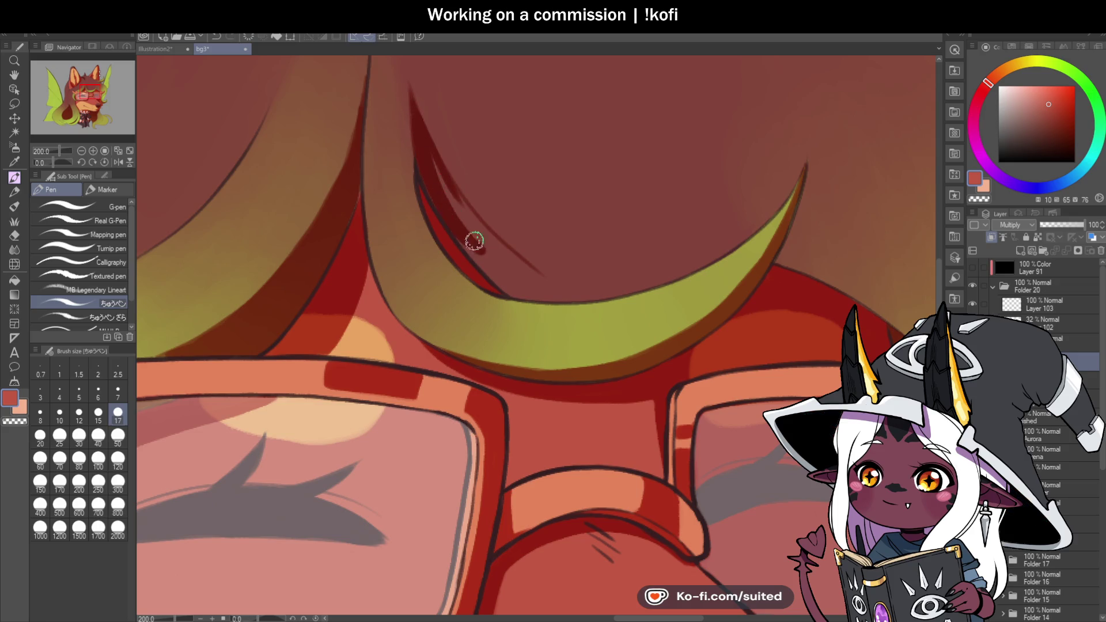
drag(426, 155, 504, 256)
mouse_move(449, 192)
mouse_down()
mouse_move(533, 276)
mouse_move(501, 277)
mouse_up()
mouse_move(463, 230)
mouse_down()
mouse_move(527, 288)
mouse_move(550, 285)
mouse_up()
scroll(451, 183, down, 2)
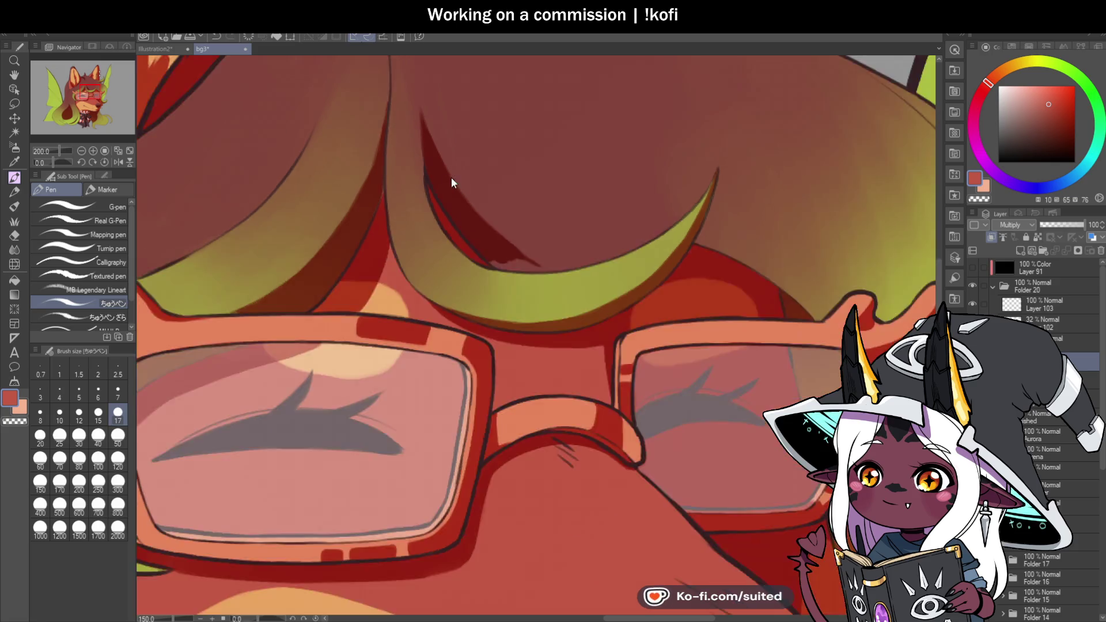
scroll(507, 187, down, 3)
drag(54, 162, 61, 162)
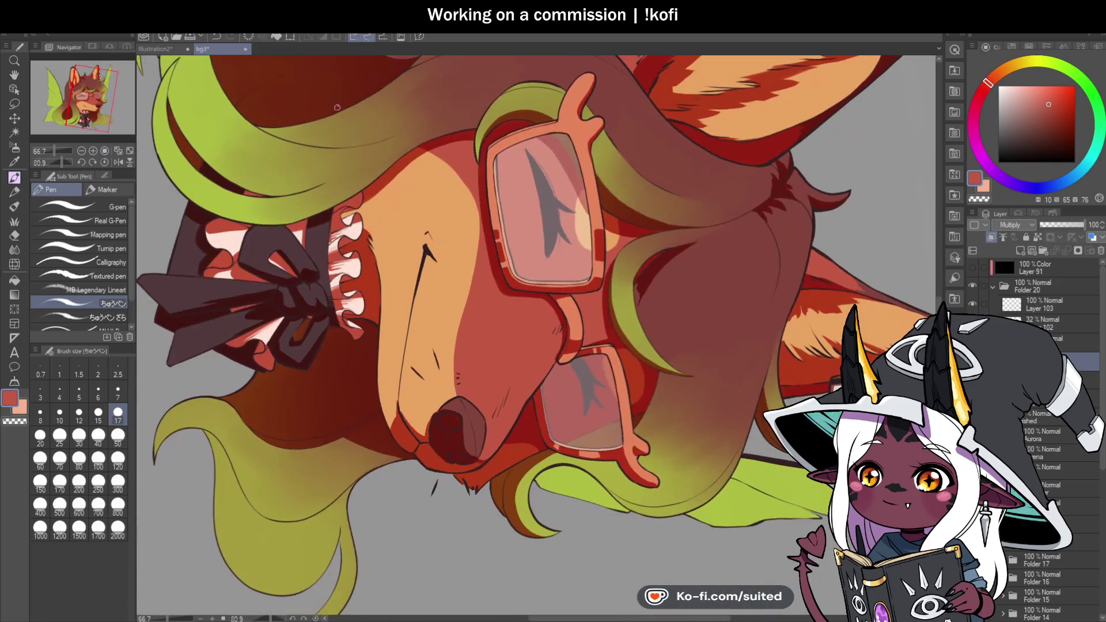
Shade the green strand's edge beside the glasses in dark red
scroll(669, 285, up, 4)
drag(577, 292, 576, 331)
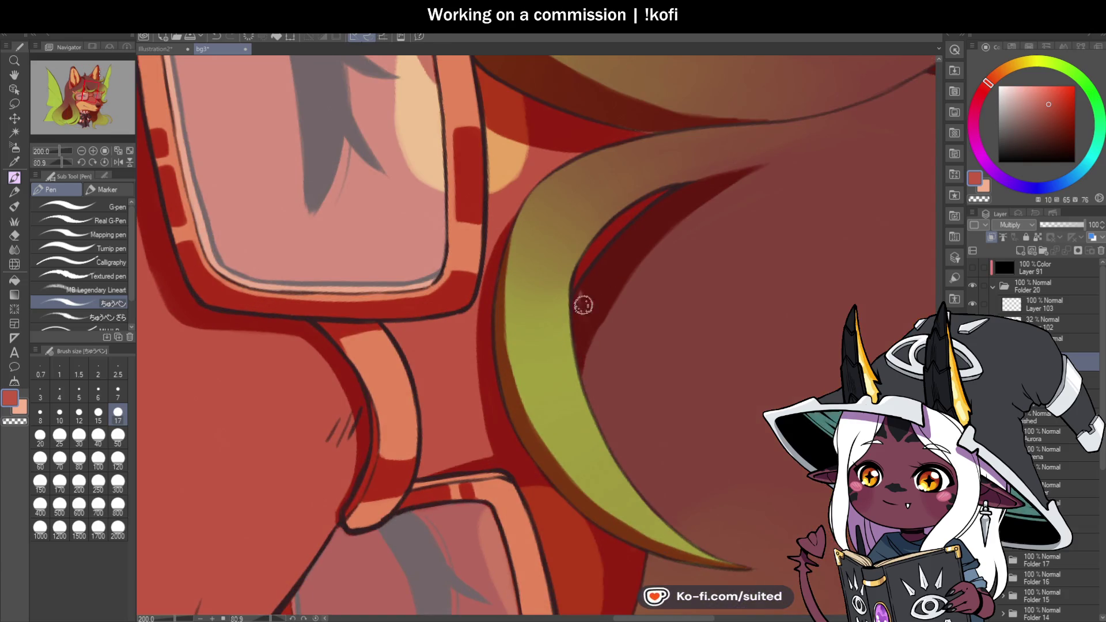
drag(602, 316, 582, 380)
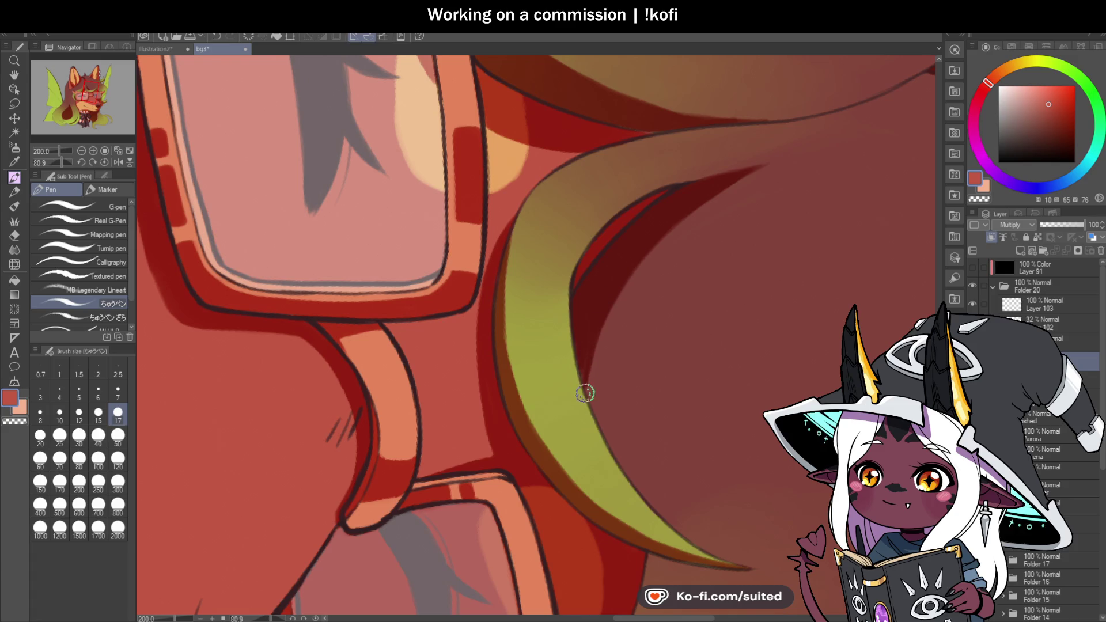
scroll(646, 290, down, 2)
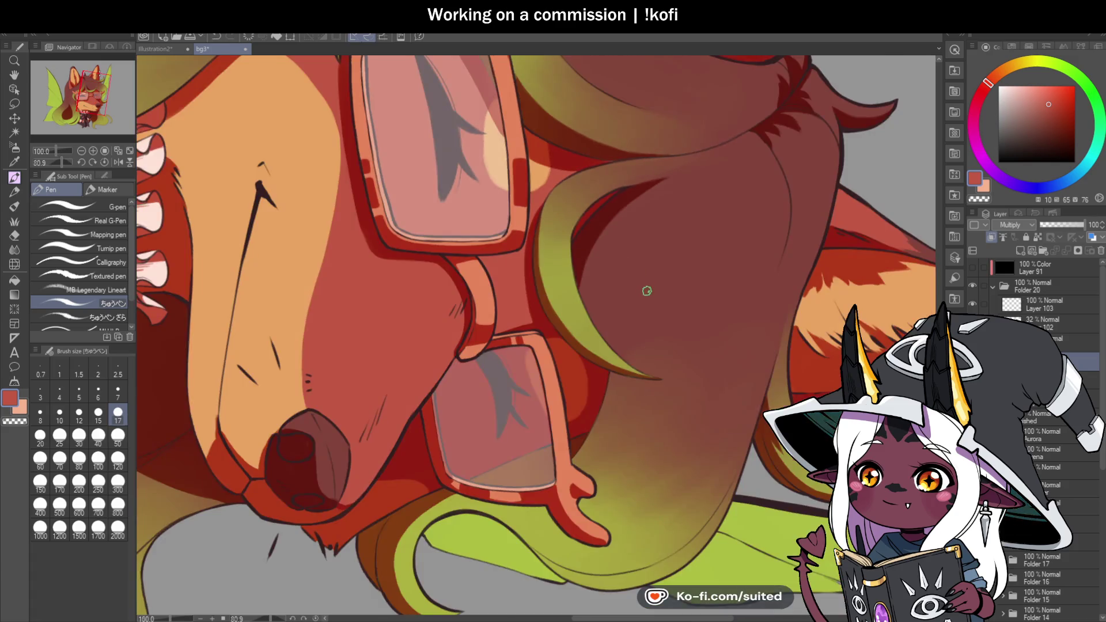
scroll(647, 290, up, 2)
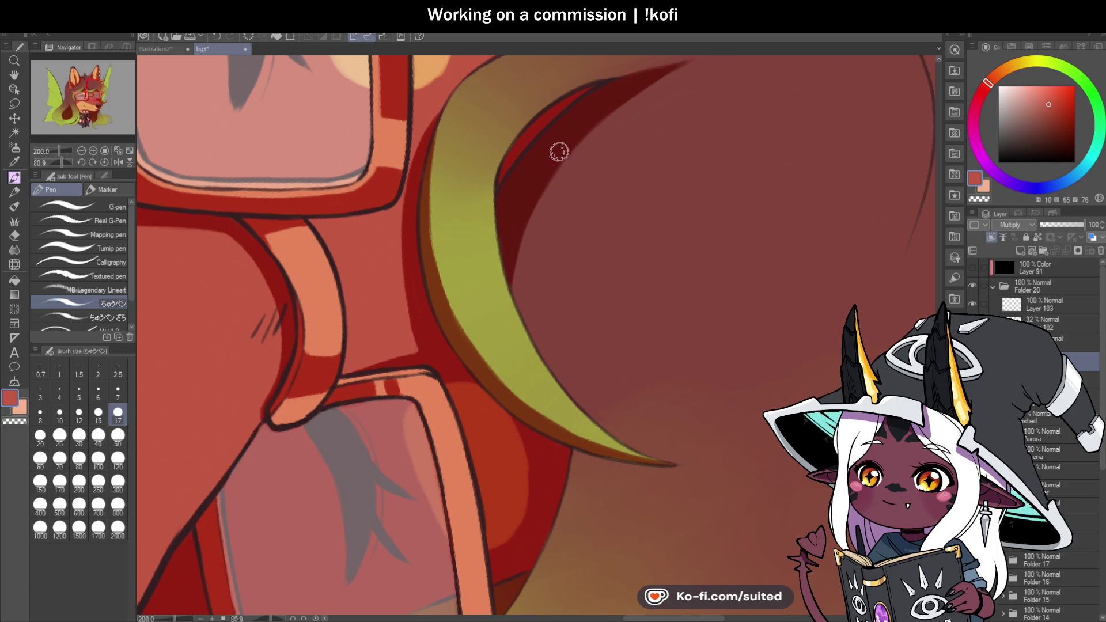
Reset the view and paint dark orange shading down the hair's inner curve
key(ctrl+0)
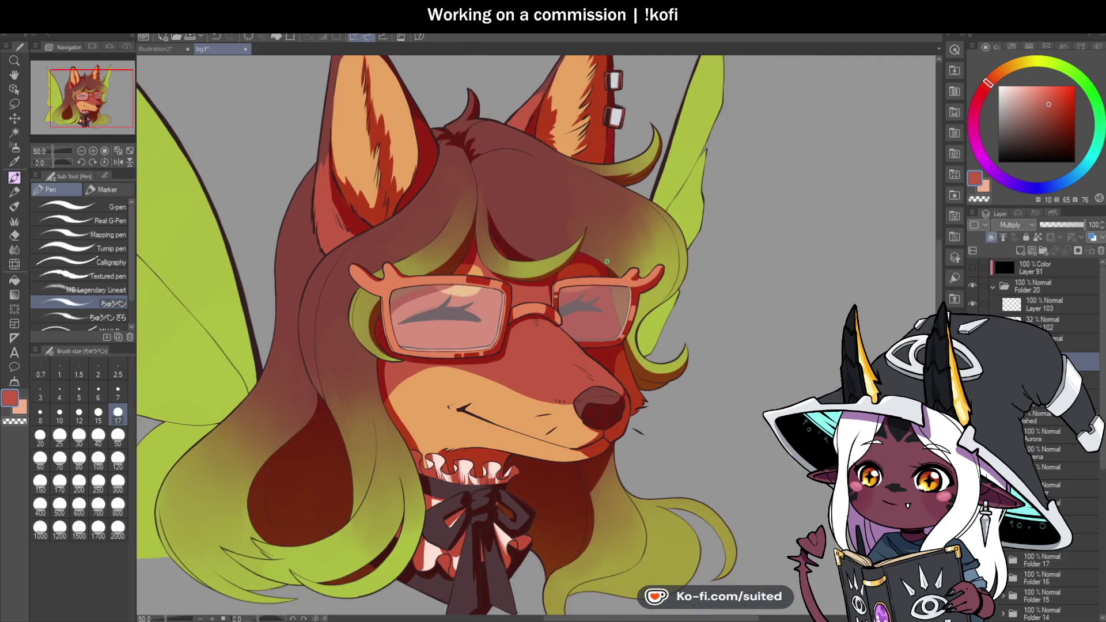
scroll(656, 205, down, 3)
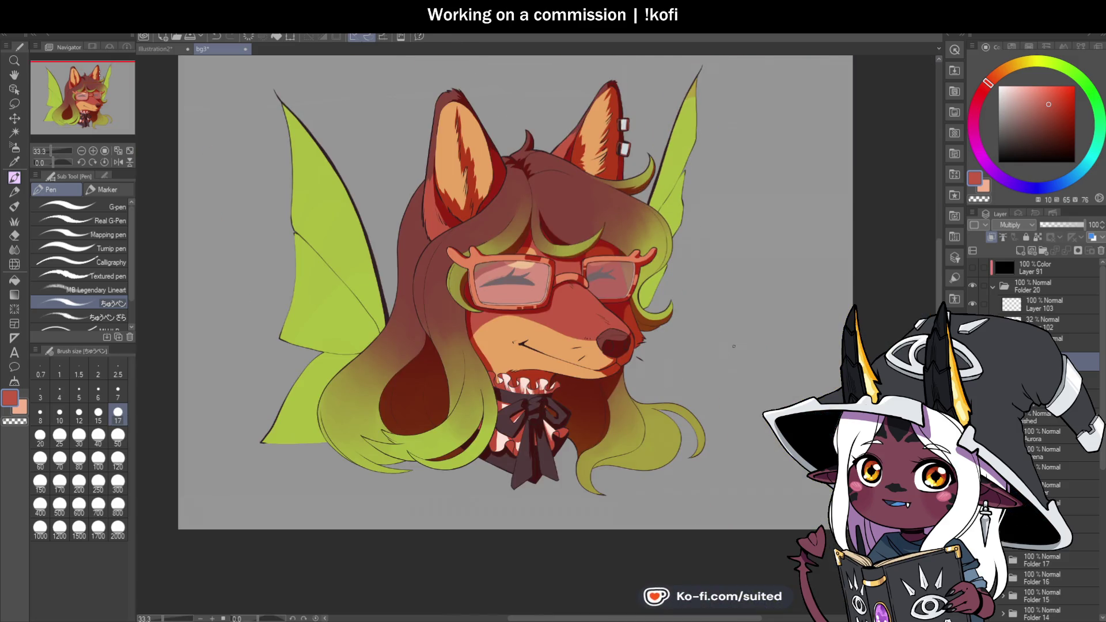
scroll(731, 283, up, 3)
scroll(625, 236, up, 5)
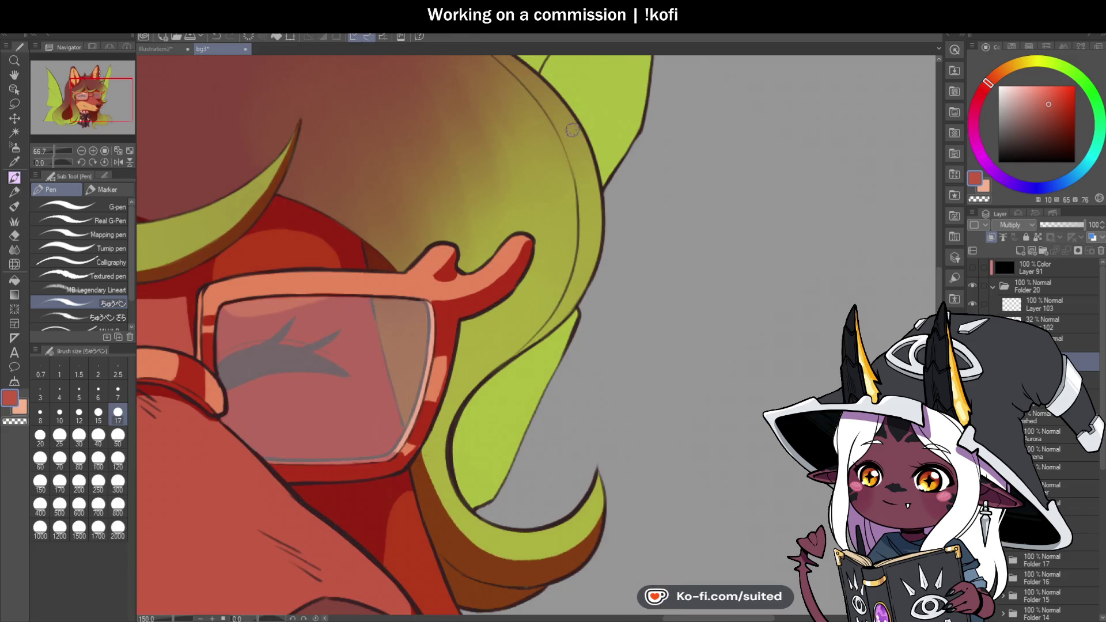
drag(597, 174, 583, 266)
mouse_move(583, 208)
mouse_down()
mouse_move(572, 276)
mouse_move(541, 322)
mouse_up()
drag(571, 253, 497, 351)
drag(508, 300, 438, 410)
mouse_move(455, 372)
mouse_down()
mouse_move(469, 510)
mouse_move(451, 485)
mouse_move(463, 372)
mouse_move(450, 424)
mouse_move(511, 291)
mouse_move(477, 380)
mouse_up()
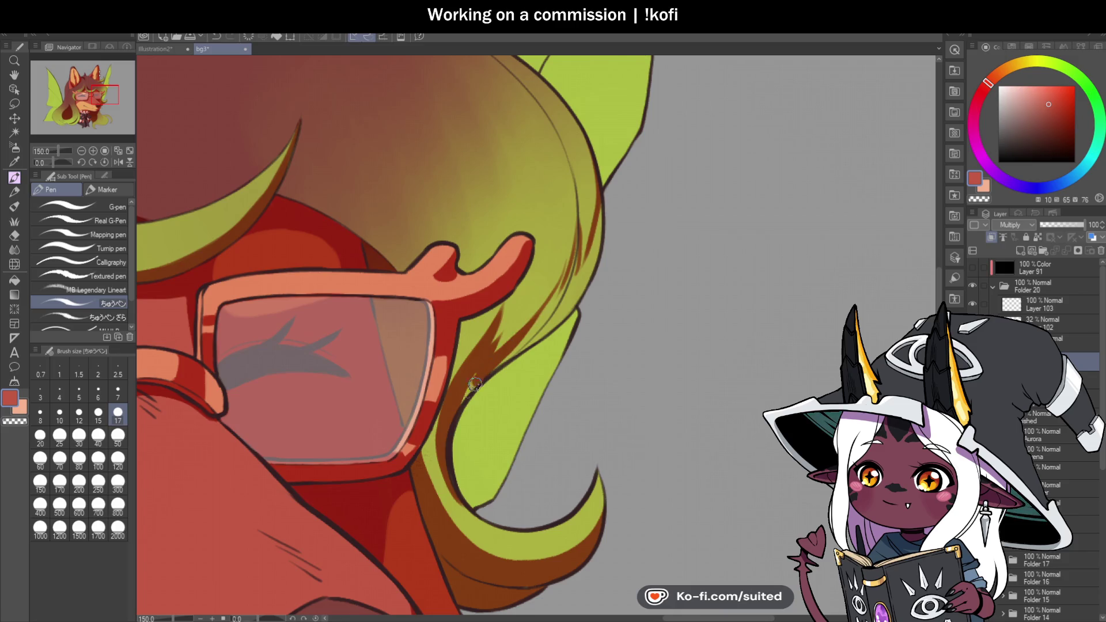
Refine the hair edge shading, toggling to transparent colour to erase and back to red
key(c)
key(c)
drag(547, 311, 493, 371)
mouse_move(568, 276)
mouse_down()
mouse_move(498, 369)
mouse_move(538, 314)
mouse_up()
mouse_move(577, 239)
mouse_down()
mouse_move(555, 282)
mouse_move(557, 310)
mouse_up()
mouse_move(594, 249)
mouse_down()
mouse_move(553, 315)
mouse_move(577, 287)
mouse_up()
drag(610, 167, 596, 231)
key(c)
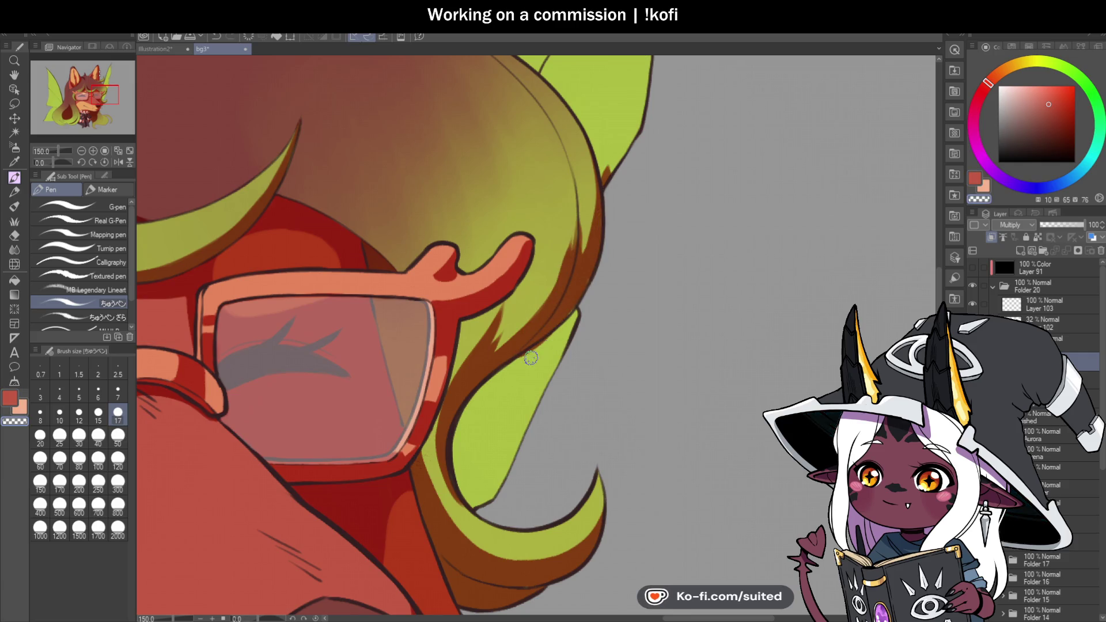
key(c)
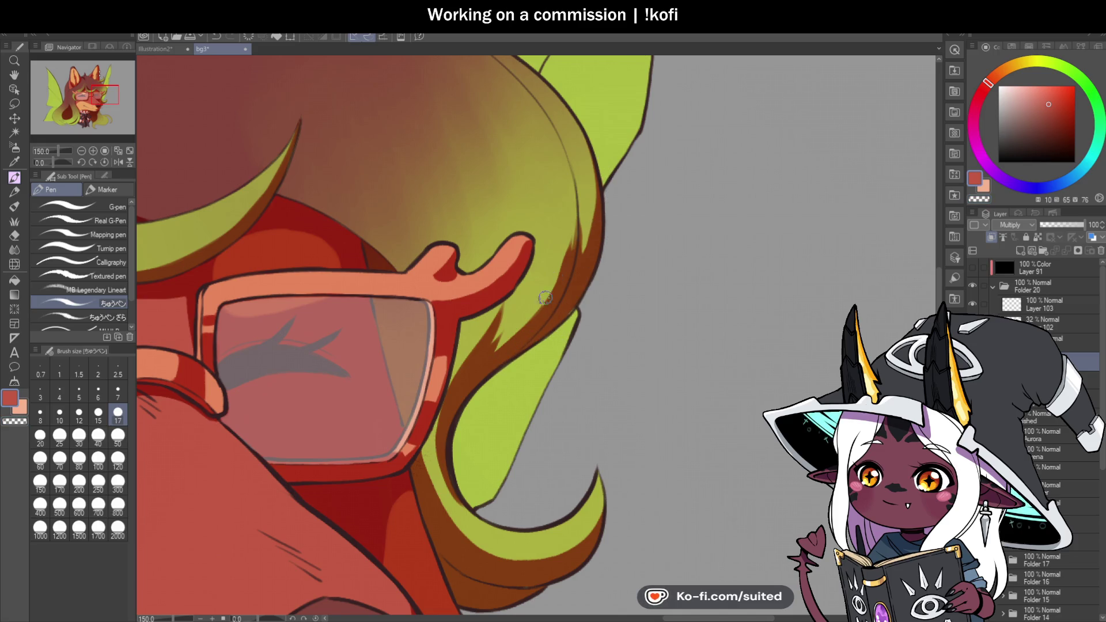
drag(536, 307, 553, 265)
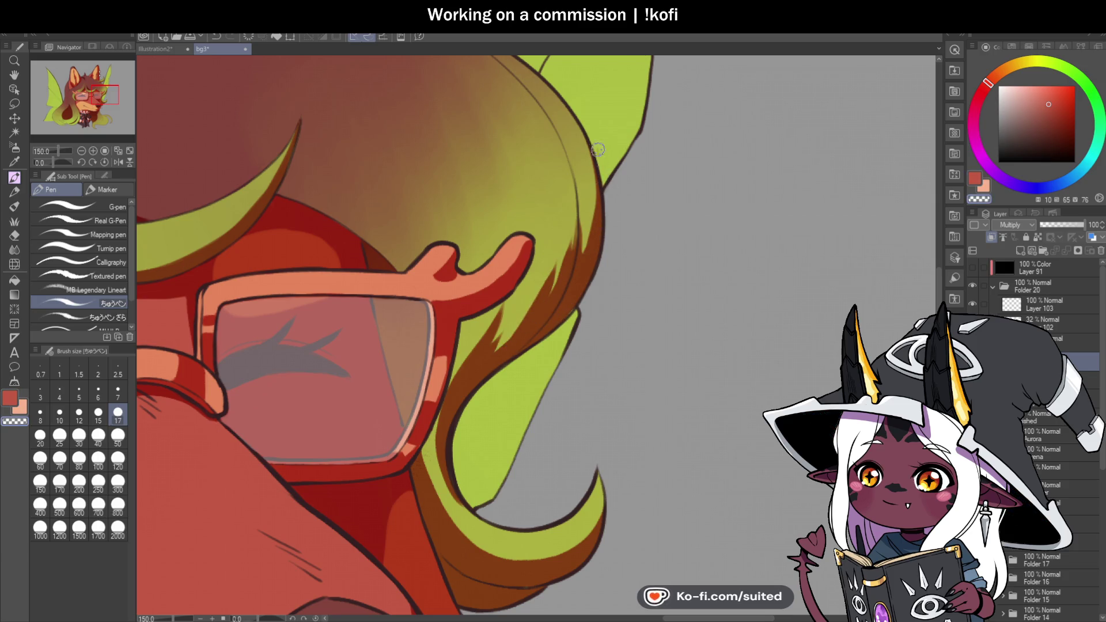
scroll(695, 225, down, 5)
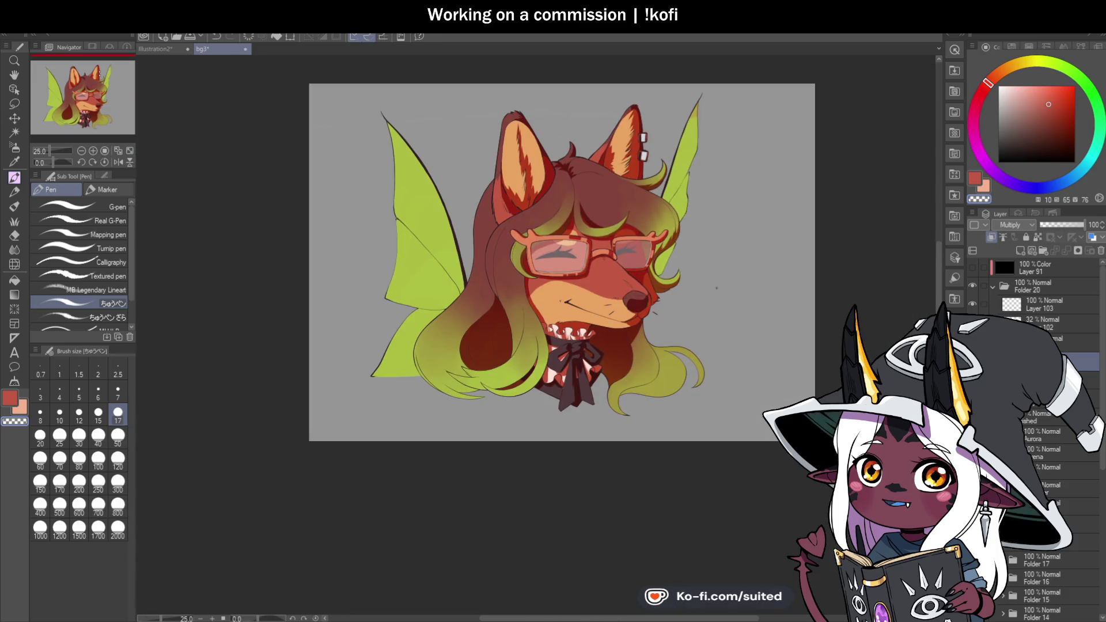
Touch up the red shading where the glasses meet the hair edge
scroll(660, 255, up, 5)
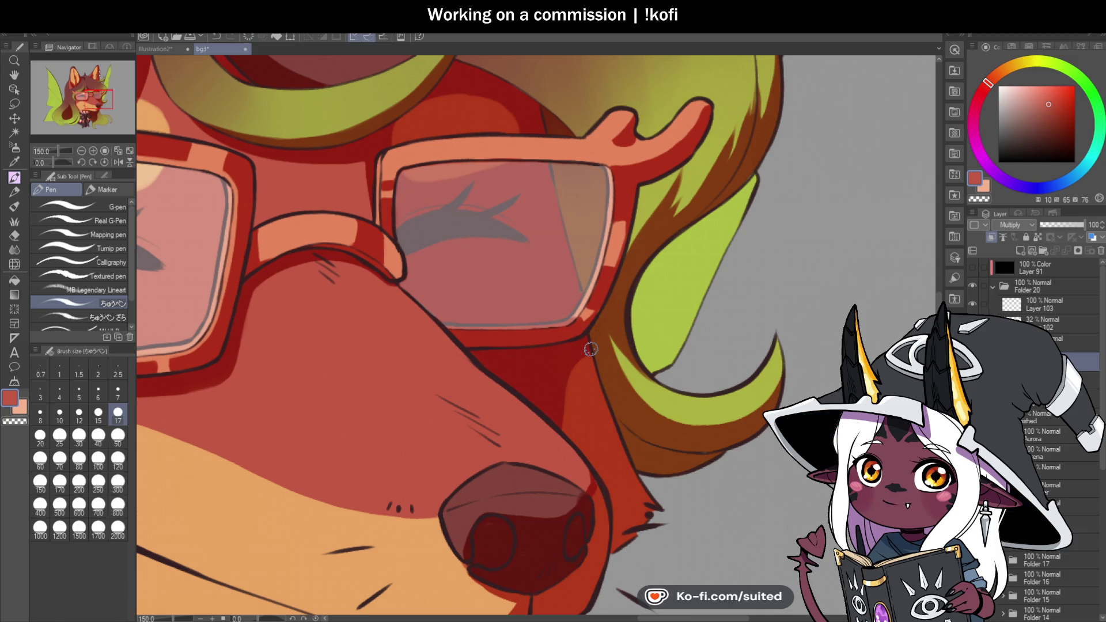
scroll(590, 349, down, 3)
scroll(564, 326, up, 3)
mouse_move(563, 326)
mouse_down()
mouse_move(584, 254)
mouse_move(633, 236)
mouse_move(627, 270)
mouse_up()
scroll(627, 270, down, 5)
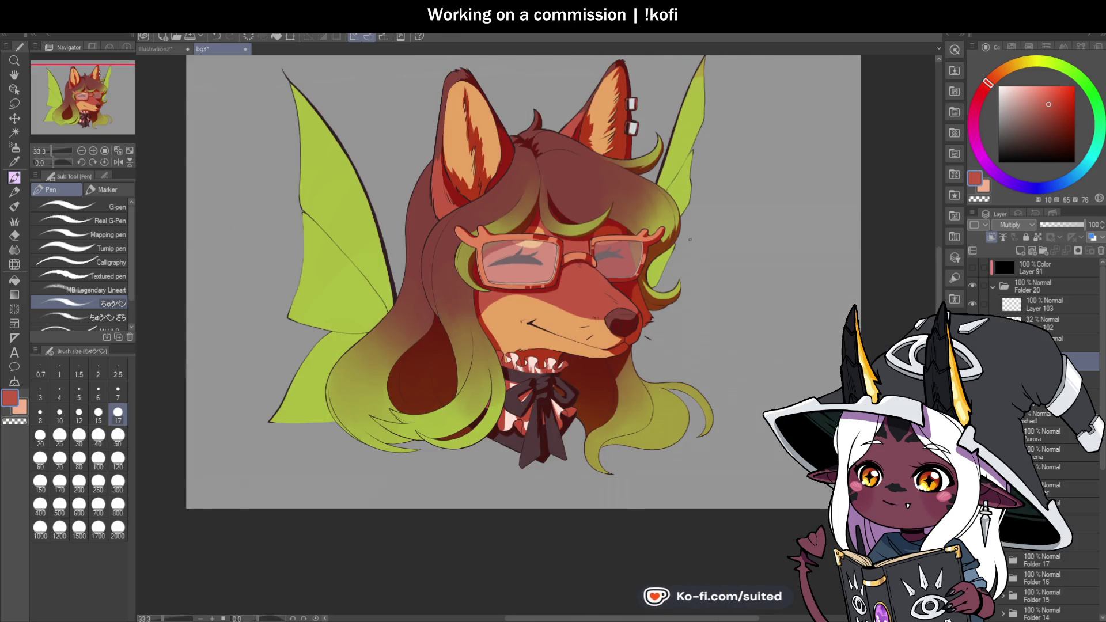
scroll(501, 354, up, 5)
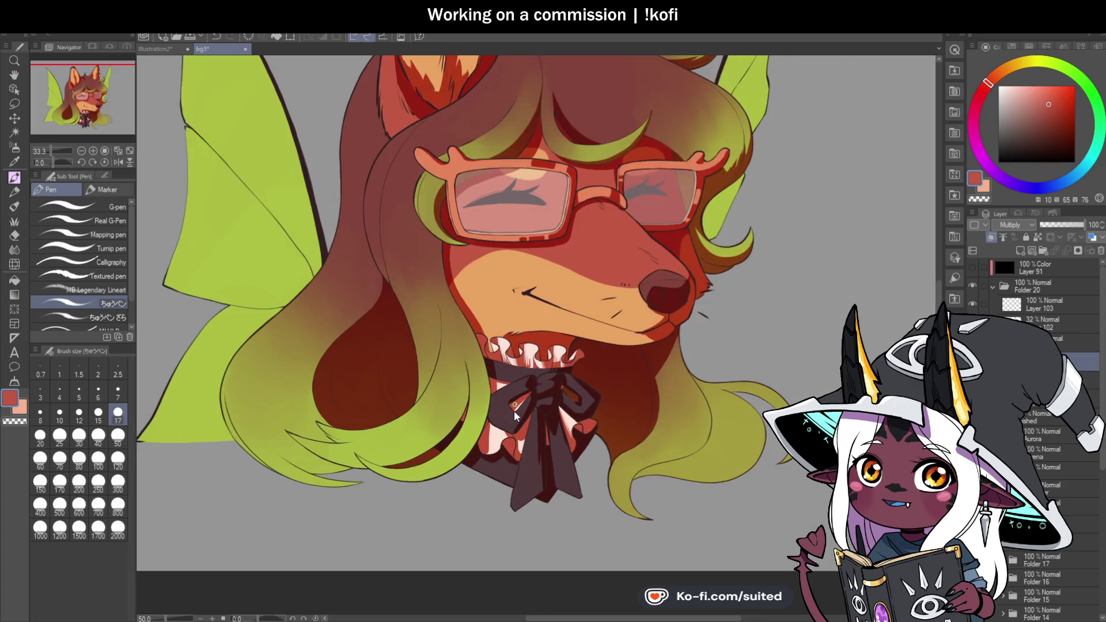
Paint a dark red shadow along the hair lock below the fringe toward the muzzle and collar
drag(390, 149, 416, 277)
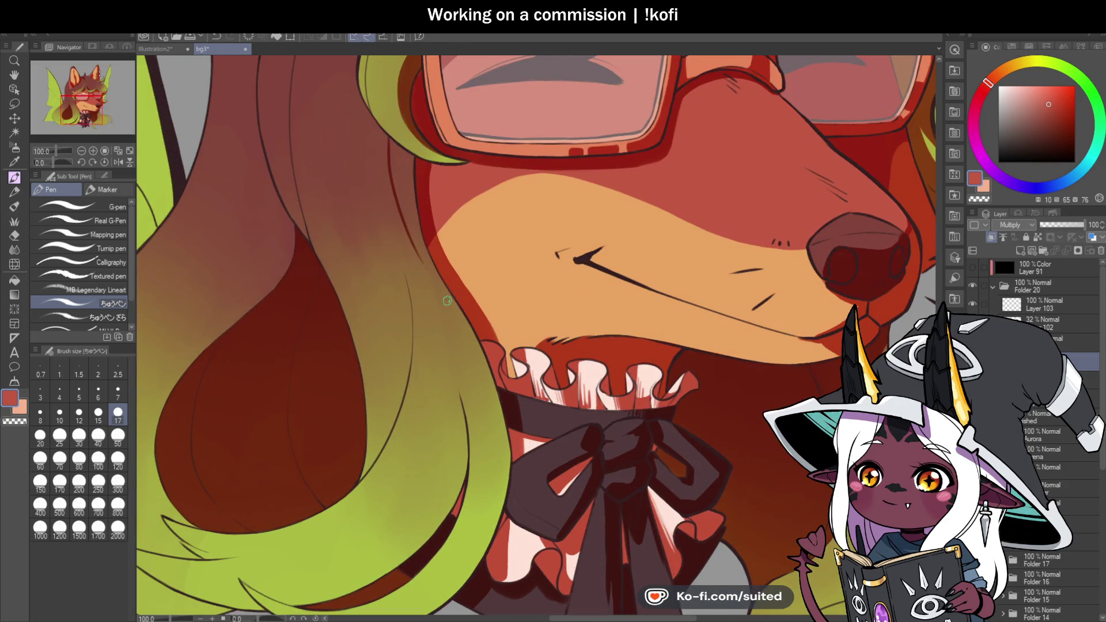
scroll(391, 143, up, 1)
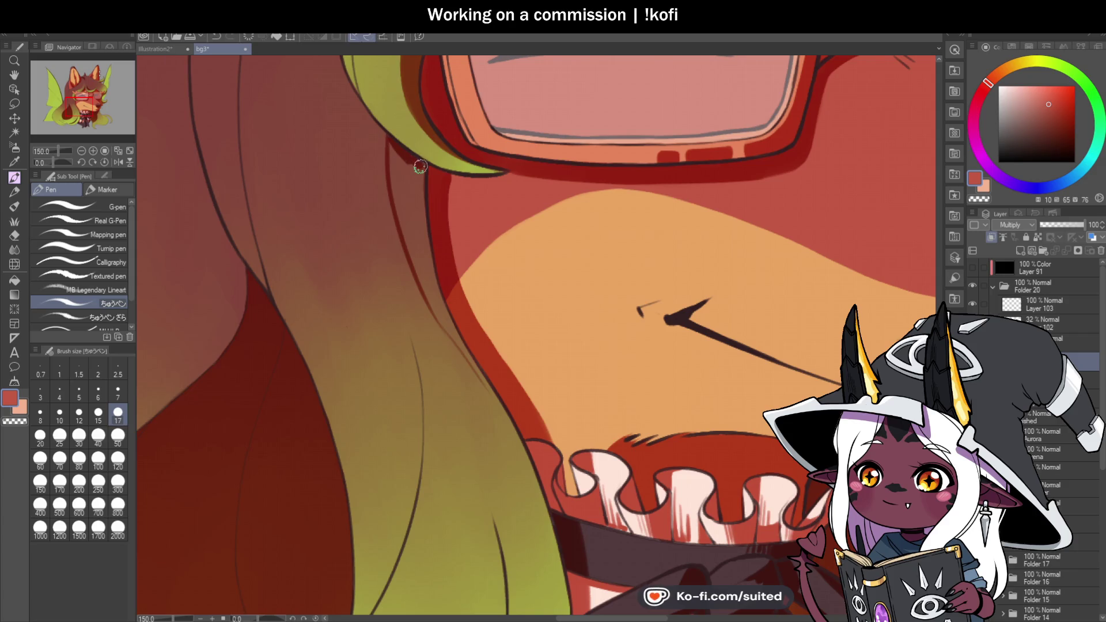
drag(392, 140, 439, 299)
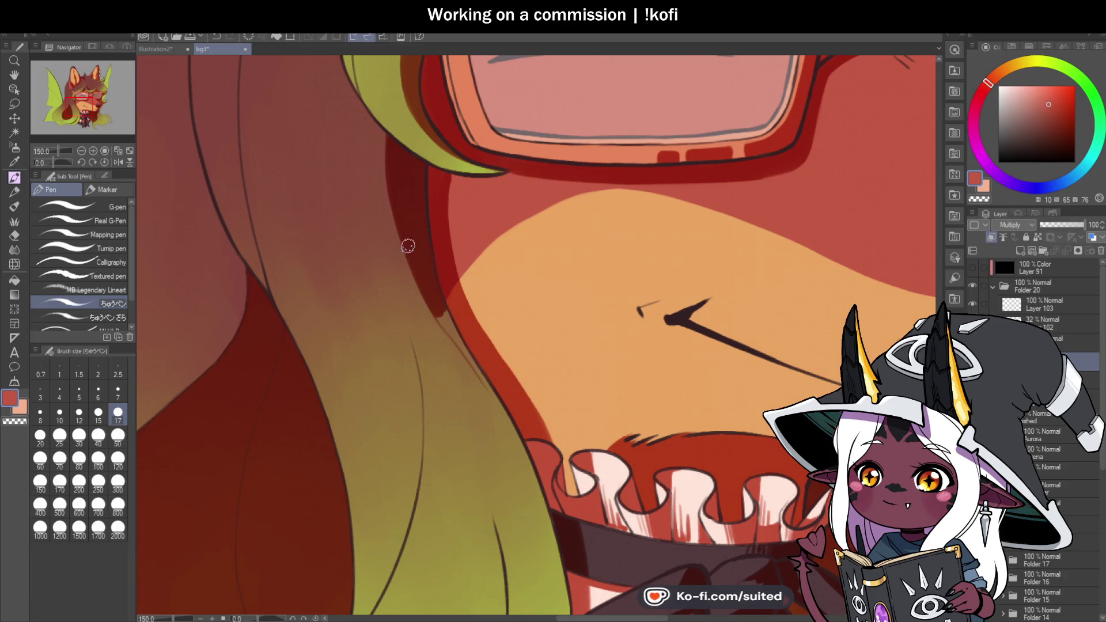
scroll(480, 175, down, 1)
drag(480, 175, 480, 106)
scroll(415, 154, up, 1)
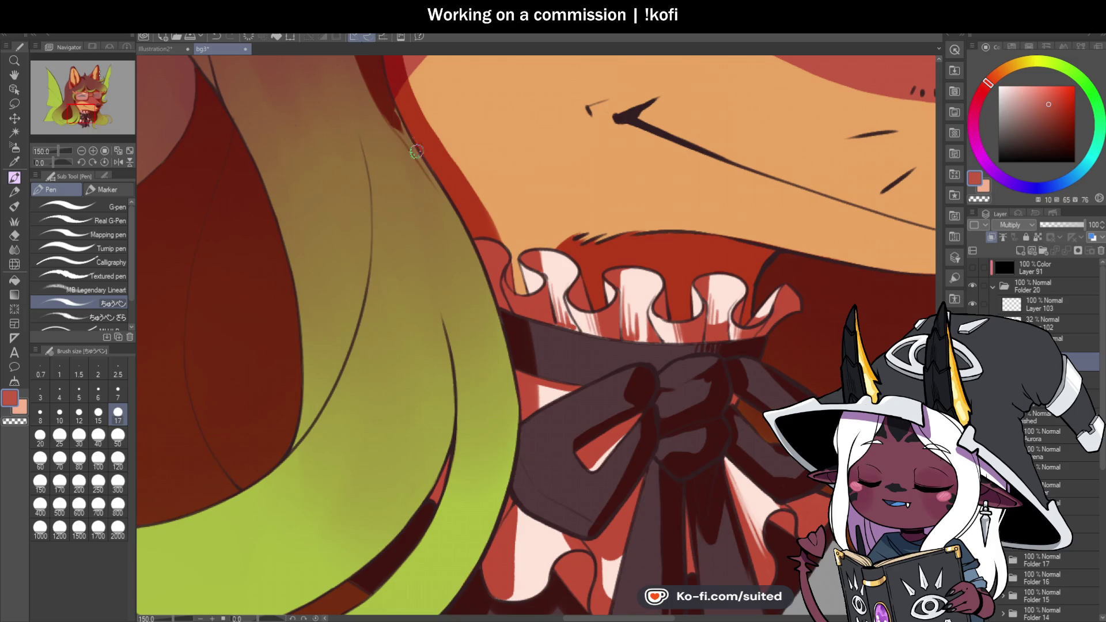
drag(415, 154, 464, 233)
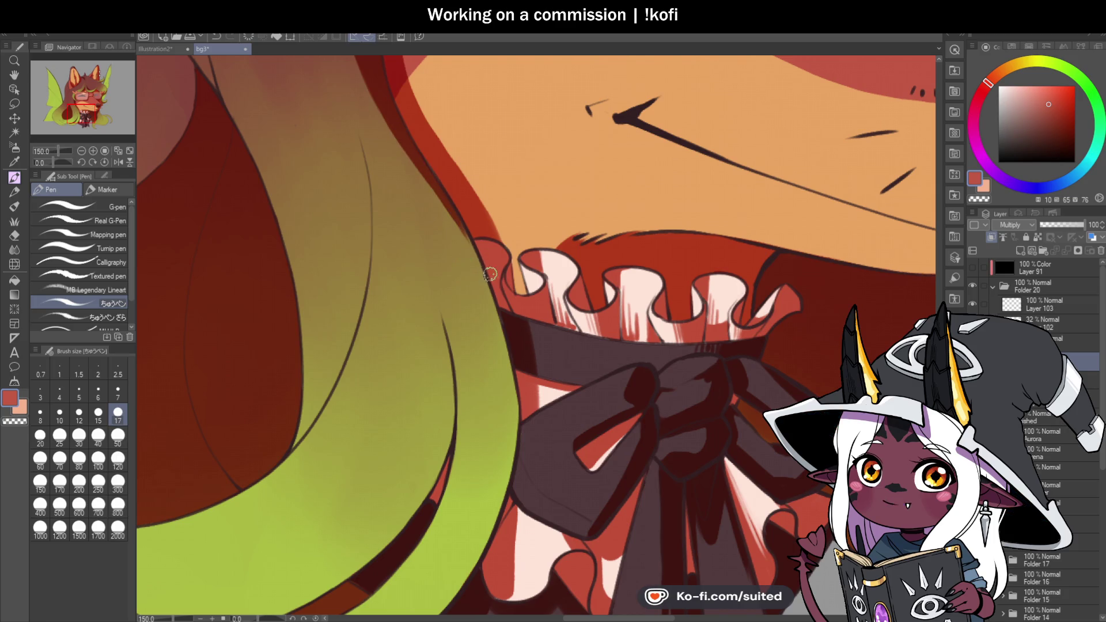
scroll(490, 272, up, 1)
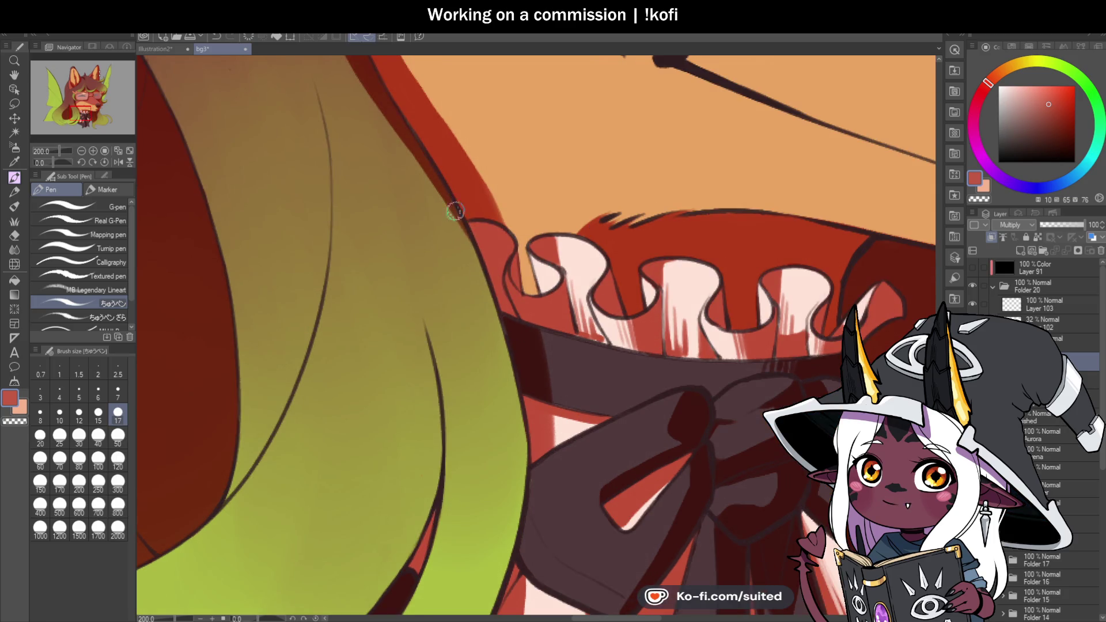
scroll(464, 225, down, 5)
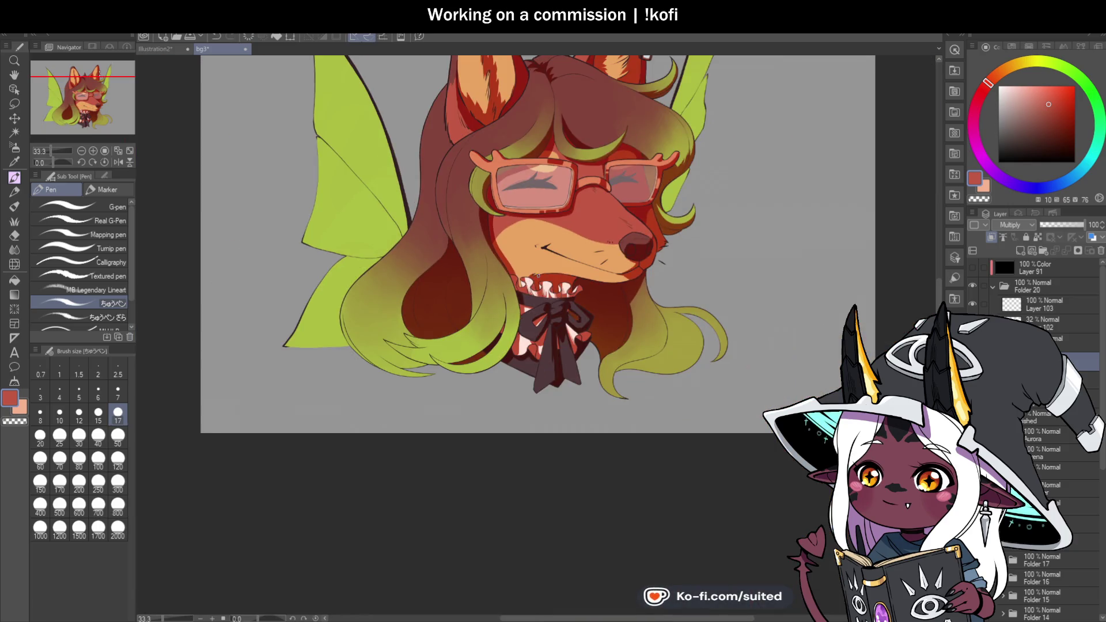
scroll(569, 271, down, 1)
Zoom in and darken the hair's left outer edge with dark brown strokes
scroll(518, 196, up, 4)
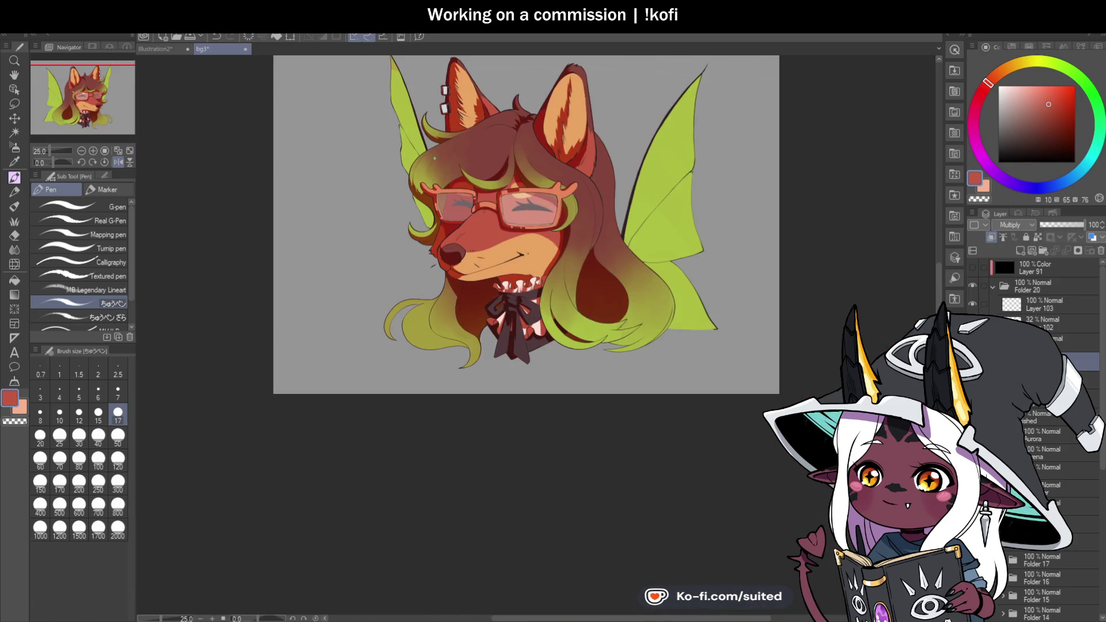
scroll(420, 148, up, 2)
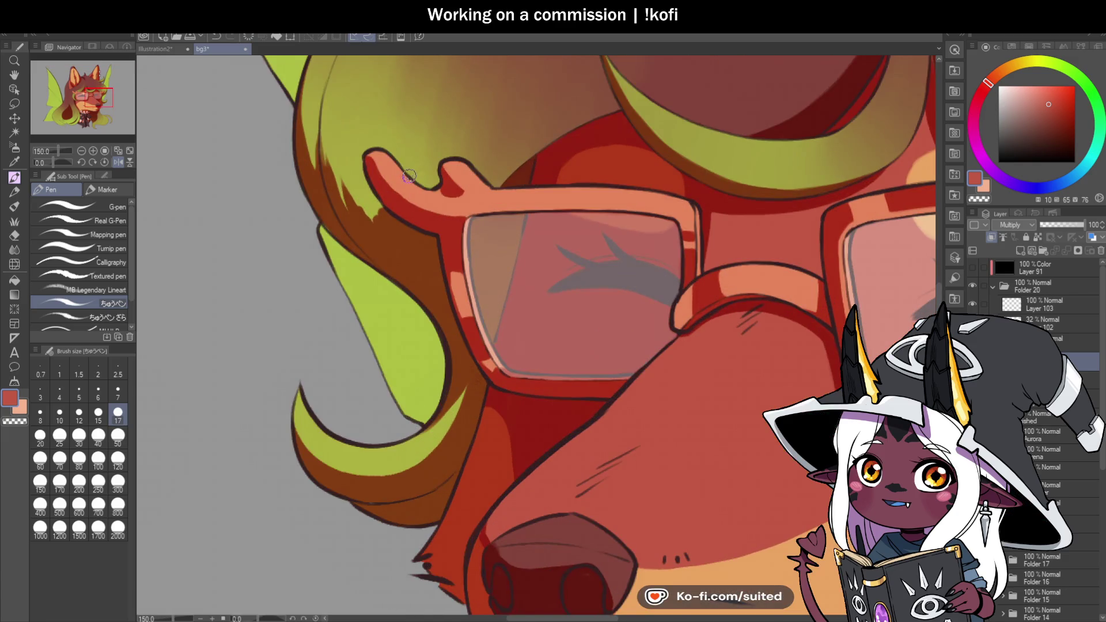
scroll(406, 318, down, 3)
scroll(369, 302, up, 3)
drag(348, 263, 374, 139)
drag(335, 216, 344, 141)
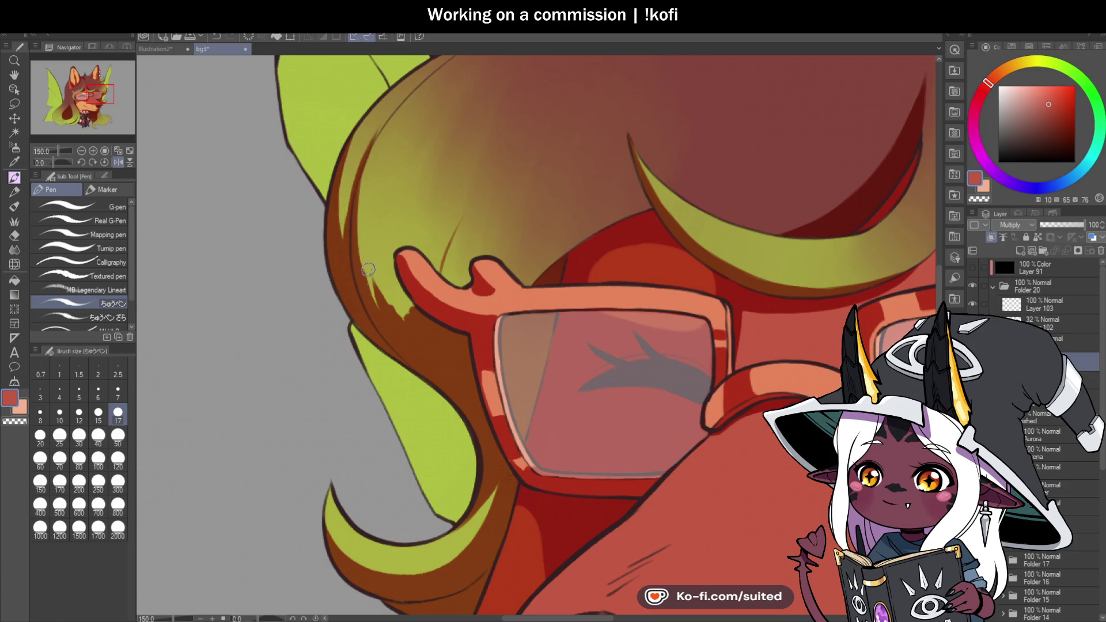
mouse_move(375, 285)
mouse_down()
mouse_move(369, 209)
mouse_move(387, 301)
mouse_move(384, 233)
mouse_move(404, 319)
mouse_up()
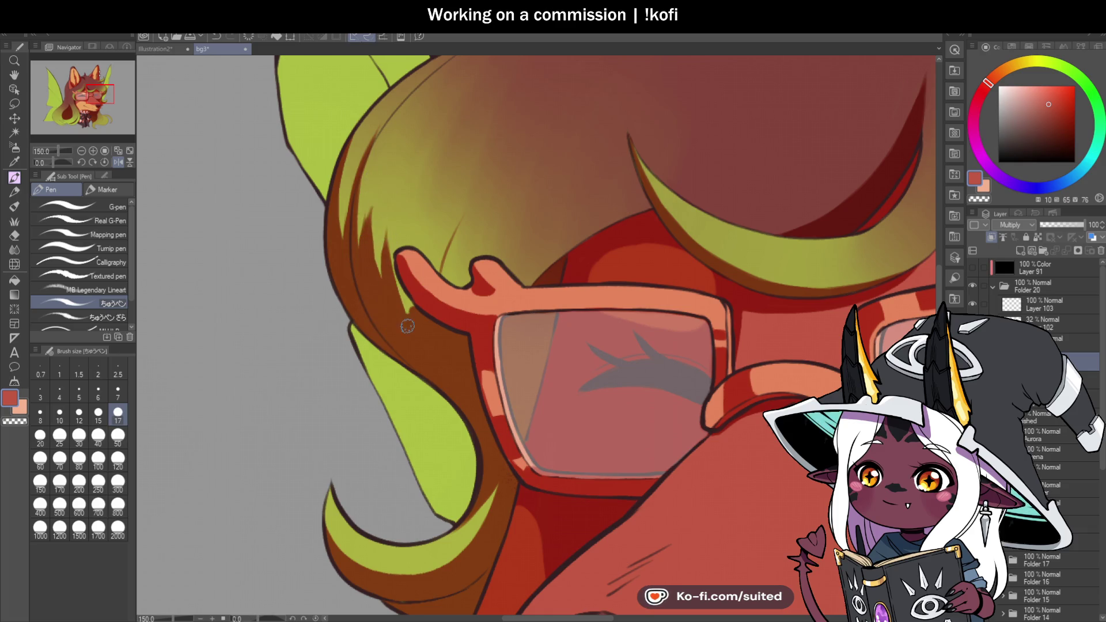
Paint three spiky dark-brown strands above the glasses' left arm, then zoom out
drag(434, 205, 439, 264)
drag(468, 209, 461, 283)
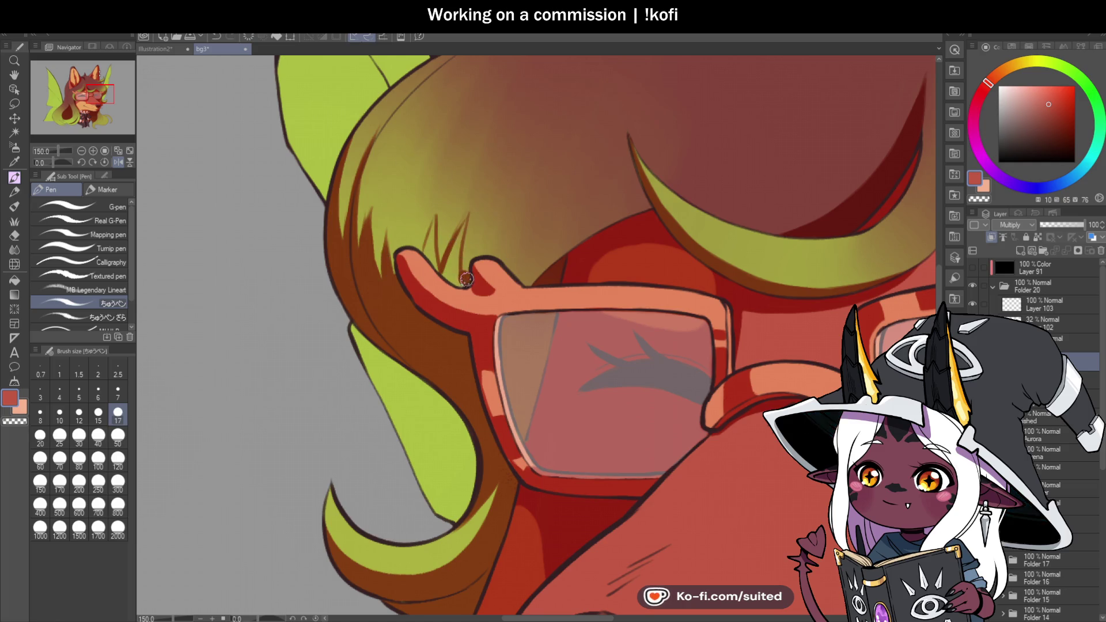
drag(464, 222, 452, 281)
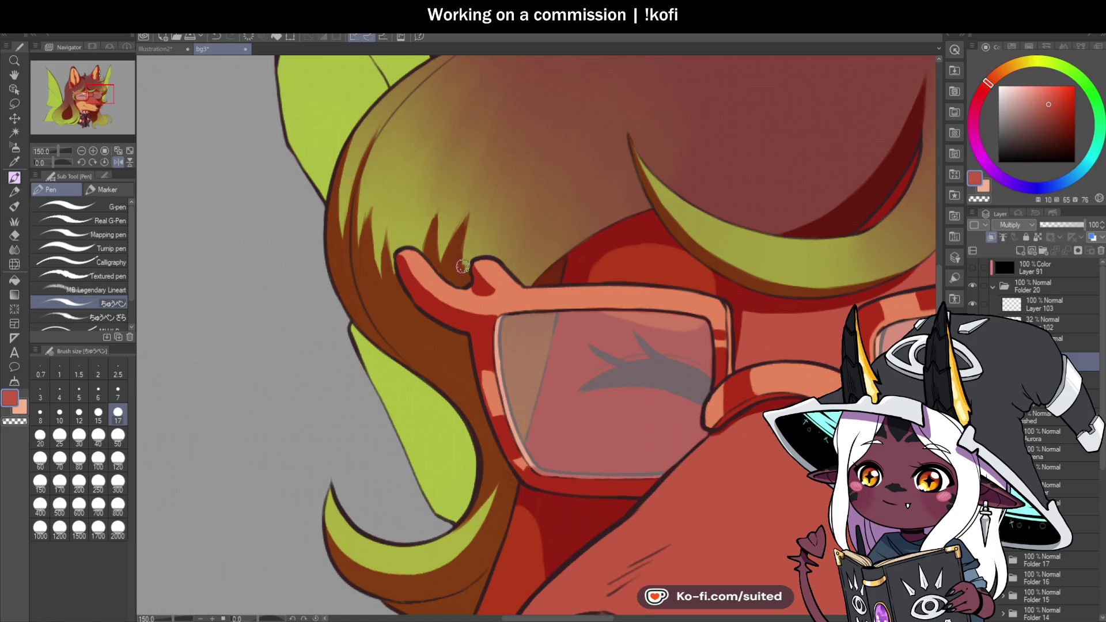
key(ctrl+minus)
key(ctrl+minus)
key(ctrl+minus)
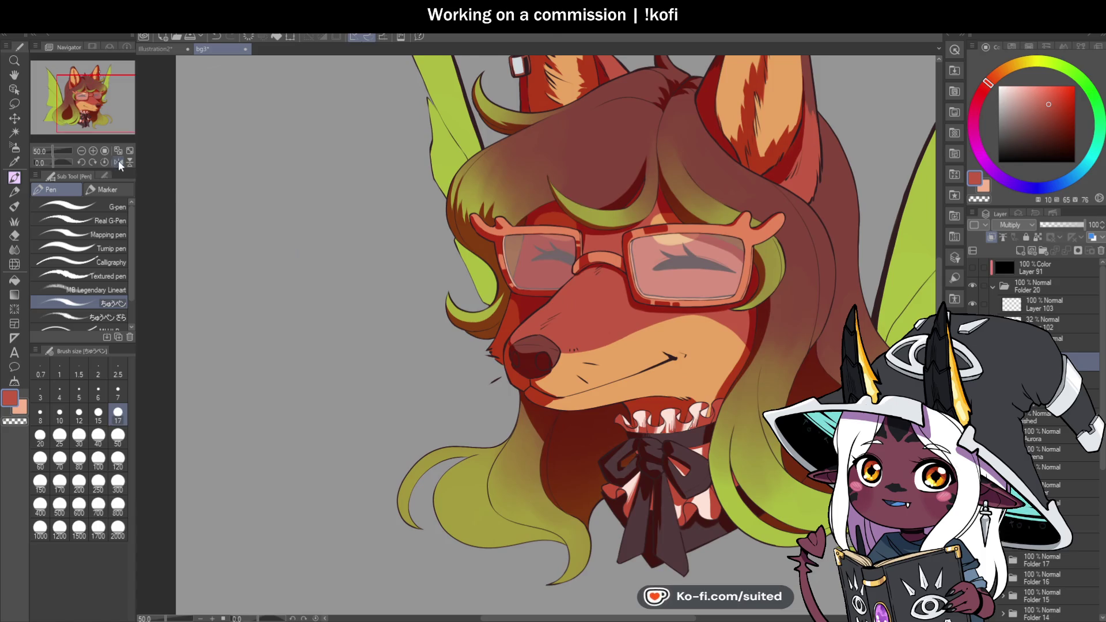
Mirror and tilt the view, then trim the dark-brown hair spikes near the glasses arm with the transparent colour
click(119, 162)
key(ctrl+minus)
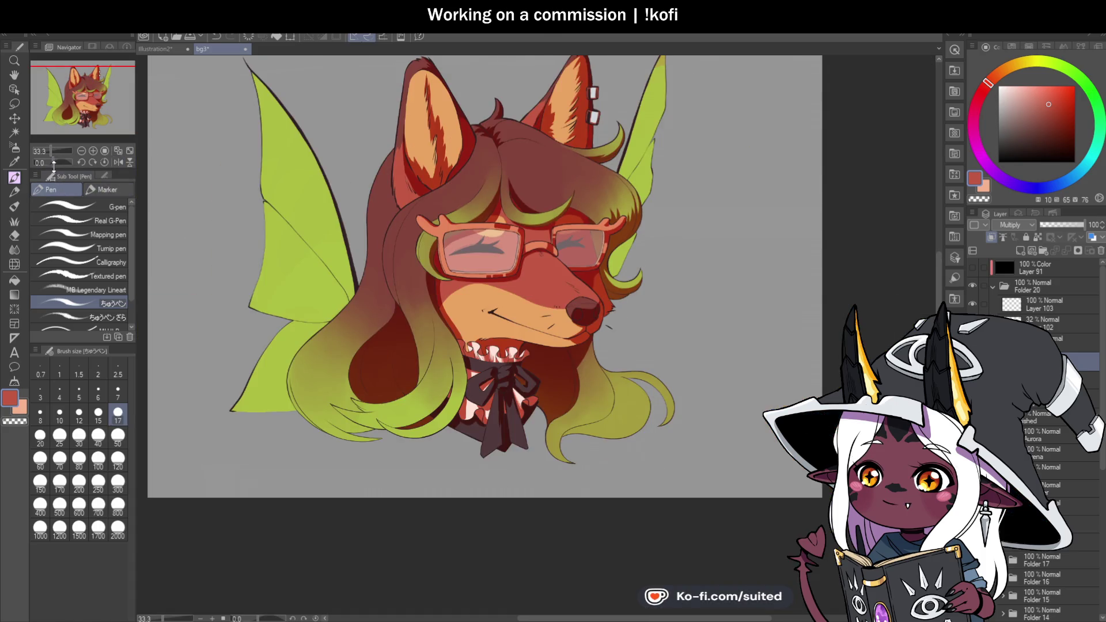
drag(54, 164, 58, 163)
scroll(633, 228, up, 5)
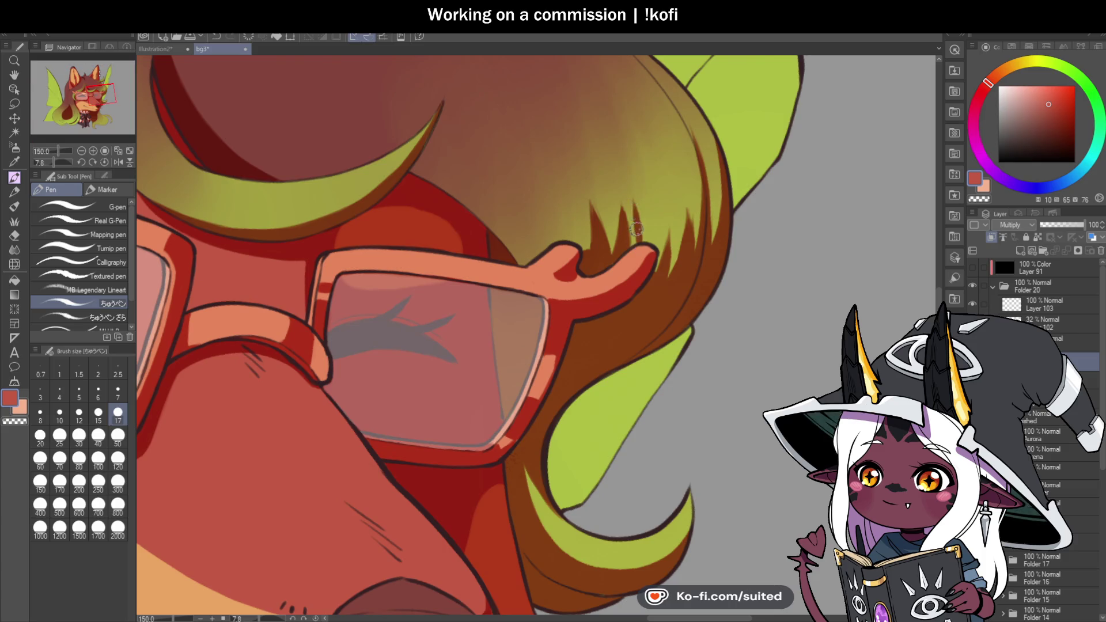
key(c)
mouse_move(632, 198)
mouse_down()
mouse_move(628, 249)
mouse_move(593, 202)
mouse_move(596, 242)
mouse_move(586, 207)
mouse_move(588, 263)
mouse_move(576, 196)
mouse_move(615, 259)
mouse_up()
key(c)
key(c)
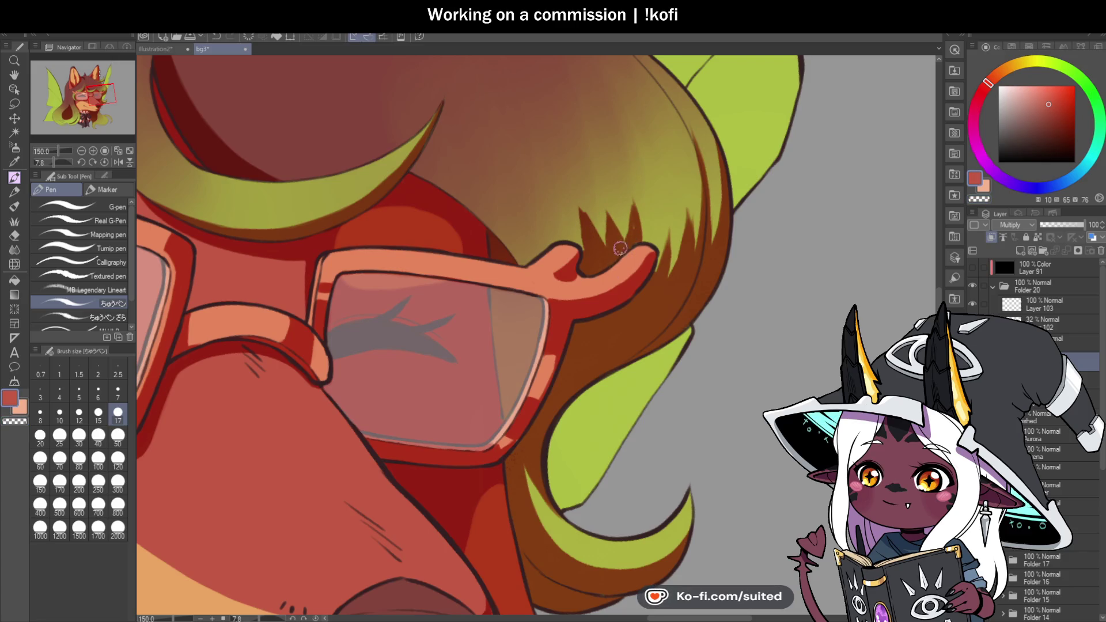
key(c)
mouse_move(641, 231)
mouse_down()
mouse_move(629, 193)
mouse_move(621, 240)
mouse_move(584, 215)
mouse_up()
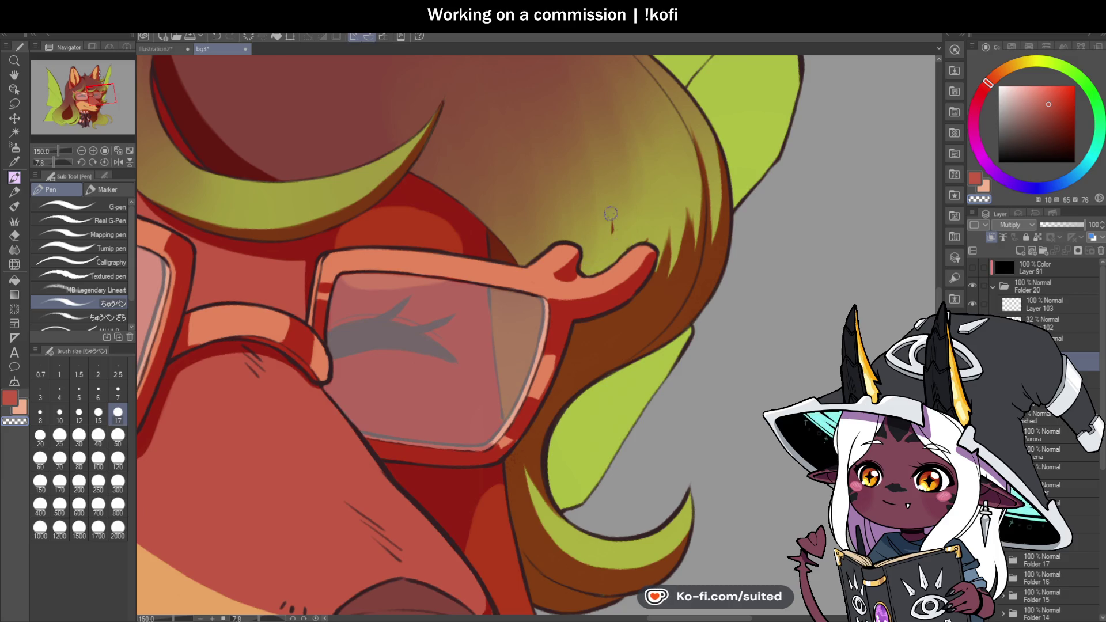
Paint new dark-brown hair spikes, darken the hair edge, and mirror the view back
key(c)
drag(657, 273, 671, 225)
drag(664, 278, 675, 239)
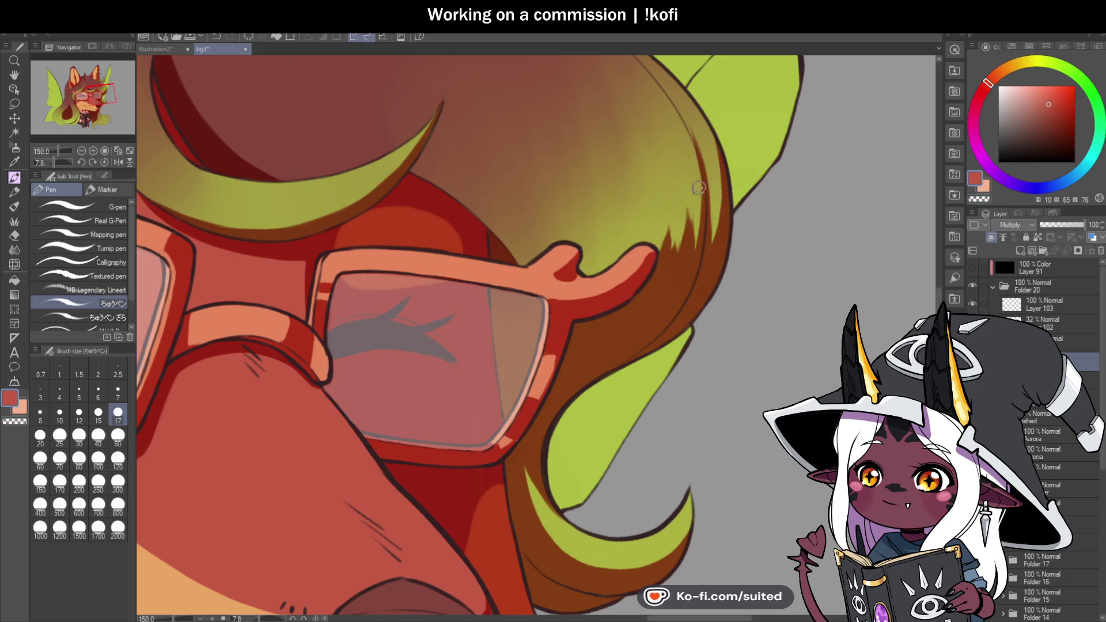
key(c)
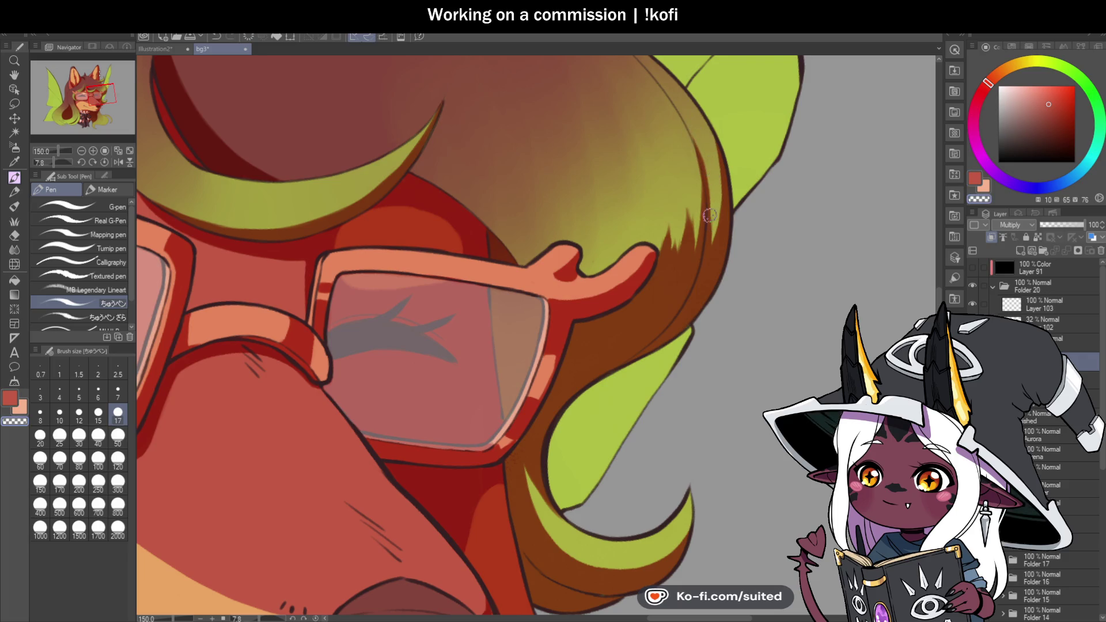
key(c)
drag(719, 226, 716, 180)
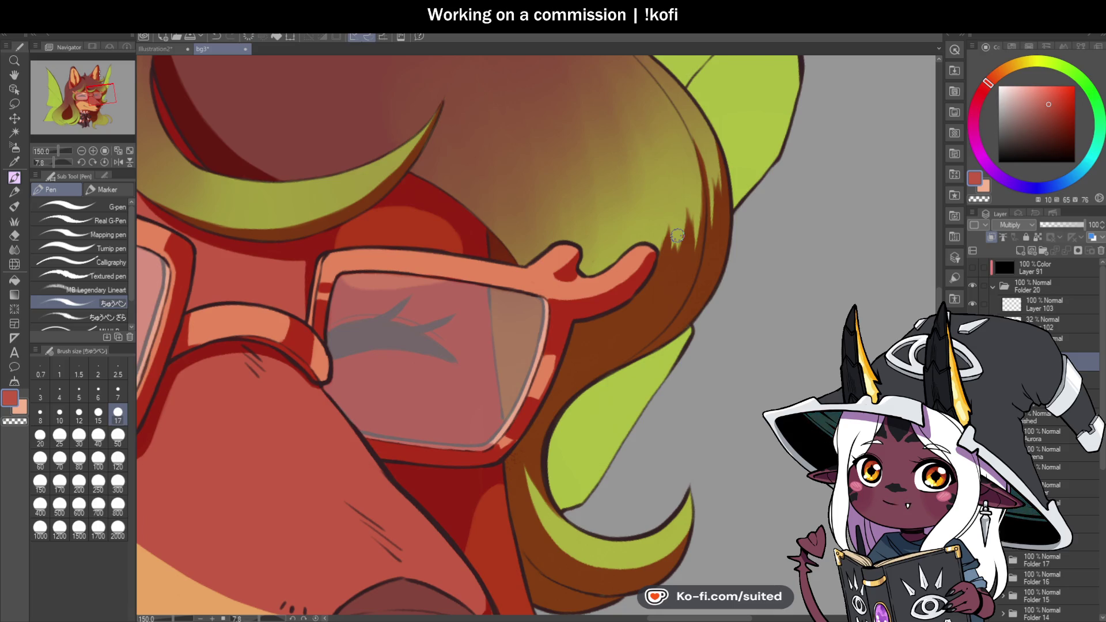
click(118, 162)
scroll(438, 181, down, 3)
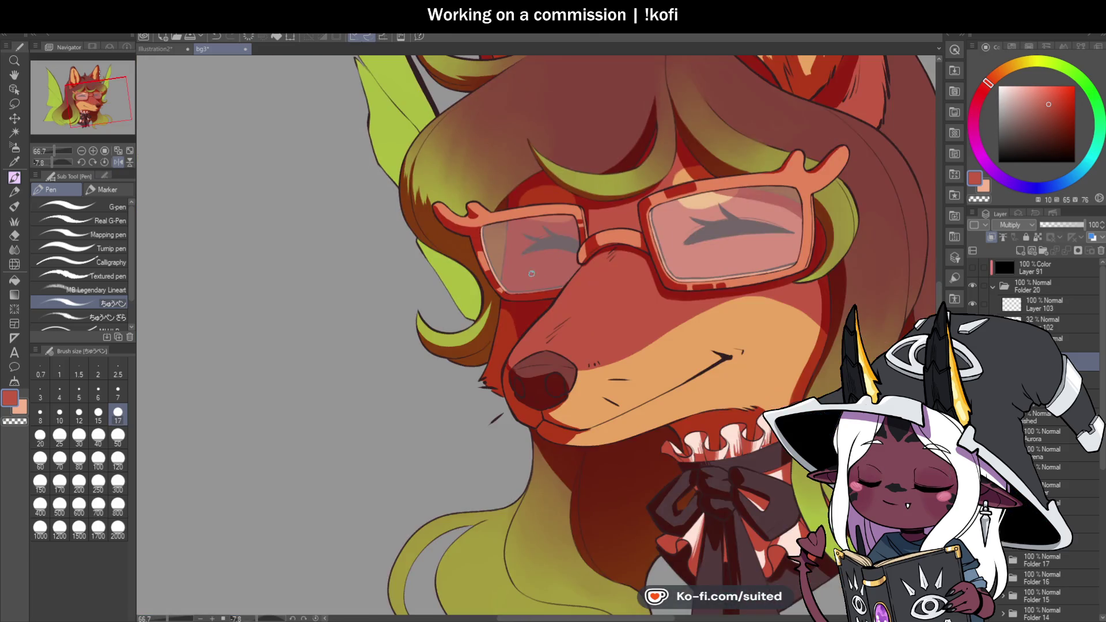
Shade the hair edge above the glasses with dark red strokes, redoing one misplaced stroke
scroll(439, 181, up, 4)
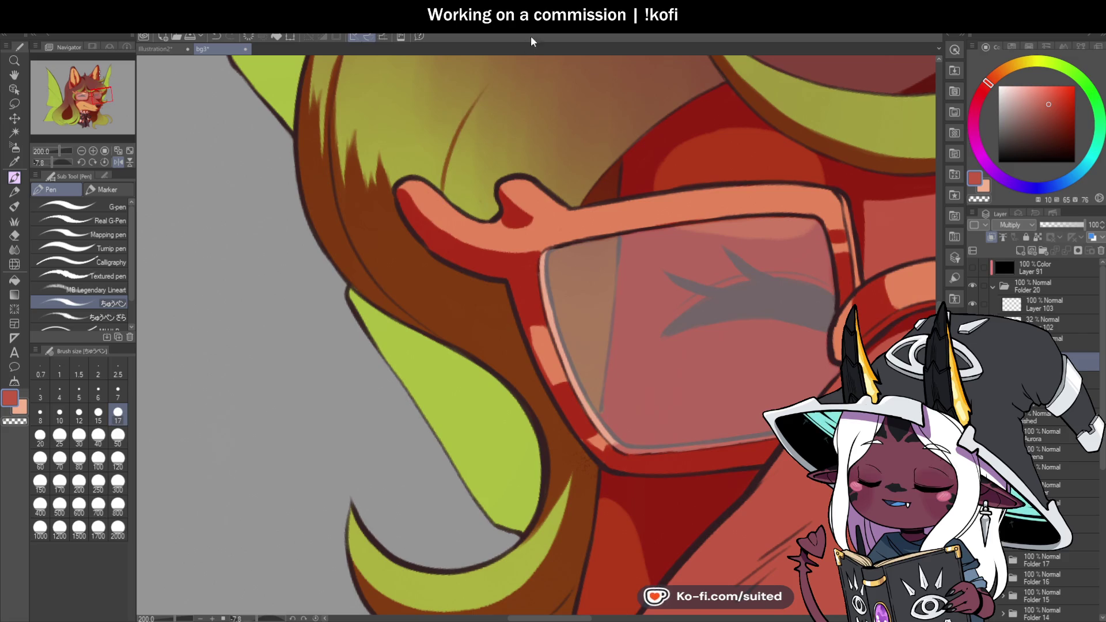
scroll(516, 240, down, 3)
scroll(515, 241, up, 2)
drag(623, 176, 509, 256)
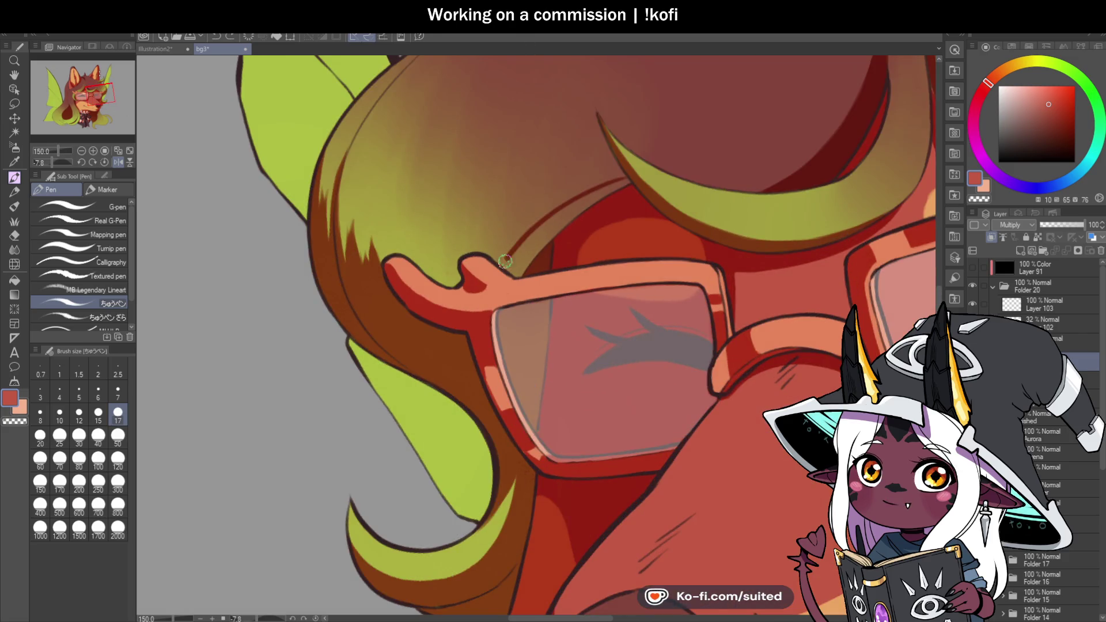
key(ctrl+z)
drag(630, 169, 539, 236)
mouse_move(511, 271)
mouse_down()
mouse_move(594, 195)
mouse_move(560, 227)
mouse_up()
drag(624, 180, 595, 193)
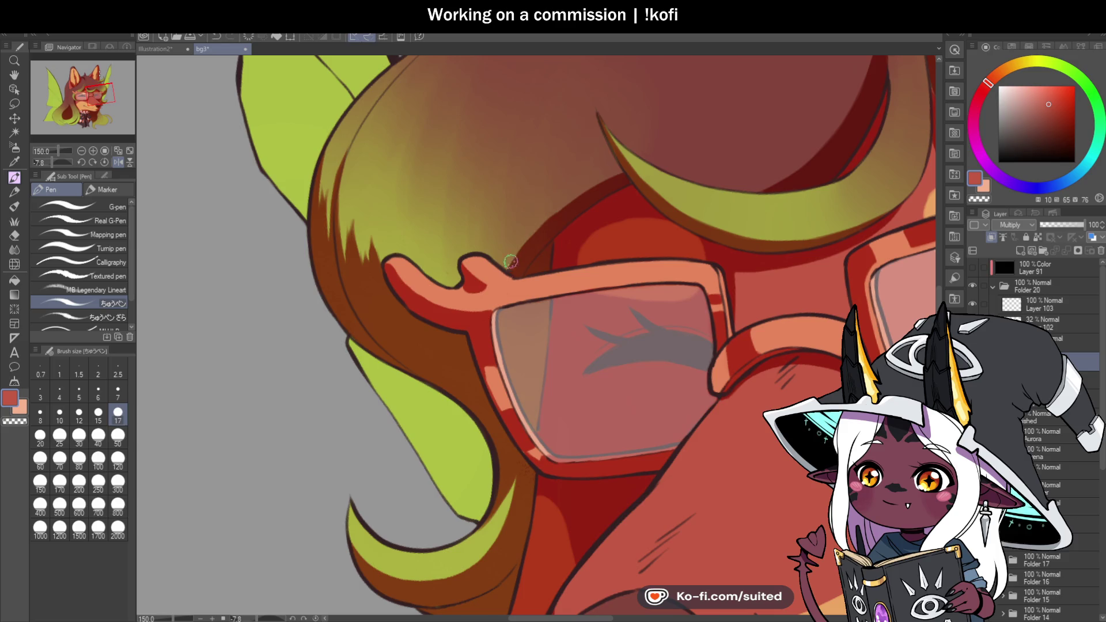
mouse_move(543, 193)
mouse_down()
mouse_move(510, 241)
mouse_move(542, 194)
mouse_up()
drag(509, 237, 493, 260)
drag(553, 180, 505, 263)
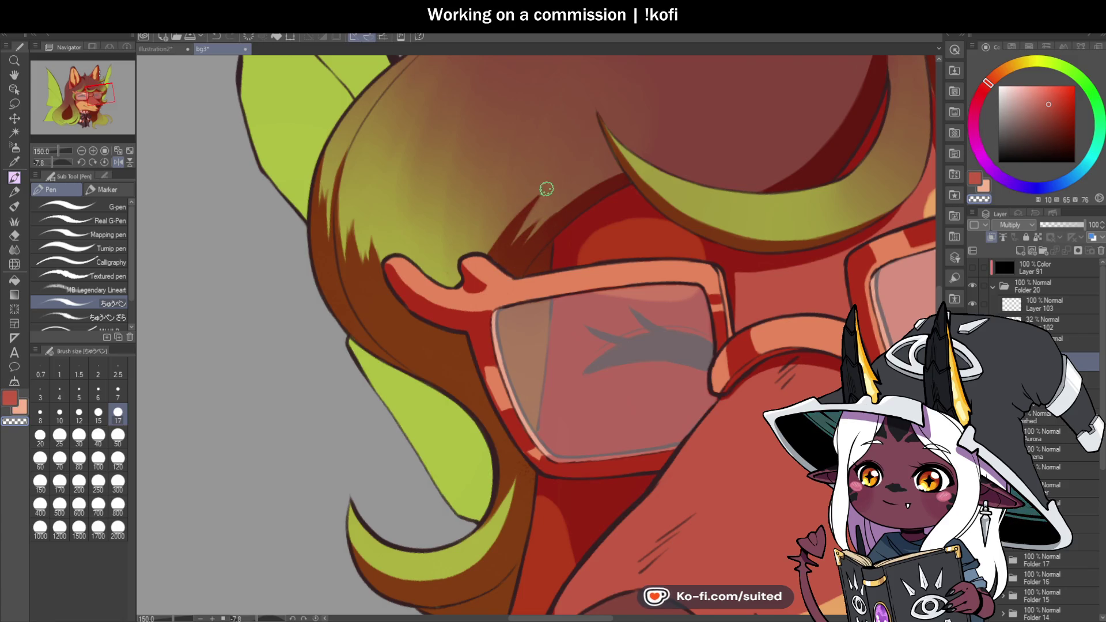
Paint thin dark-red hair strands above the glasses arm and reset the canvas tilt
key(c)
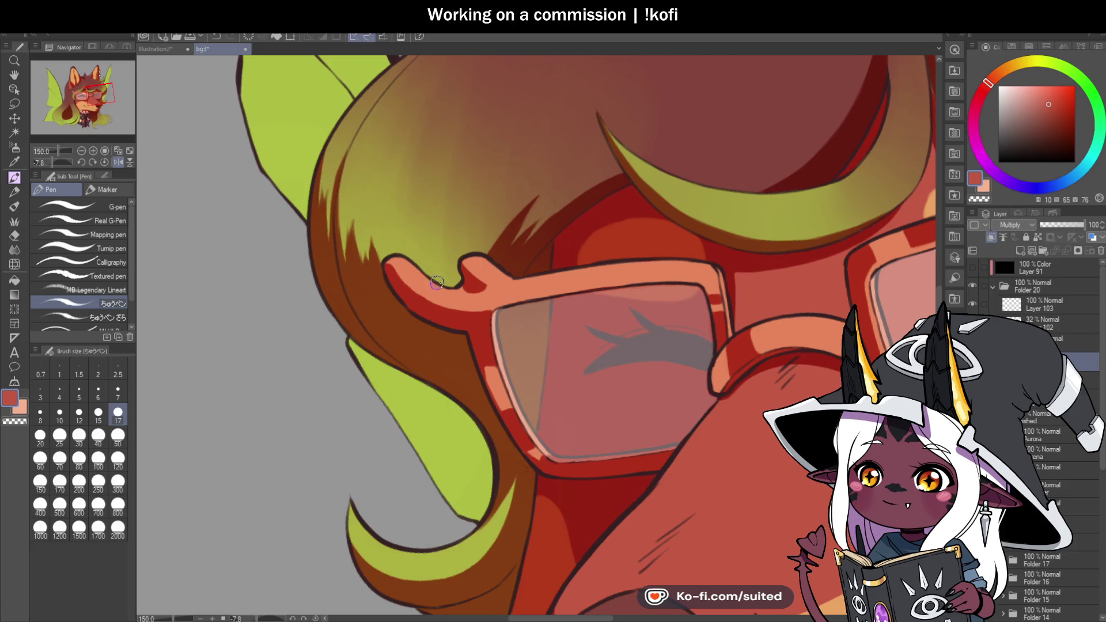
mouse_move(458, 279)
mouse_down()
mouse_move(450, 190)
mouse_move(467, 244)
mouse_move(445, 289)
mouse_move(429, 242)
mouse_move(453, 184)
mouse_move(435, 246)
mouse_up()
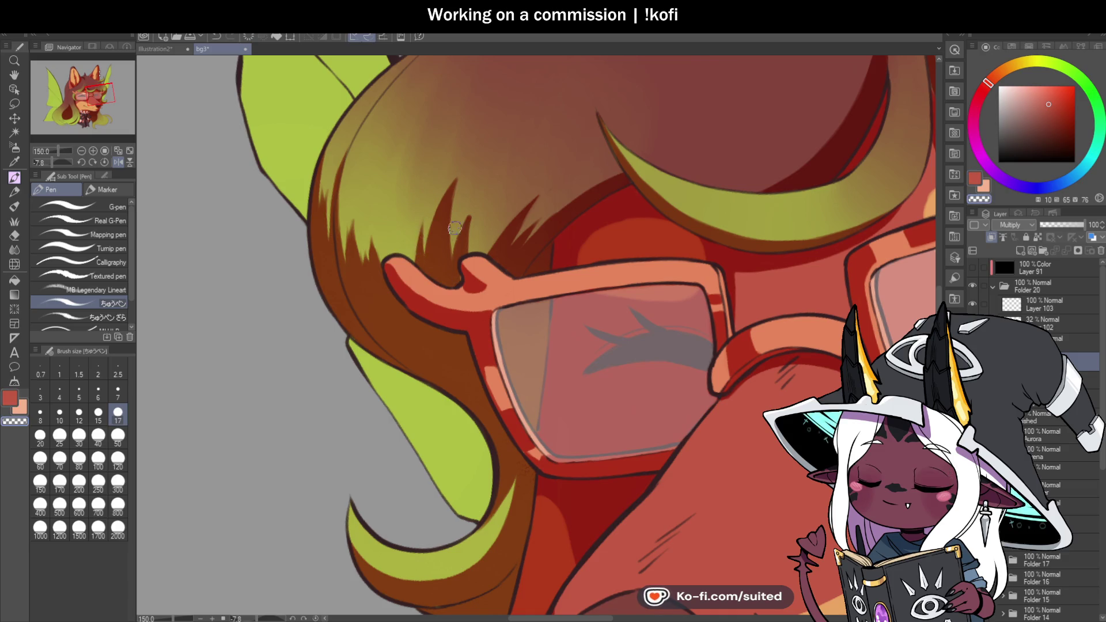
scroll(432, 244, down, 3)
scroll(449, 207, up, 3)
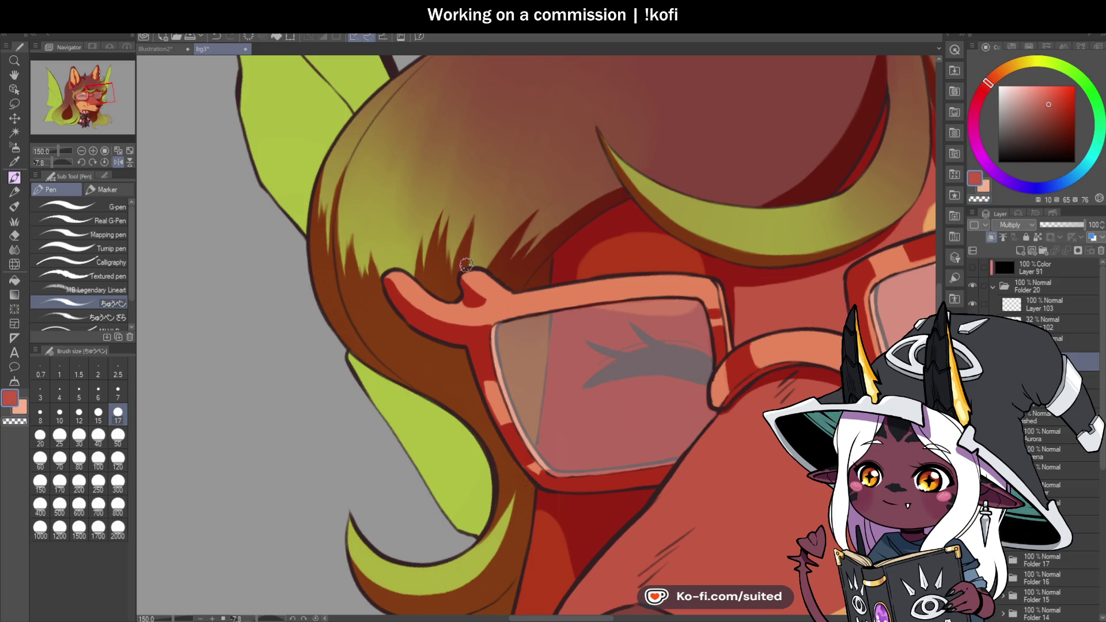
scroll(477, 270, down, 3)
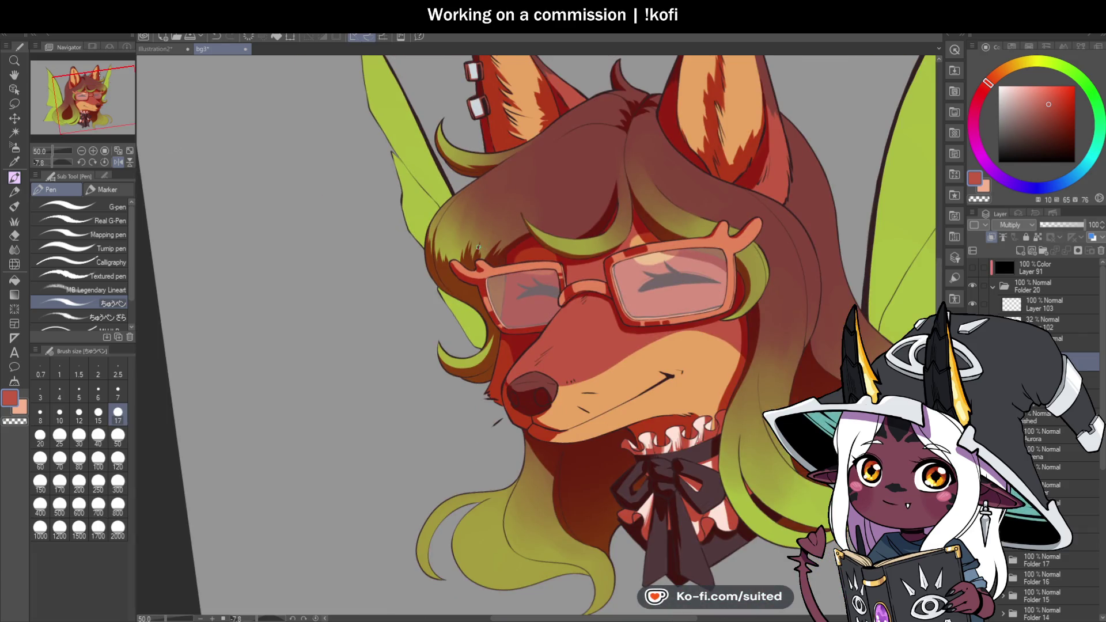
click(105, 162)
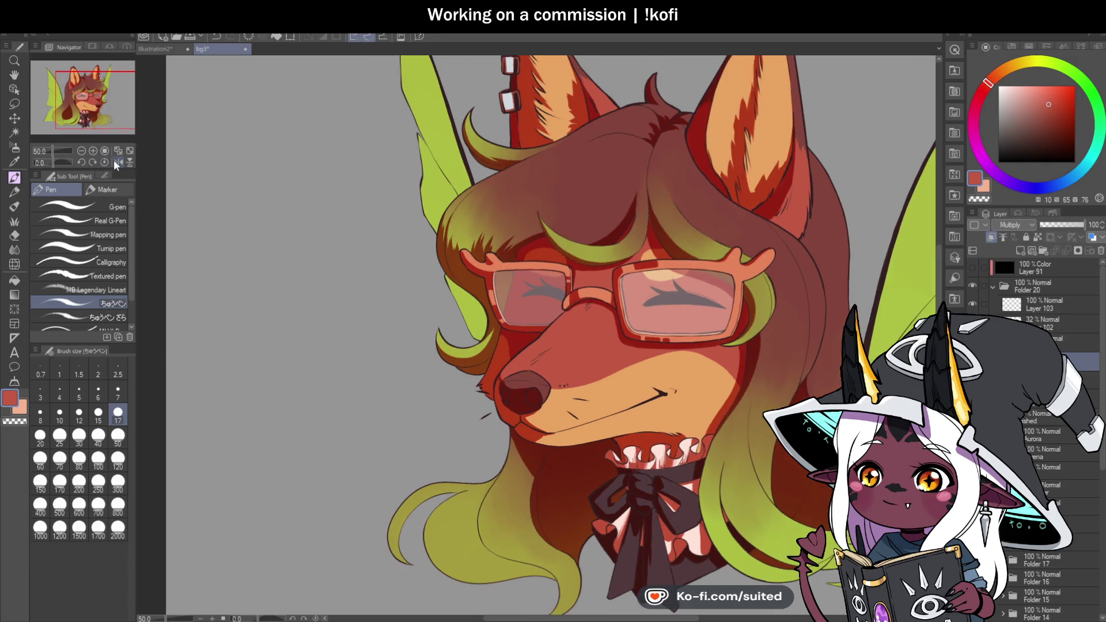
Hatch dark multiply strokes onto the hair above the left glasses arm
click(118, 162)
scroll(673, 201, down, 1)
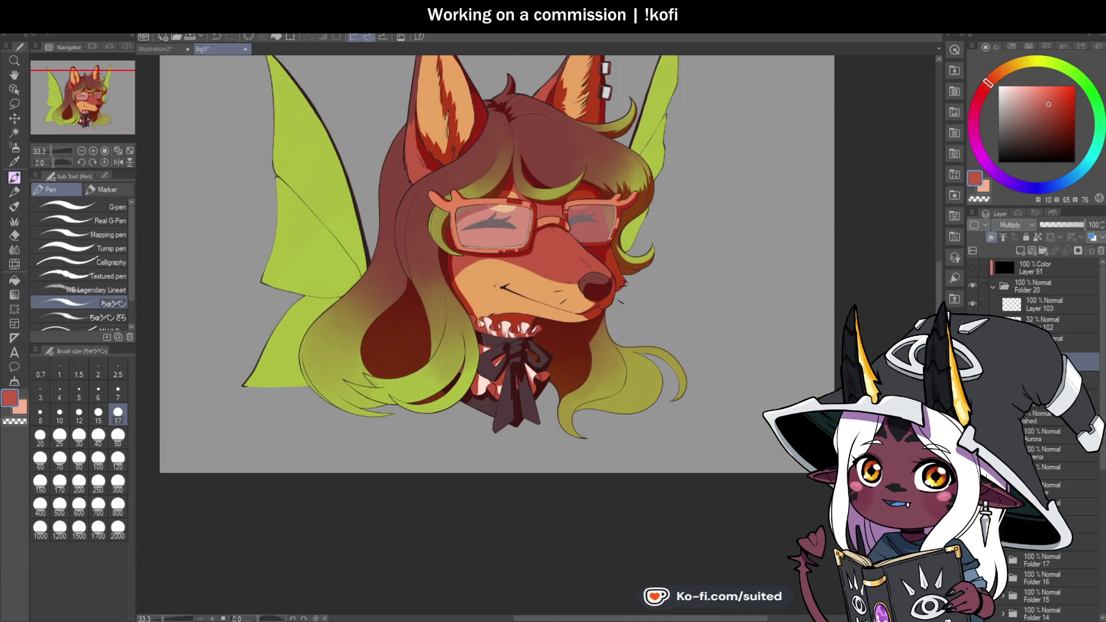
key(ctrl+z)
key(ctrl+y)
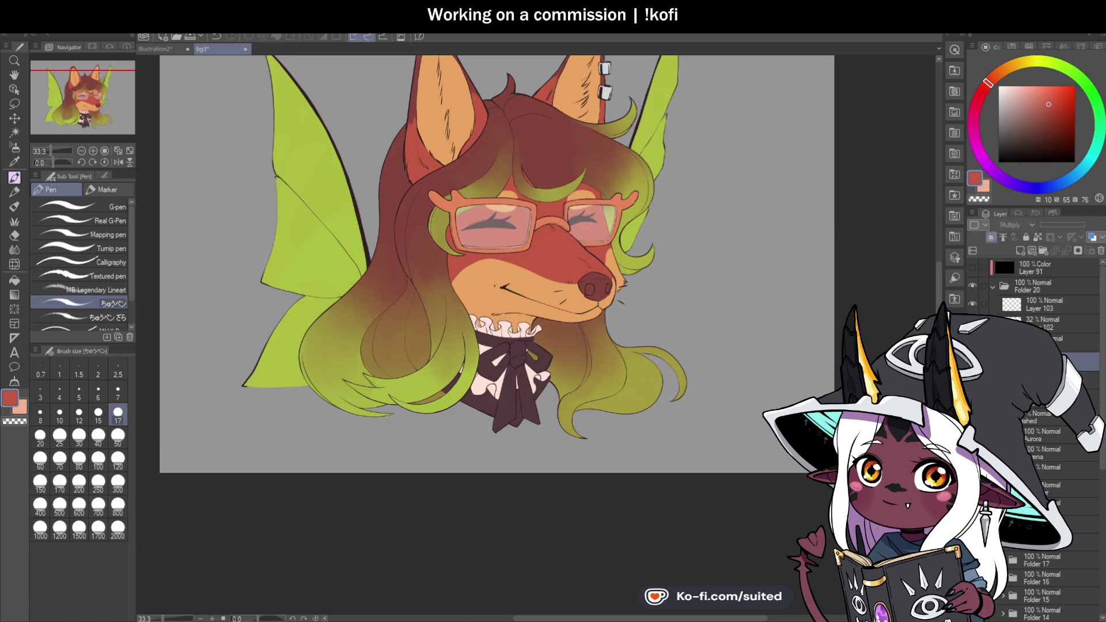
key(ctrl+y)
key(ctrl+minus)
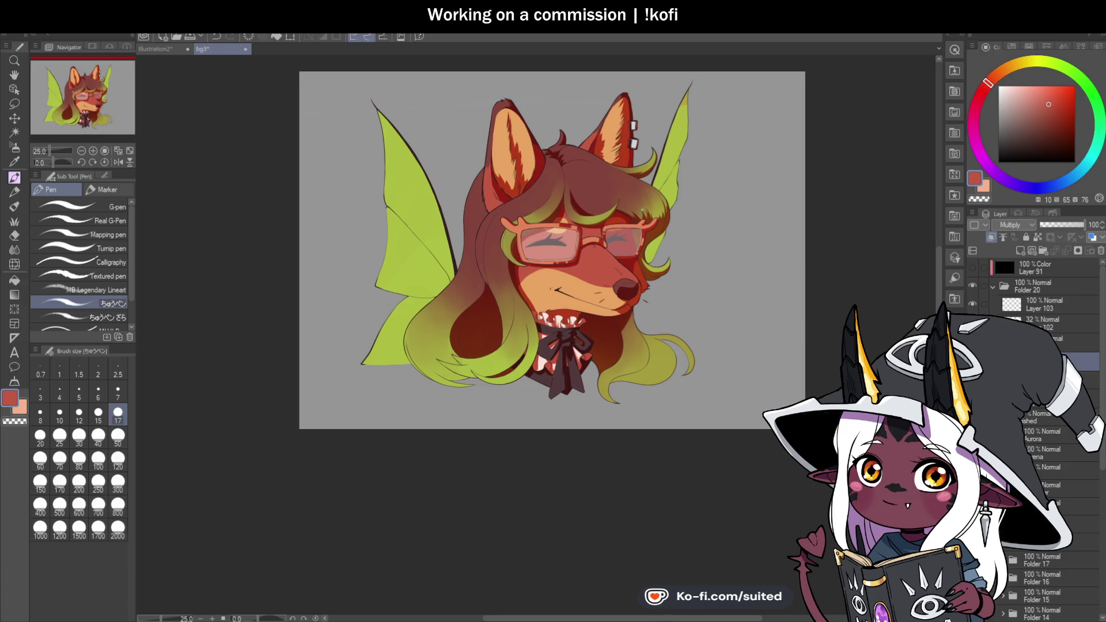
scroll(492, 219, up, 5)
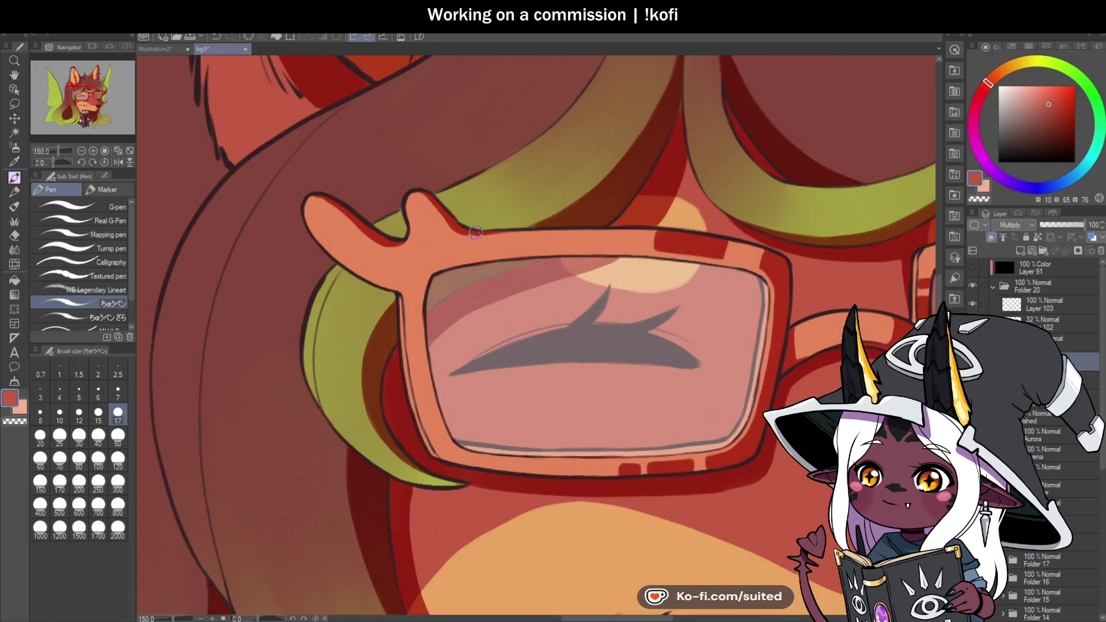
drag(476, 232, 526, 212)
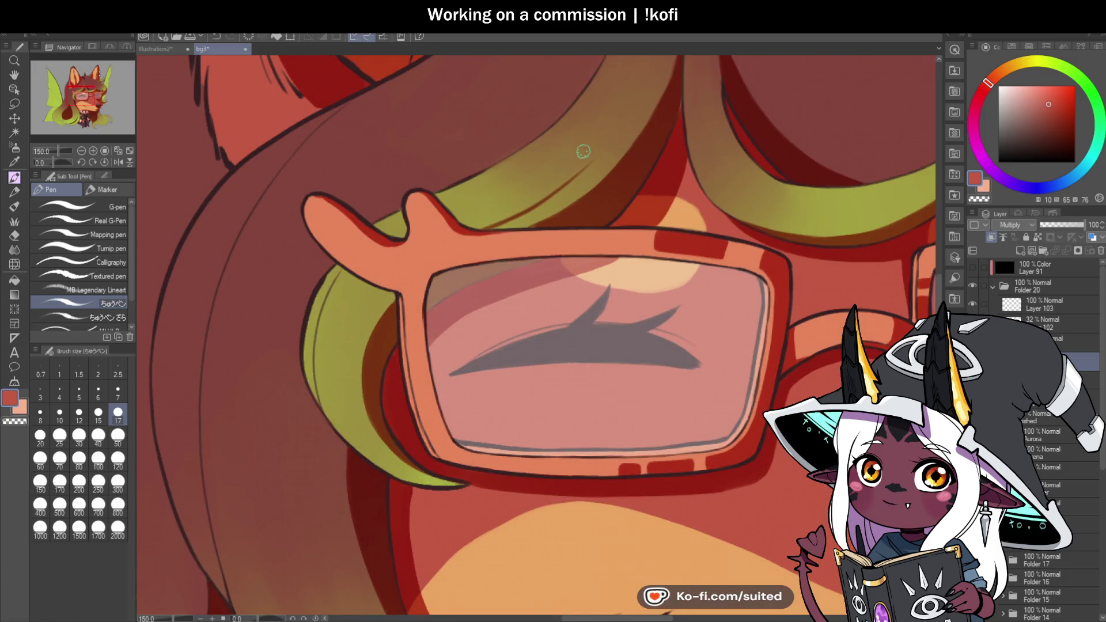
drag(506, 219, 588, 164)
mouse_move(550, 199)
mouse_down()
mouse_move(613, 133)
mouse_move(552, 207)
mouse_up()
drag(585, 168, 485, 233)
mouse_move(596, 155)
mouse_down()
mouse_move(540, 208)
mouse_move(496, 230)
mouse_up()
drag(582, 188, 520, 232)
Paint dark hair strands at the crown and across the upper head, redrawing after an undo
key(c)
scroll(538, 234, down, 5)
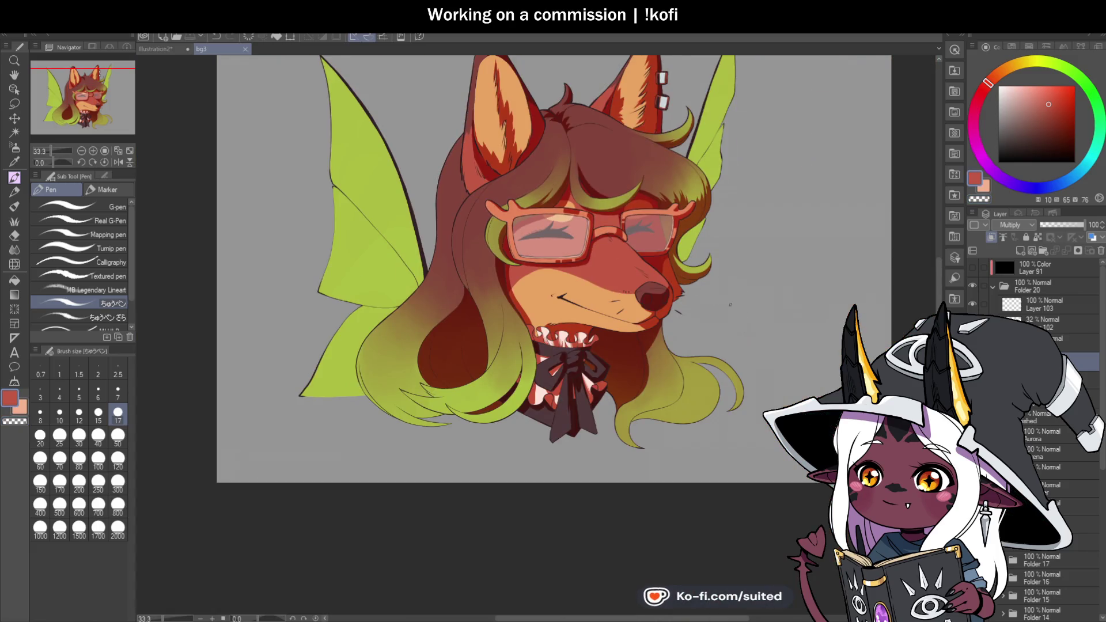
scroll(738, 294, down, 1)
scroll(733, 202, up, 2)
scroll(556, 128, up, 1)
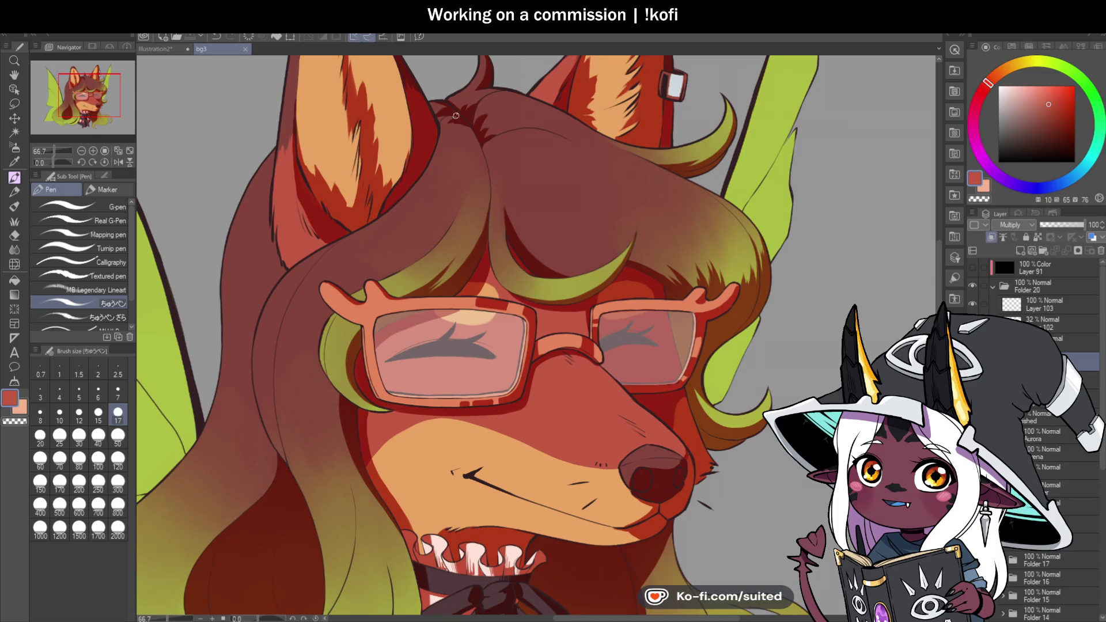
scroll(562, 144, down, 1)
key(h)
scroll(564, 152, up, 2)
mouse_move(496, 163)
mouse_down()
mouse_move(585, 142)
mouse_move(487, 167)
mouse_move(620, 144)
mouse_move(644, 150)
mouse_move(556, 110)
mouse_move(641, 137)
mouse_move(518, 116)
mouse_move(599, 124)
mouse_up()
key(ctrl+z)
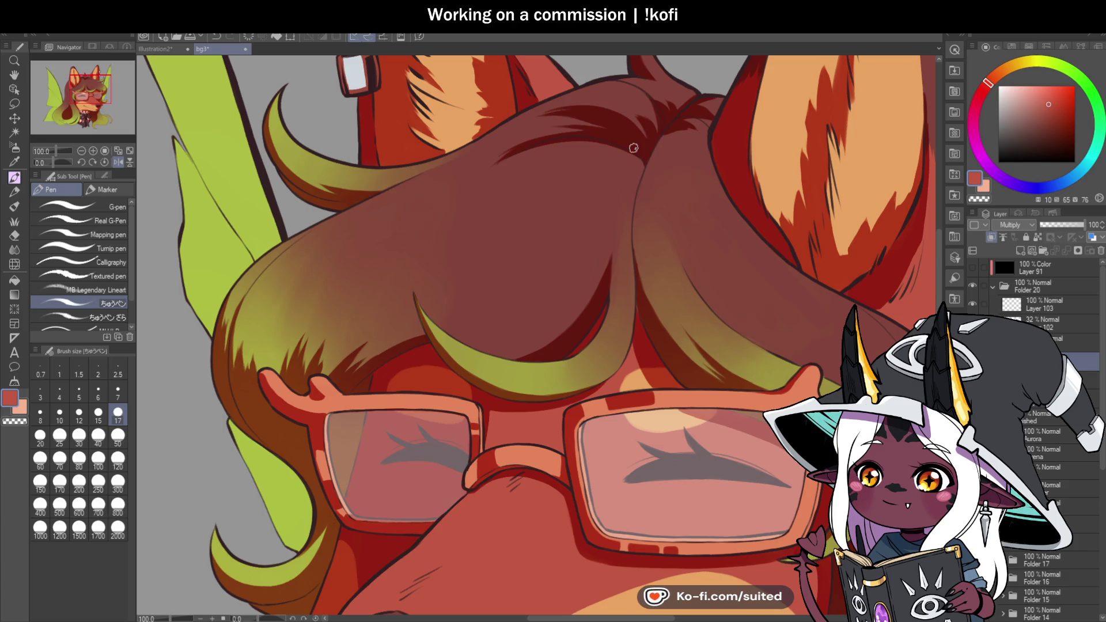
drag(542, 197, 641, 154)
mouse_move(593, 190)
mouse_down()
mouse_move(643, 156)
mouse_move(621, 203)
mouse_move(644, 168)
mouse_up()
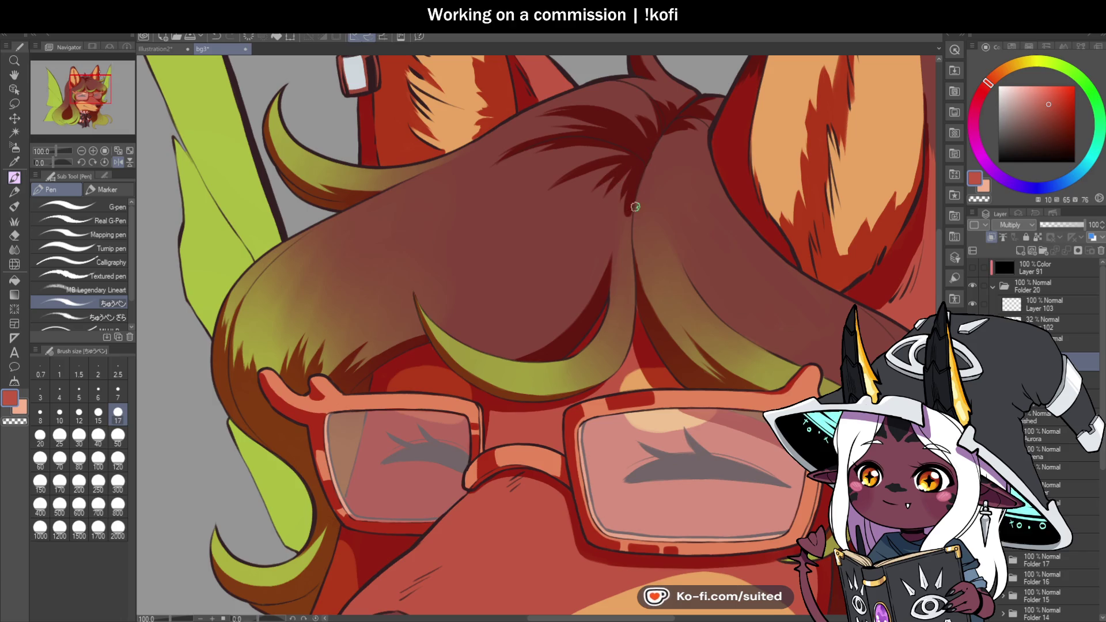
scroll(634, 178, up, 1)
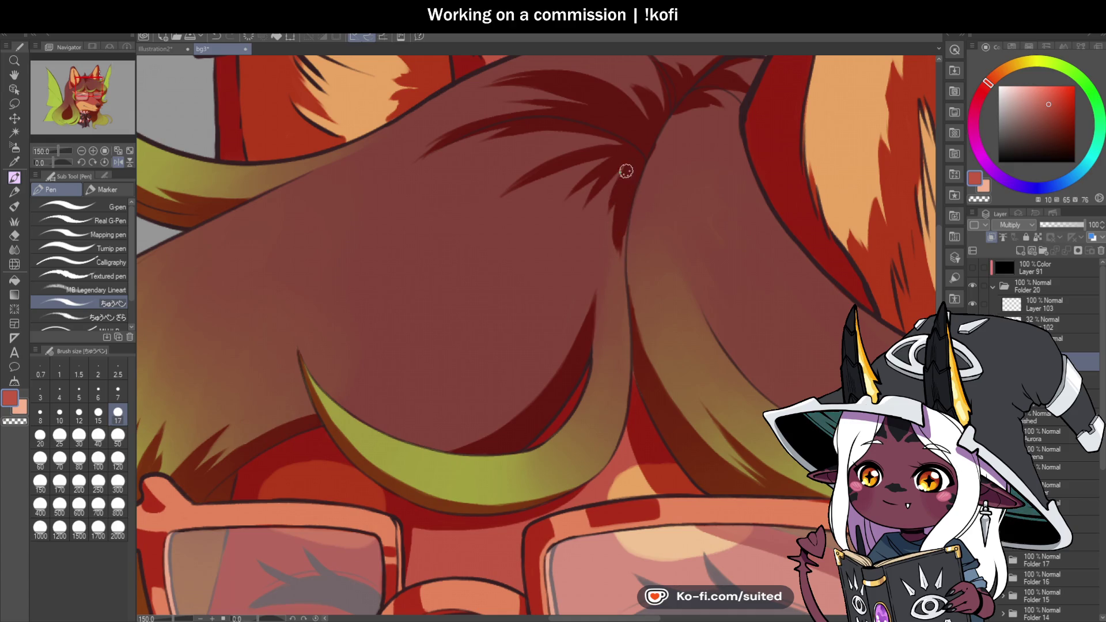
mouse_move(619, 155)
mouse_down()
mouse_move(490, 134)
mouse_move(457, 153)
mouse_up()
scroll(600, 155, down, 3)
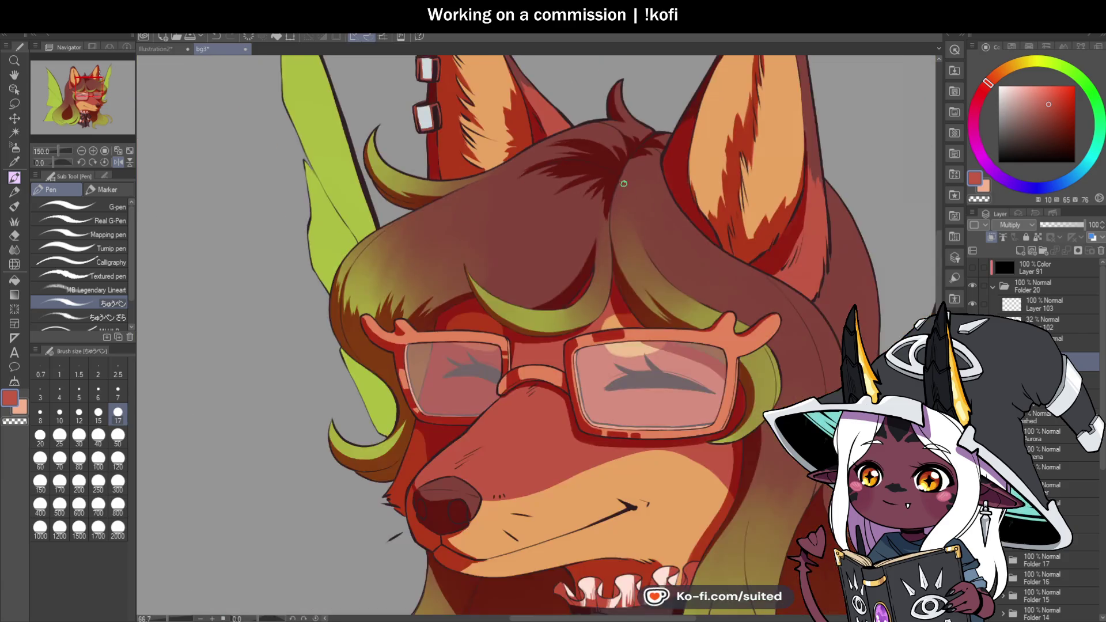
scroll(618, 178, up, 3)
Darken the area just under the head outline with red shading strokes
key(c)
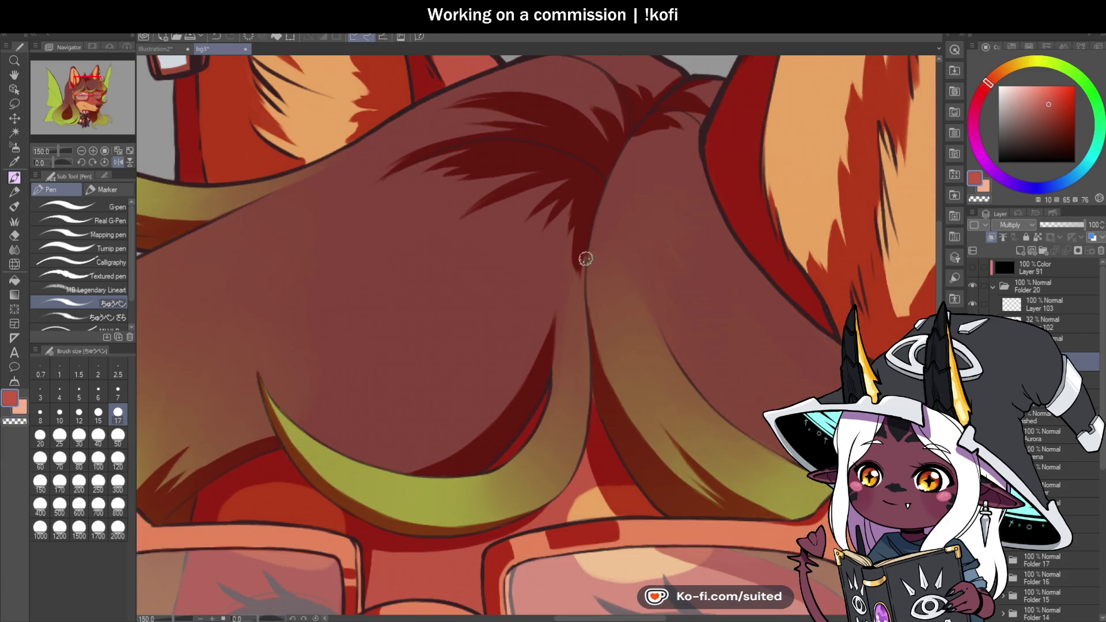
scroll(584, 289, down, 3)
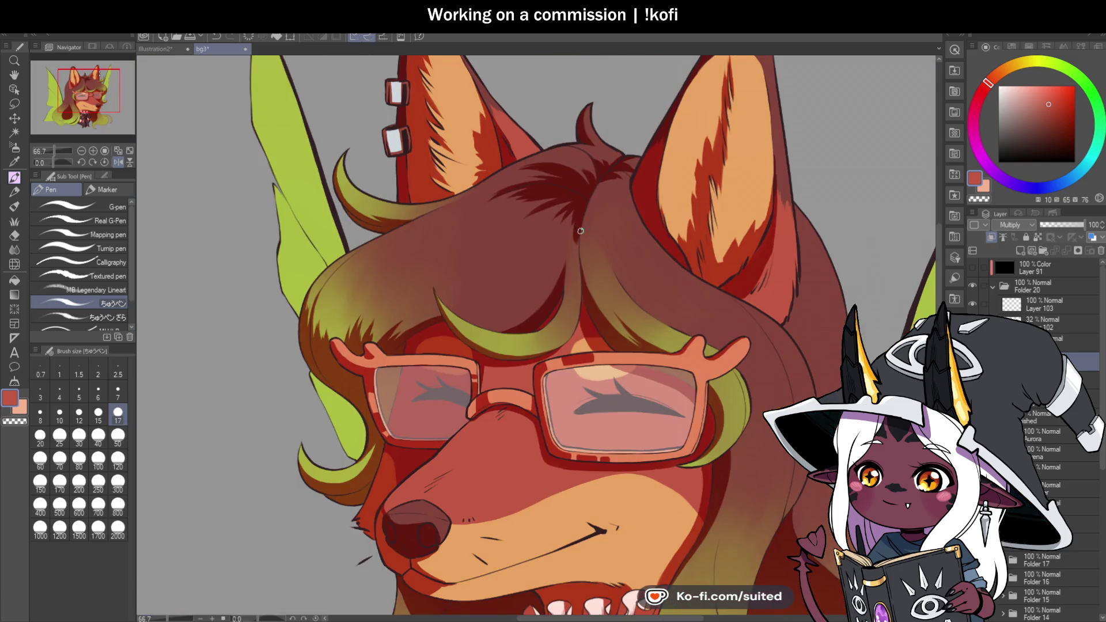
scroll(613, 374, down, 2)
scroll(611, 184, up, 4)
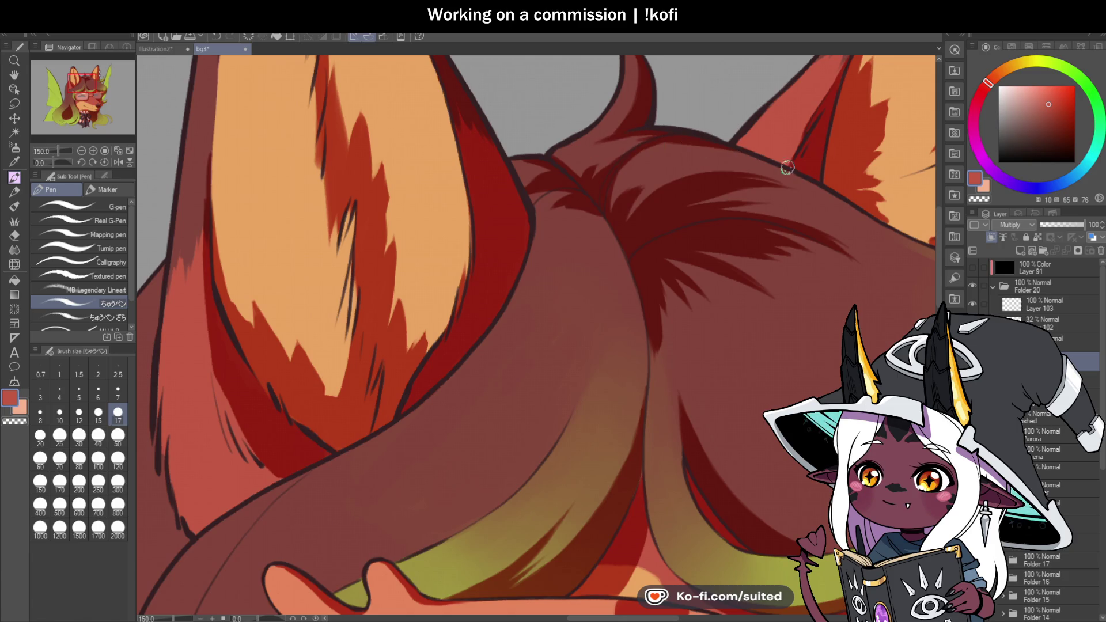
drag(749, 177, 819, 198)
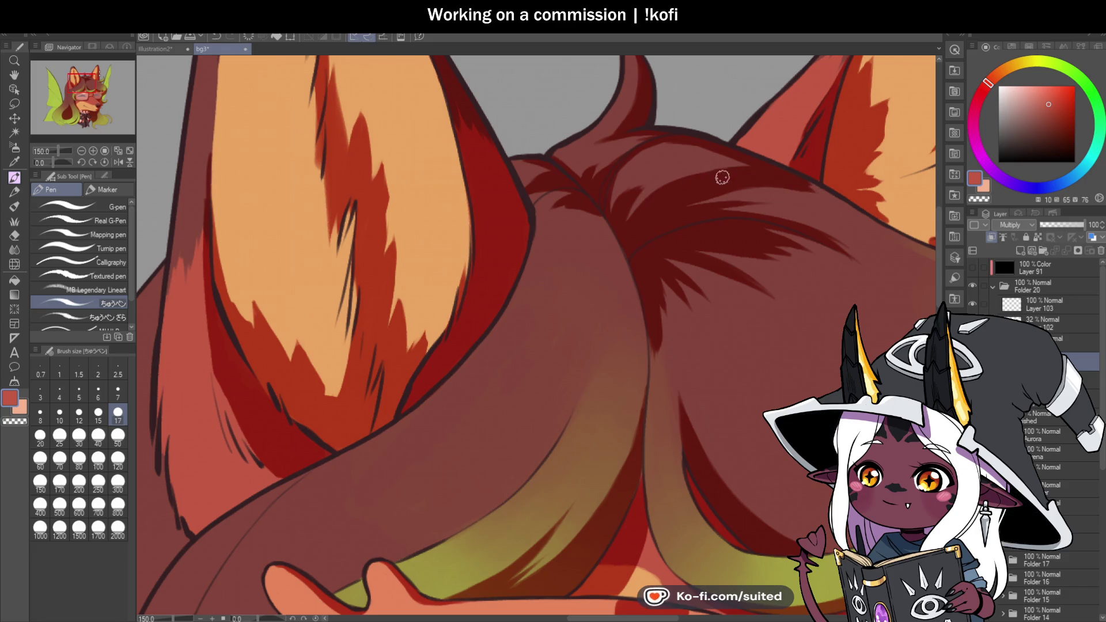
mouse_move(763, 166)
mouse_down()
mouse_move(665, 168)
mouse_move(779, 177)
mouse_up()
drag(722, 155, 683, 148)
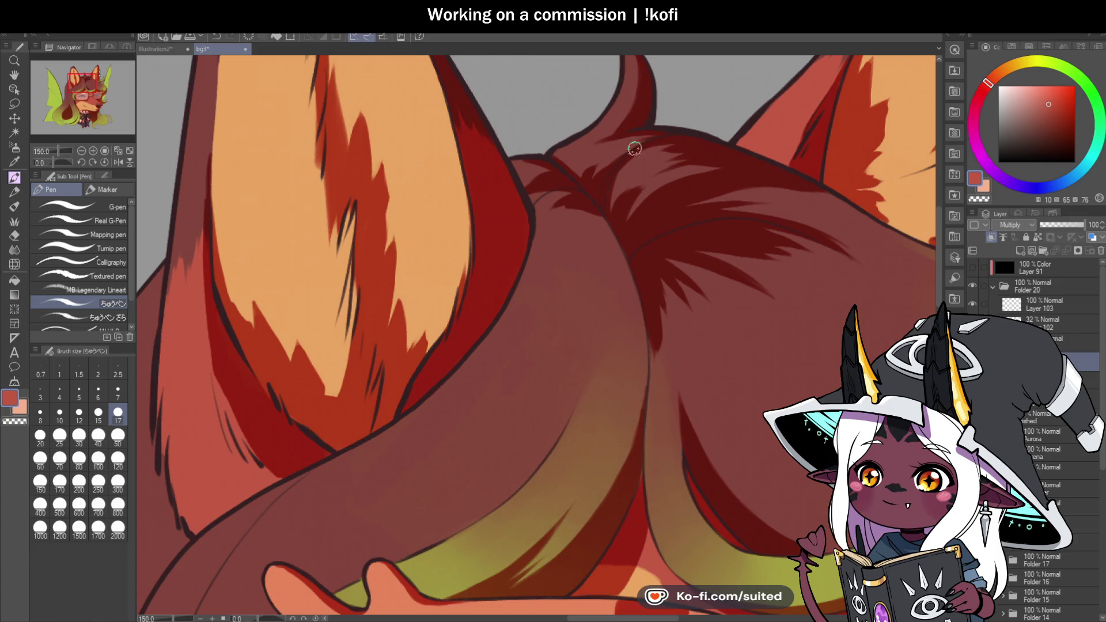
key(ctrl+0)
drag(69, 163, 48, 163)
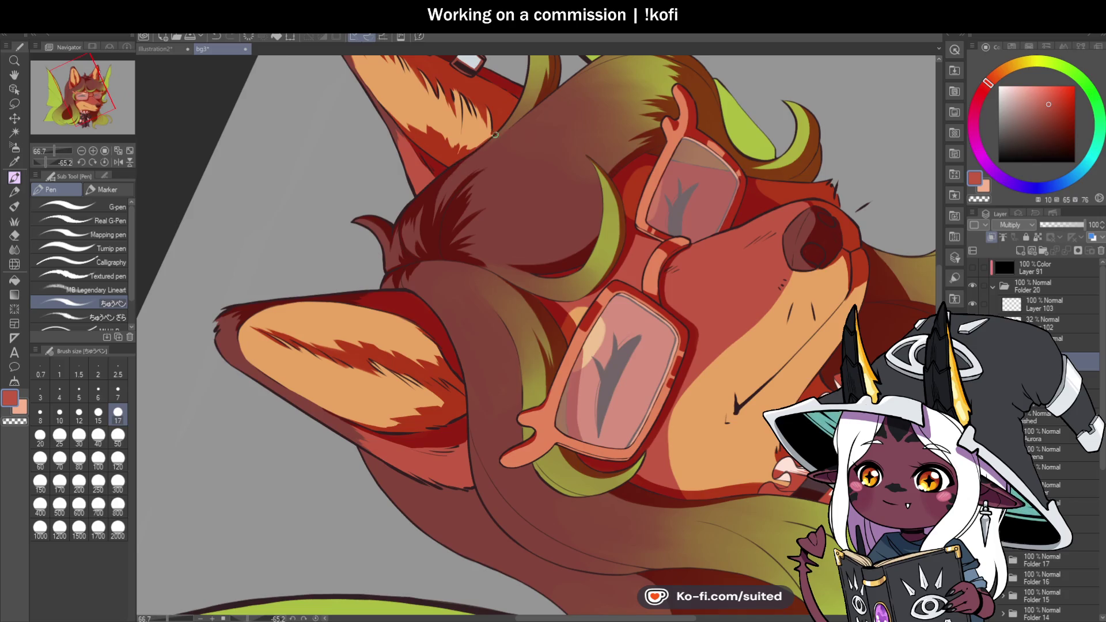
Paint a dark stroke along the head's upper-left edge, then zoom out to review the illustration
scroll(489, 137, up, 3)
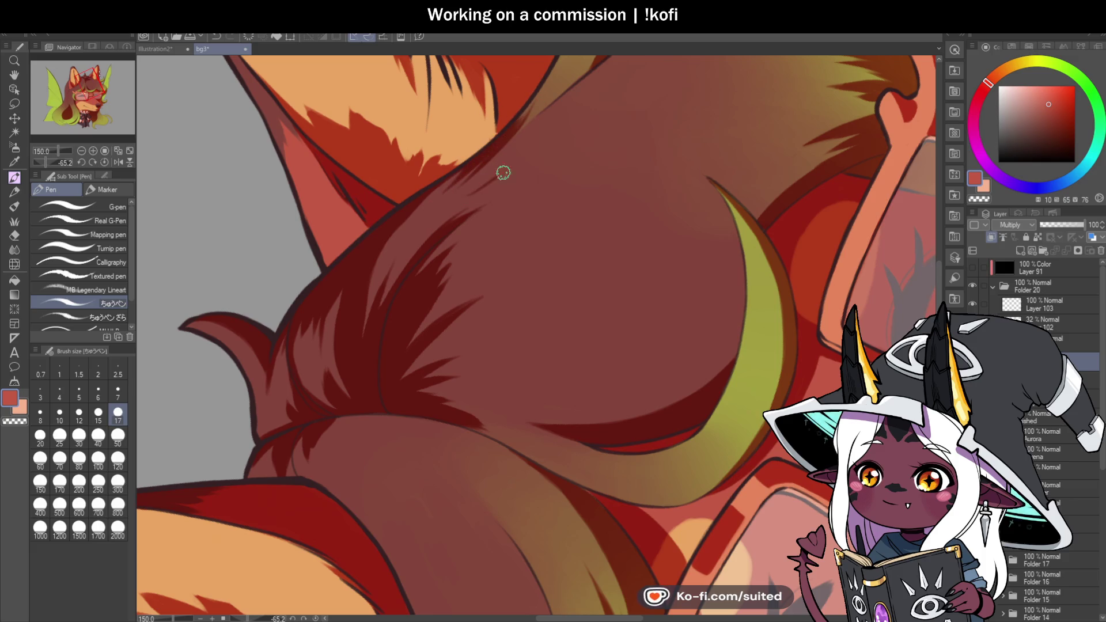
mouse_move(467, 195)
mouse_down()
mouse_move(590, 104)
mouse_move(442, 219)
mouse_move(578, 151)
mouse_up()
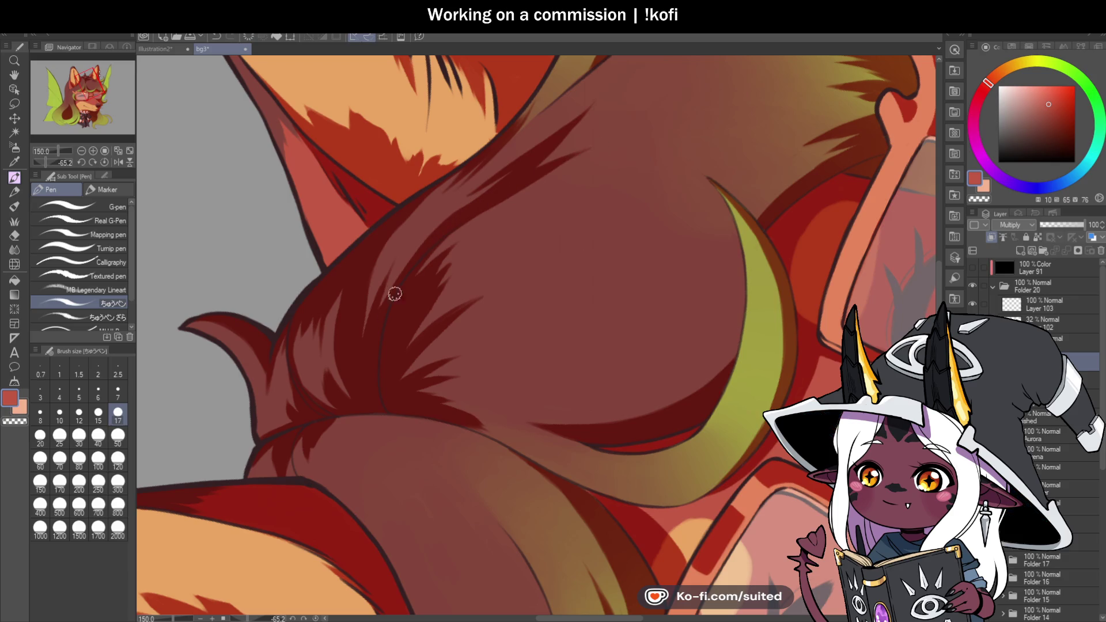
key(ctrl+0)
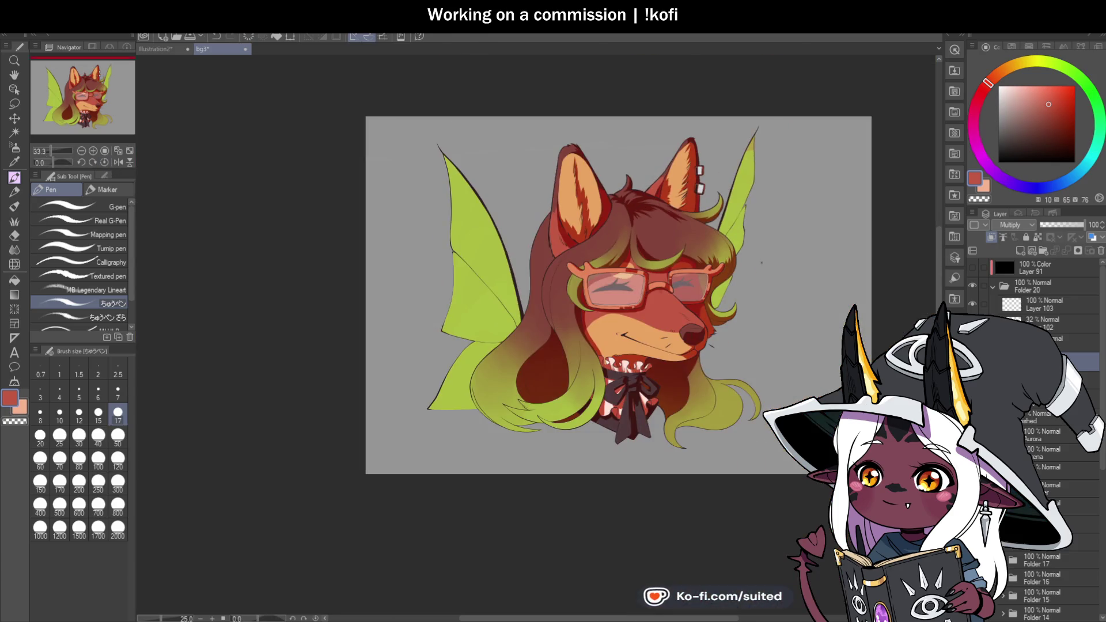
scroll(669, 234, up, 2)
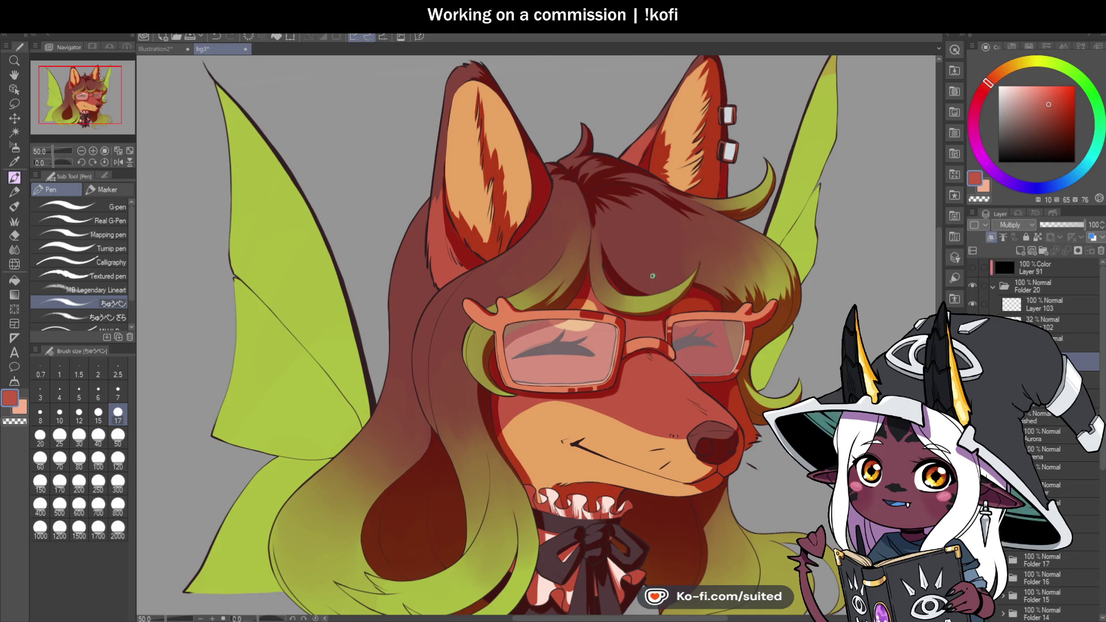
key(ctrl+minus)
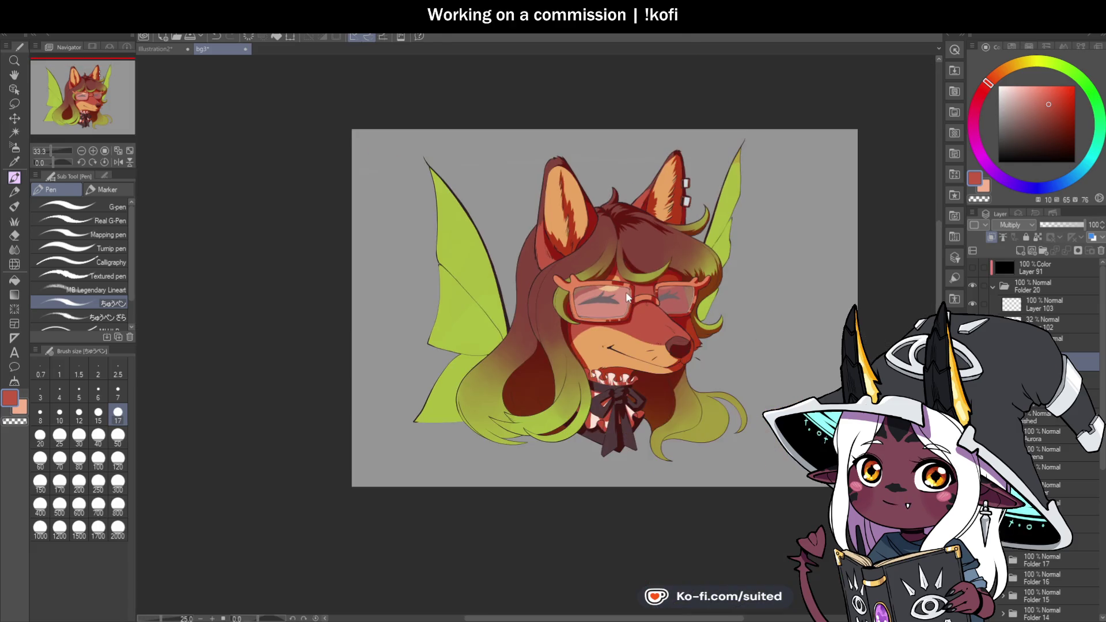
key(ctrl+plus)
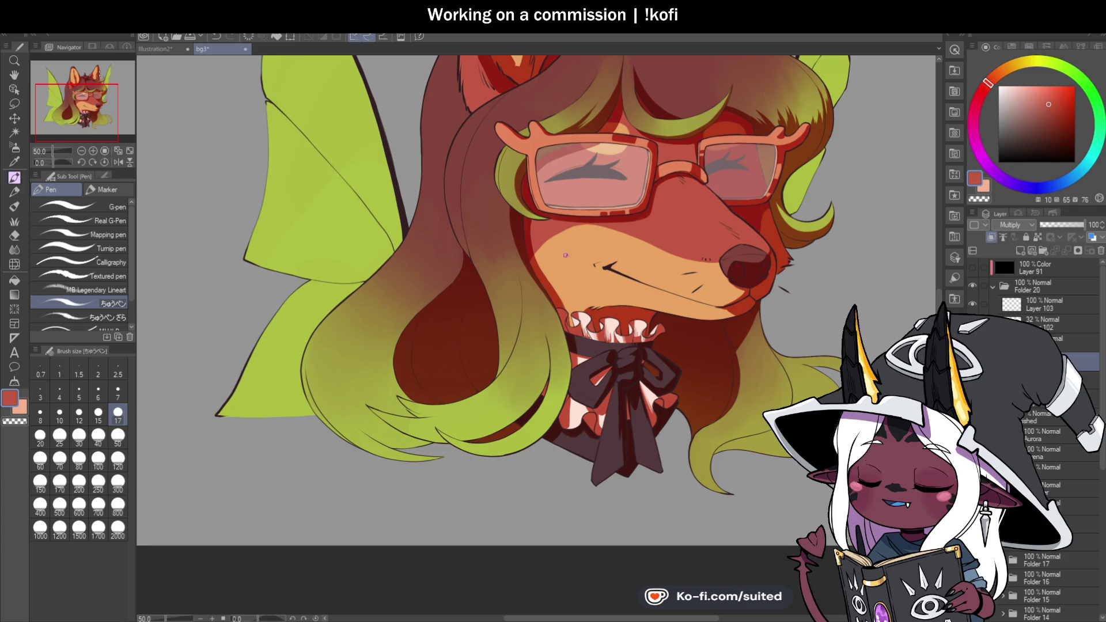
scroll(575, 239, down, 2)
scroll(575, 239, up, 5)
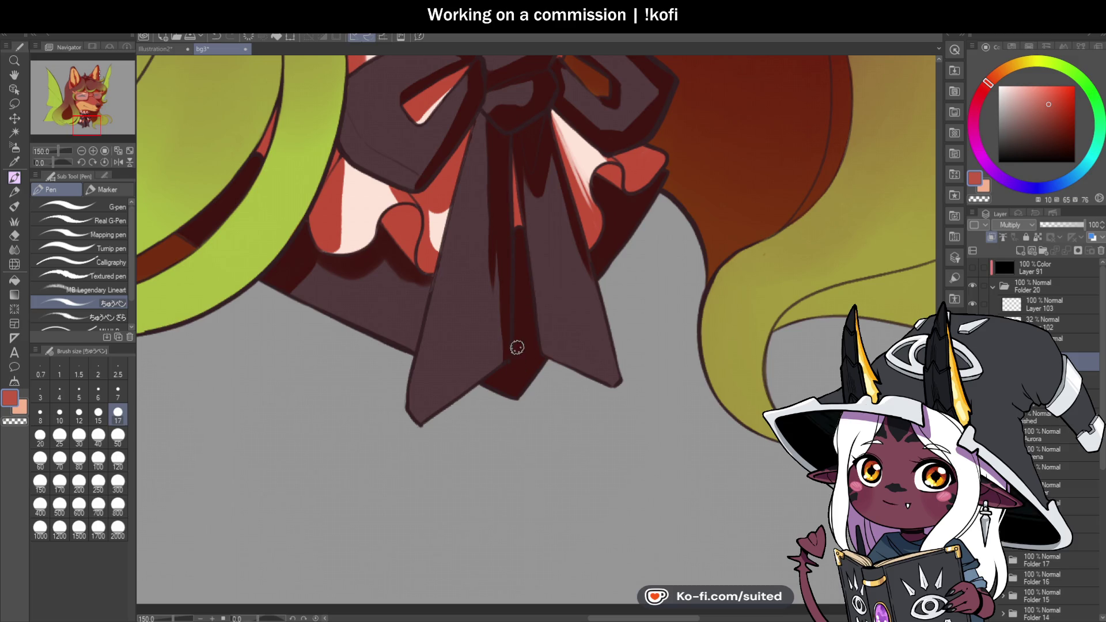
Darken the central hair parting line and paint dark strands beside it
scroll(519, 382, down, 3)
scroll(611, 393, down, 3)
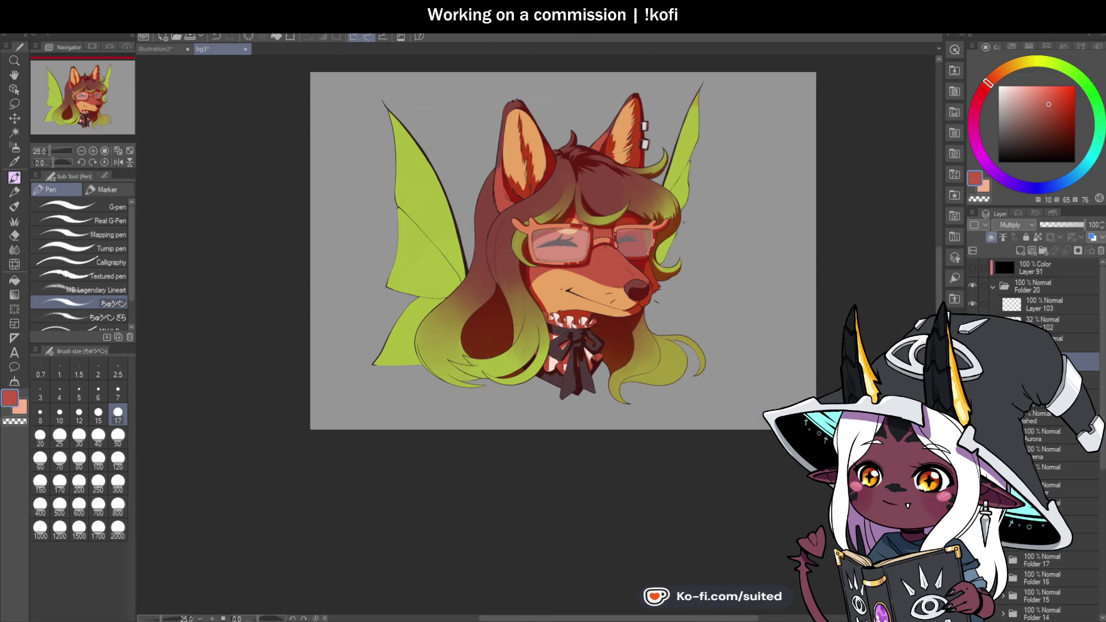
scroll(635, 190, up, 4)
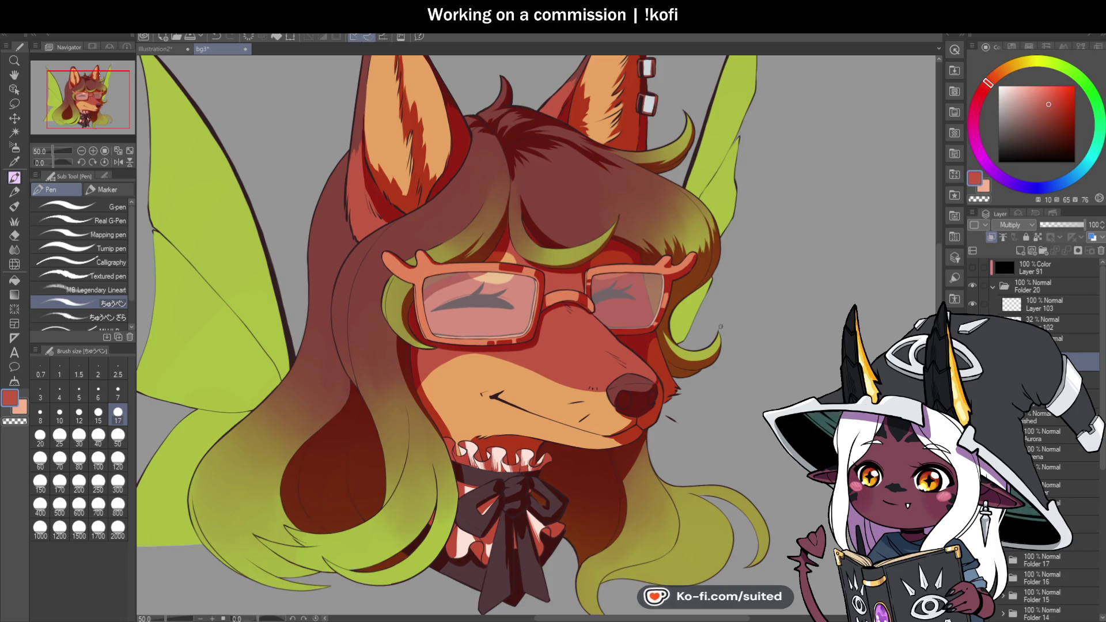
scroll(500, 149, up, 5)
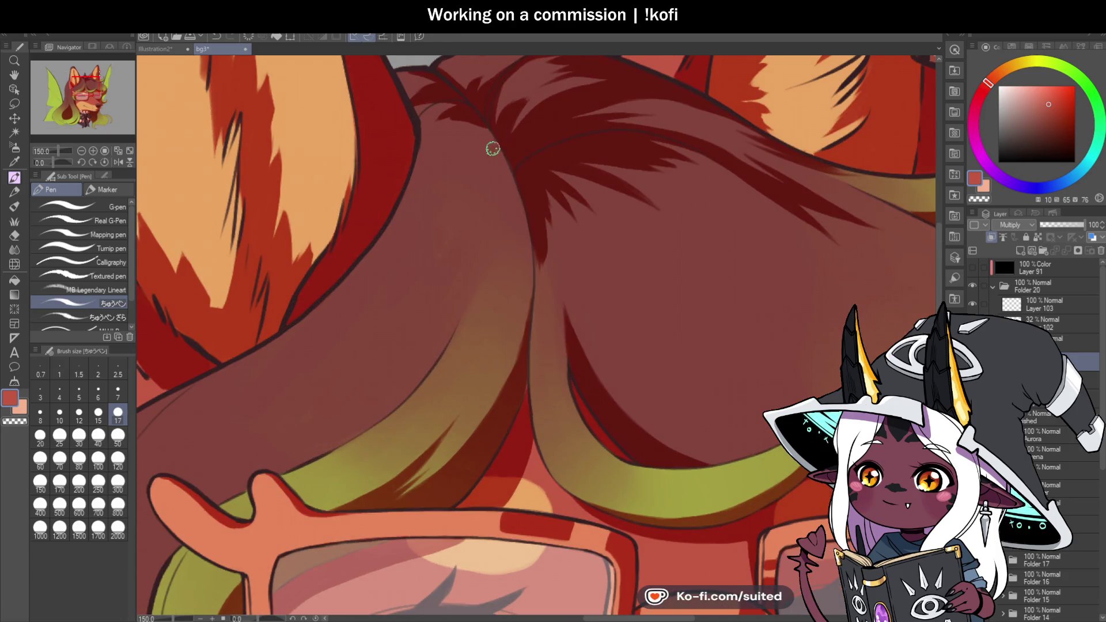
mouse_move(489, 136)
mouse_down()
mouse_move(530, 248)
mouse_move(489, 212)
mouse_move(478, 247)
mouse_up()
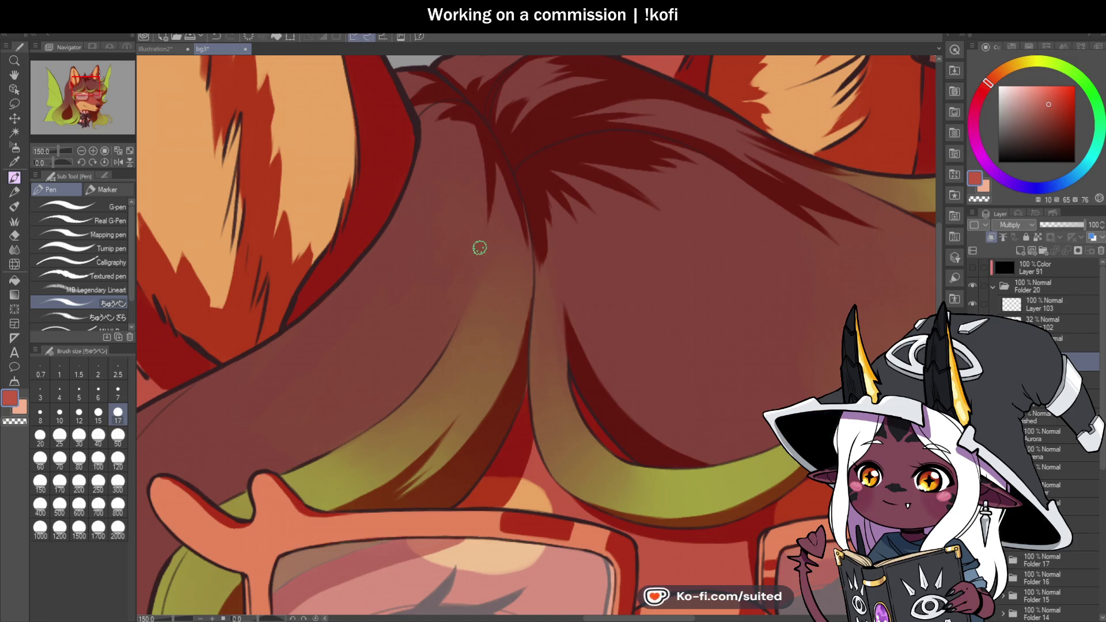
drag(467, 122, 437, 163)
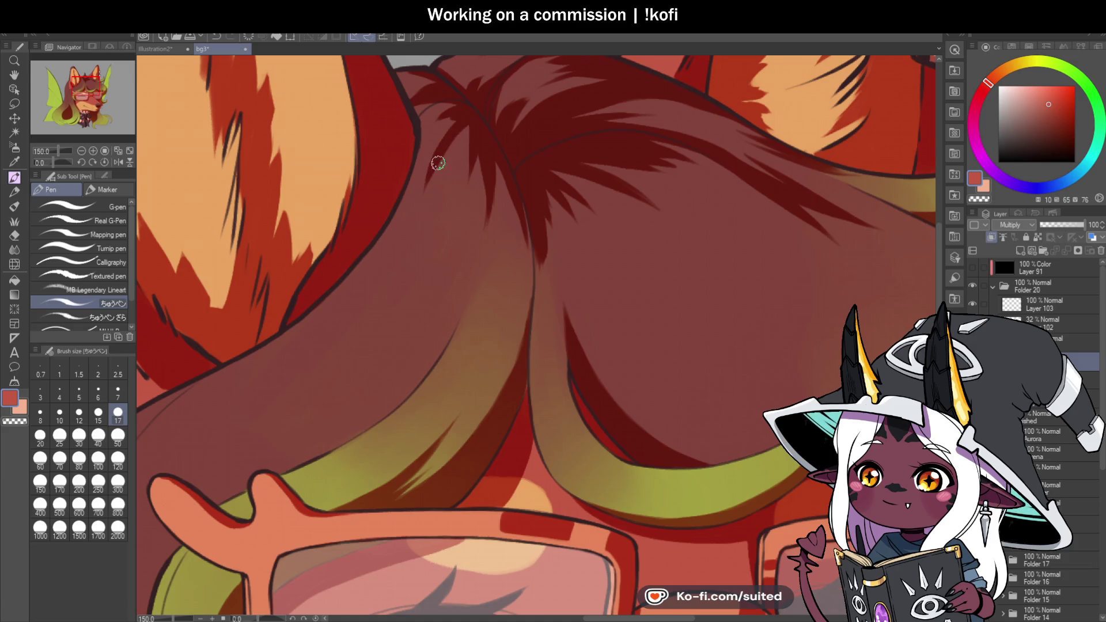
scroll(461, 173, down, 4)
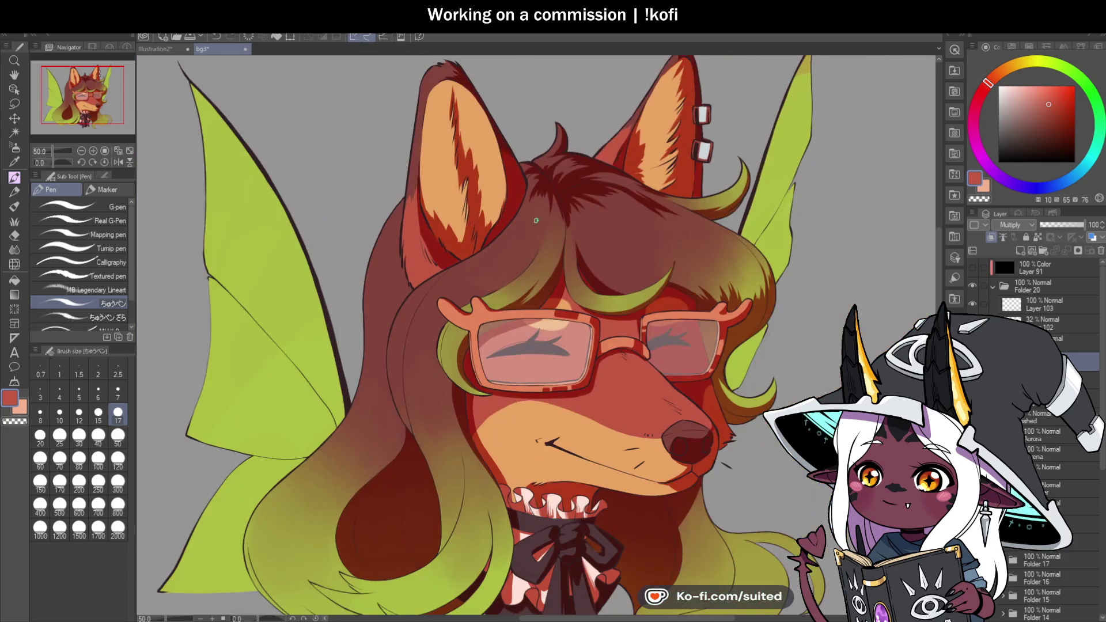
scroll(523, 162, up, 4)
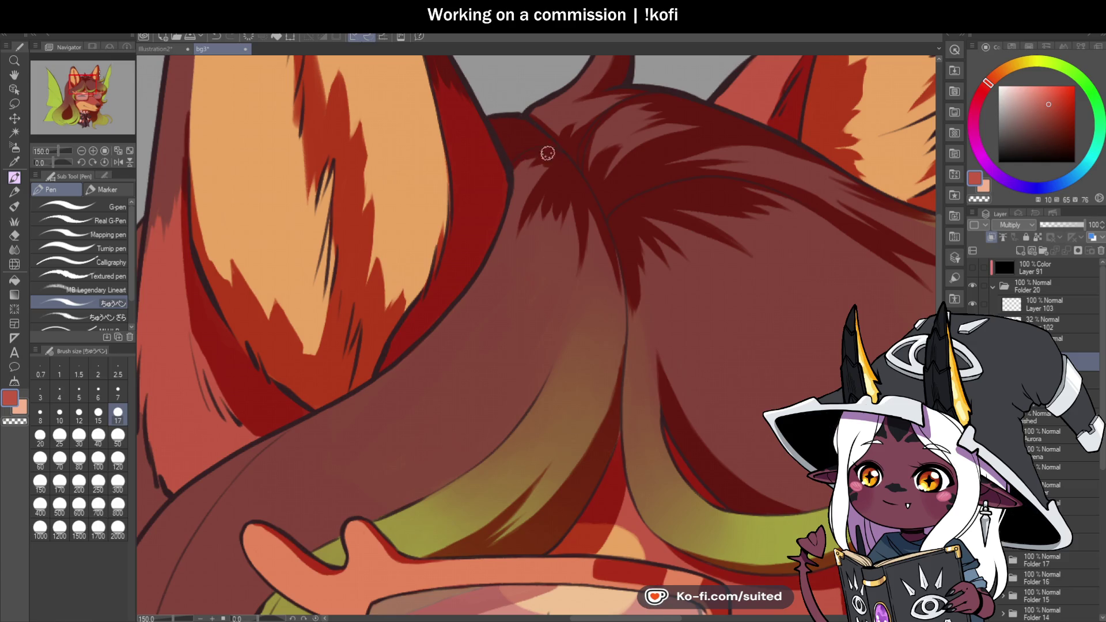
scroll(516, 224, down, 5)
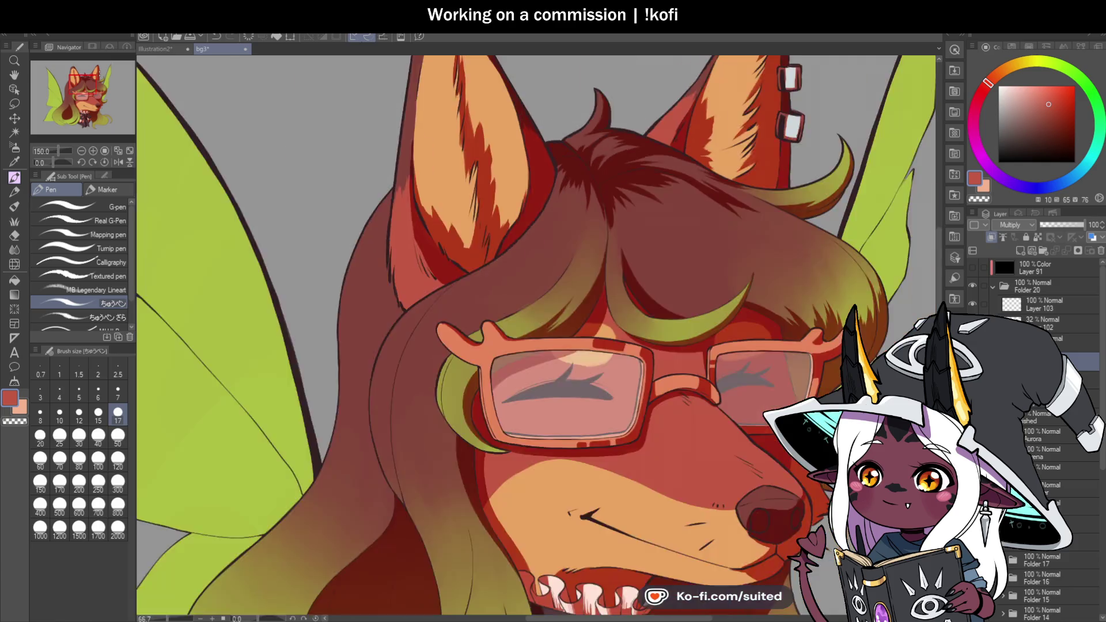
scroll(685, 130, down, 1)
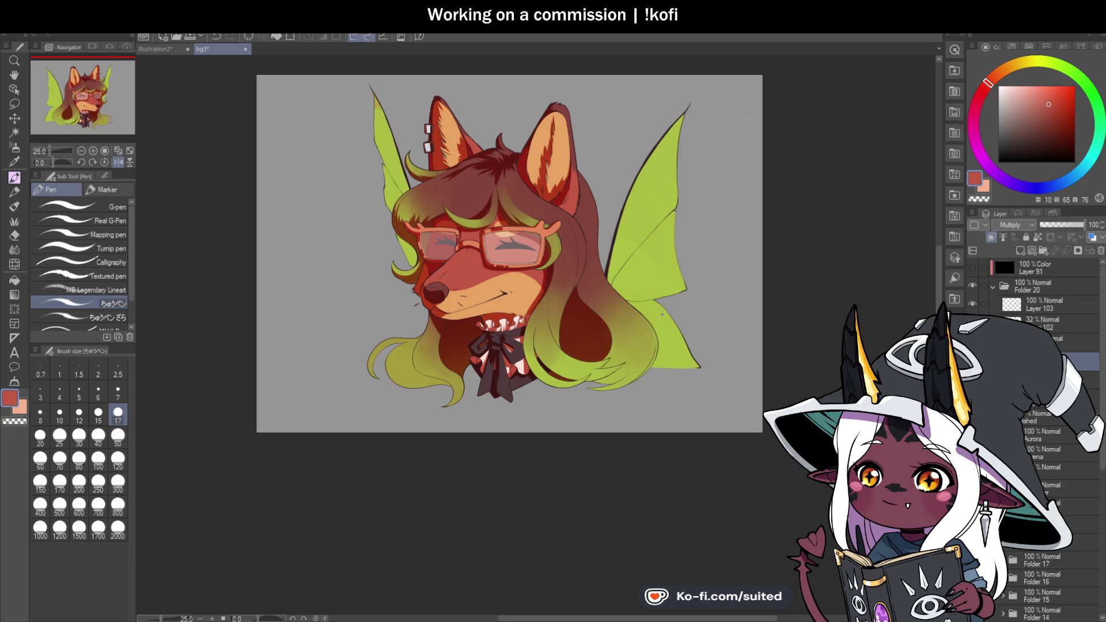
scroll(512, 165, up, 3)
scroll(509, 168, up, 2)
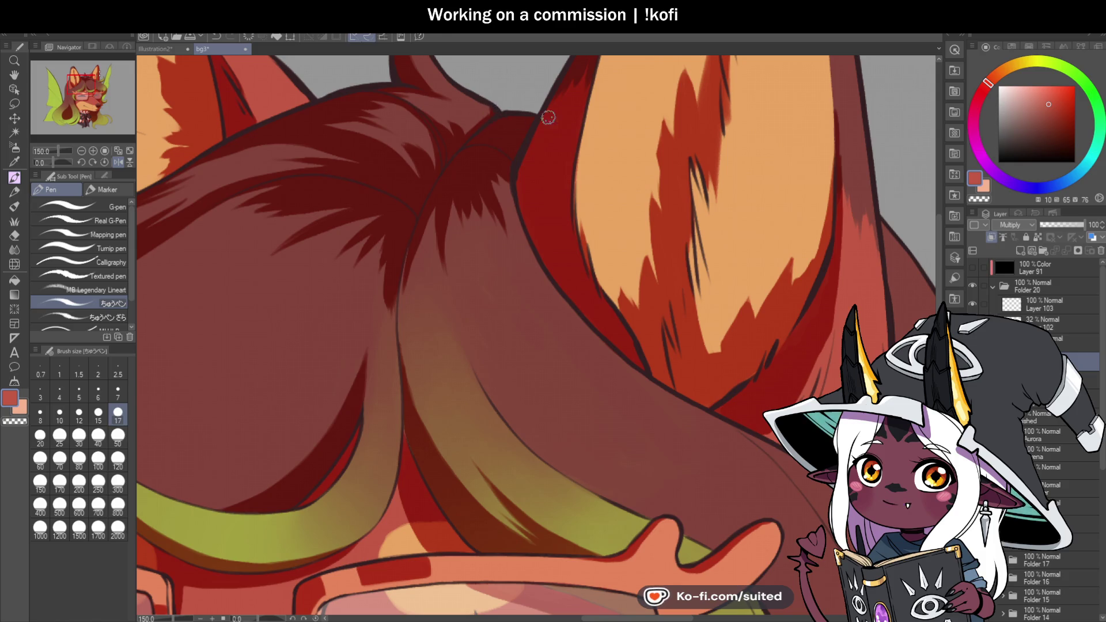
scroll(490, 112, down, 4)
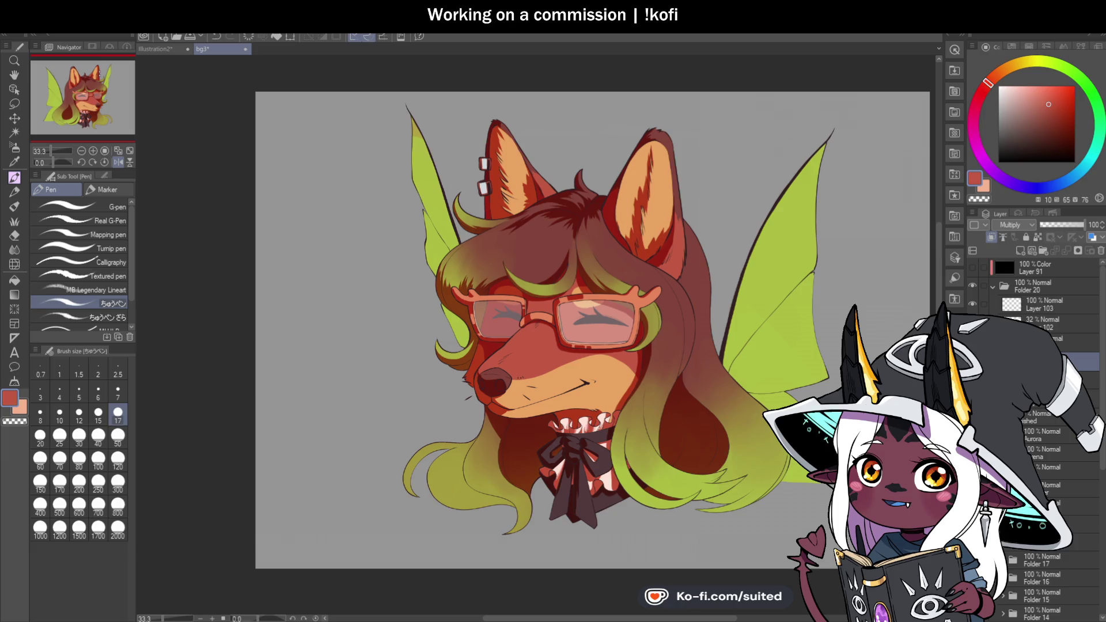
Flip the view horizontally so the fox faces right
click(121, 162)
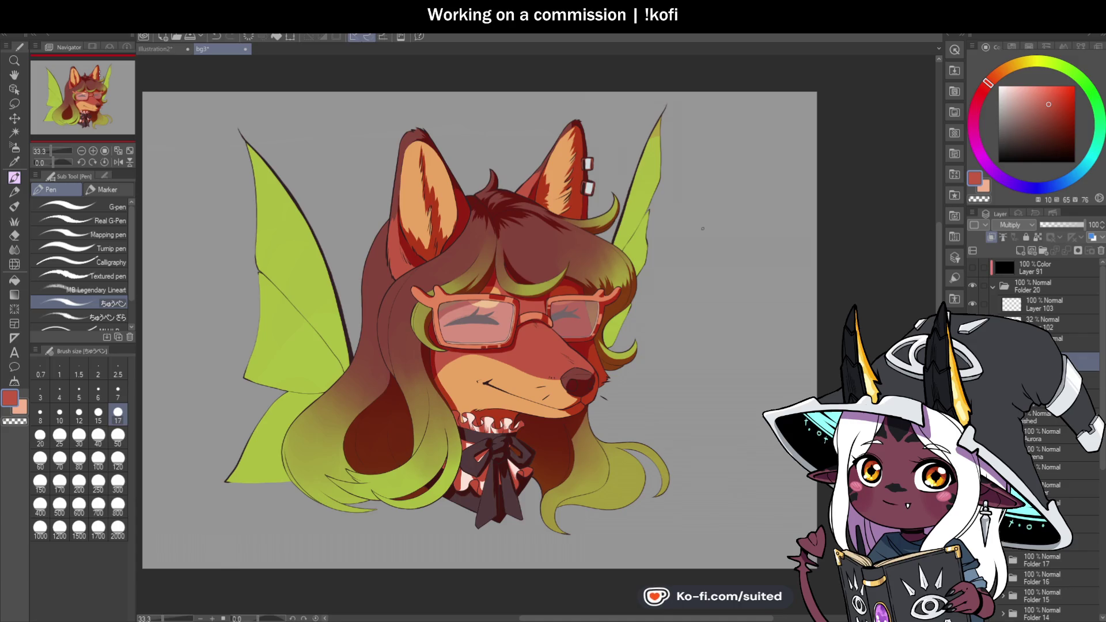
scroll(688, 233, down, 1)
scroll(586, 423, up, 1)
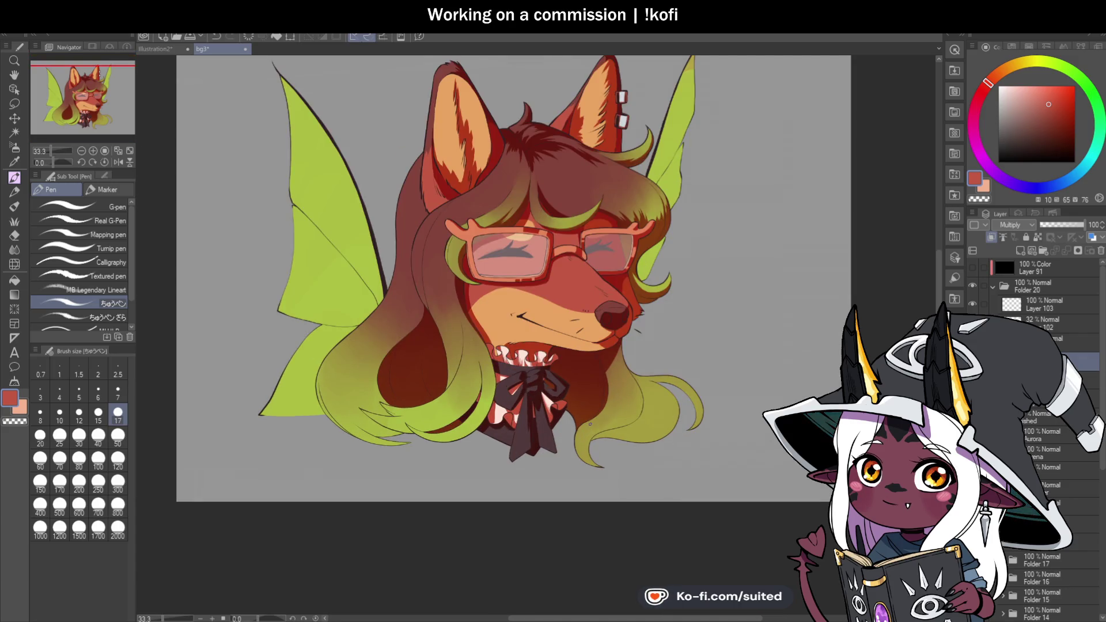
scroll(645, 448, up, 5)
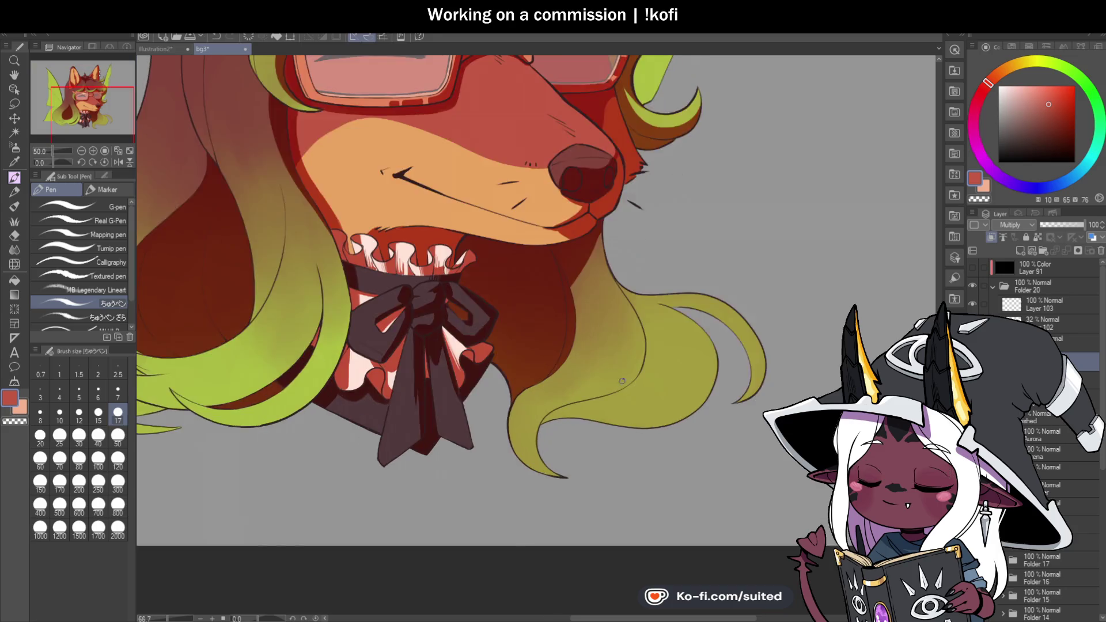
Brush dark red down the neck's right edge, covering the light notch and smoothing the shading
drag(585, 207, 554, 279)
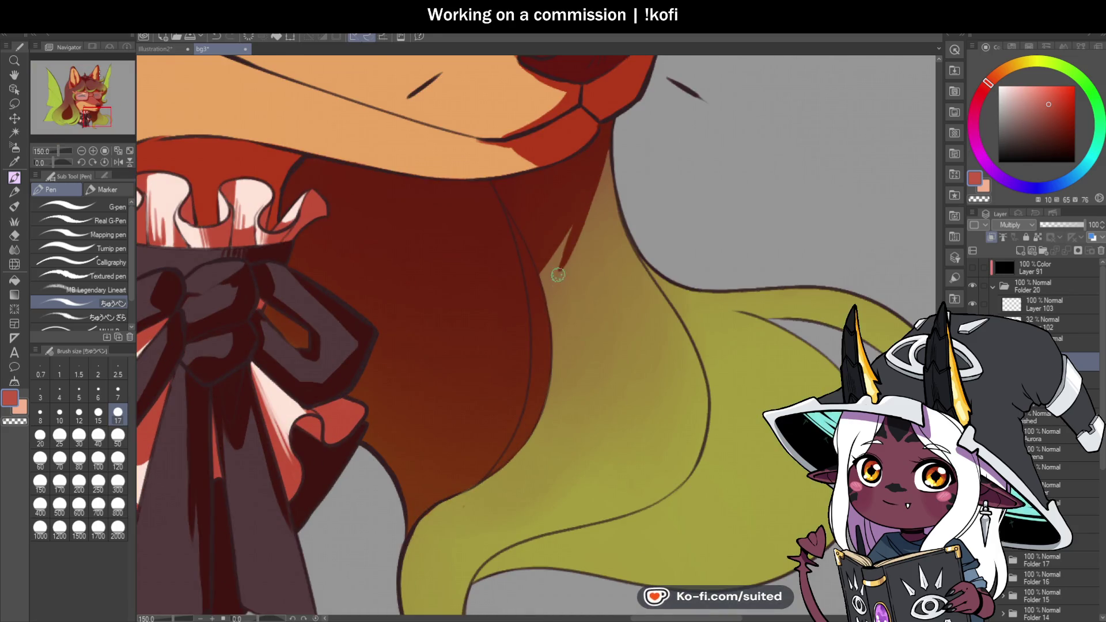
drag(562, 231, 549, 300)
drag(567, 226, 553, 296)
drag(601, 165, 588, 241)
drag(603, 176, 575, 285)
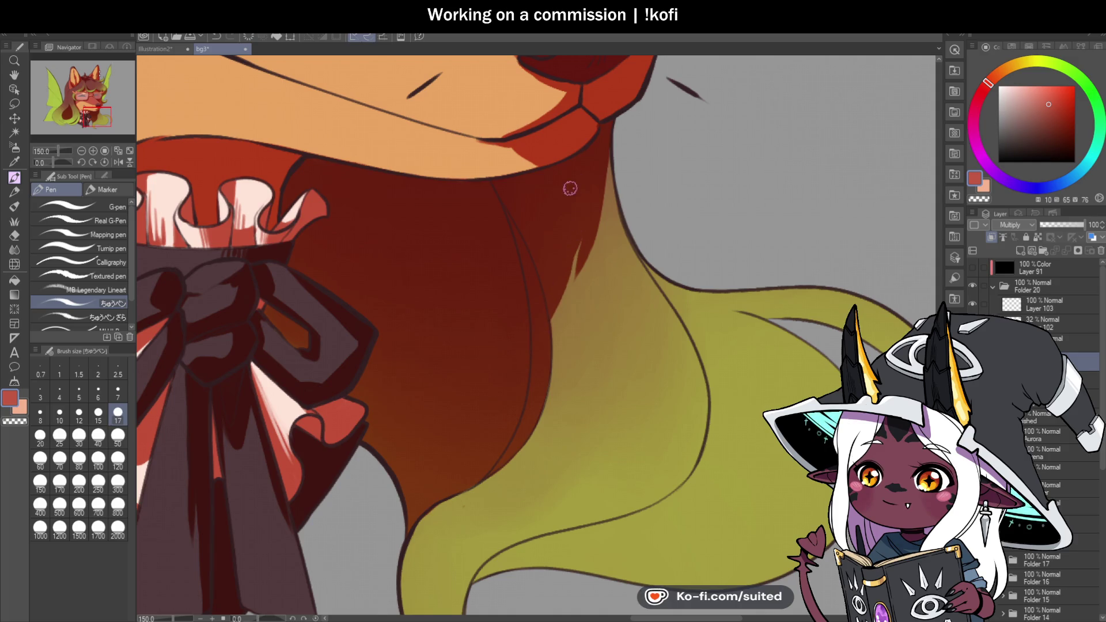
scroll(570, 183, down, 3)
scroll(737, 338, down, 2)
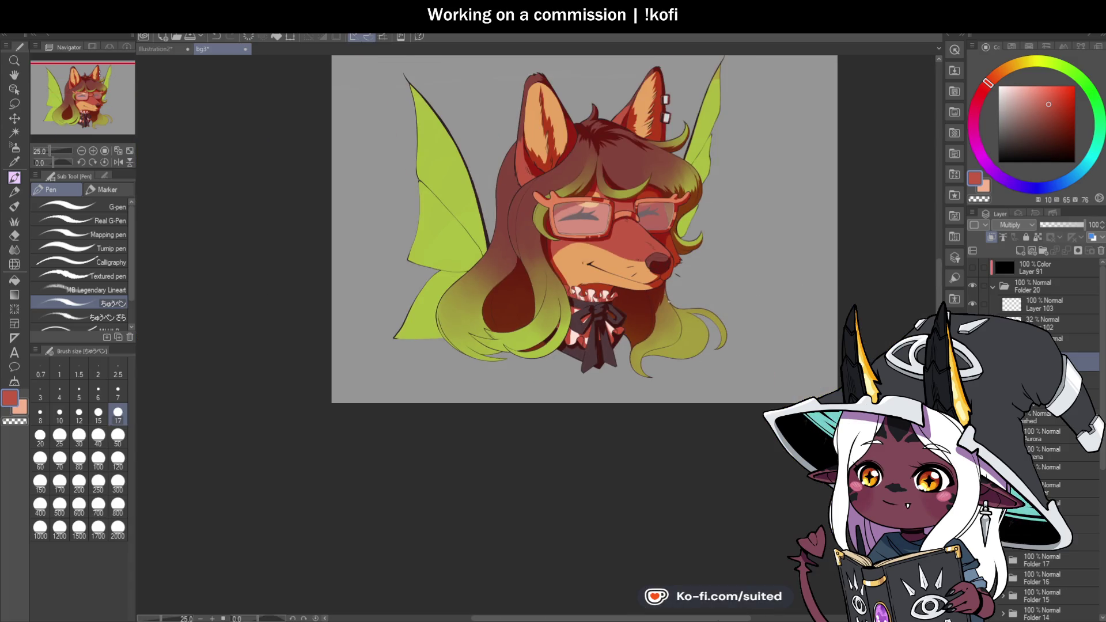
scroll(578, 88, up, 4)
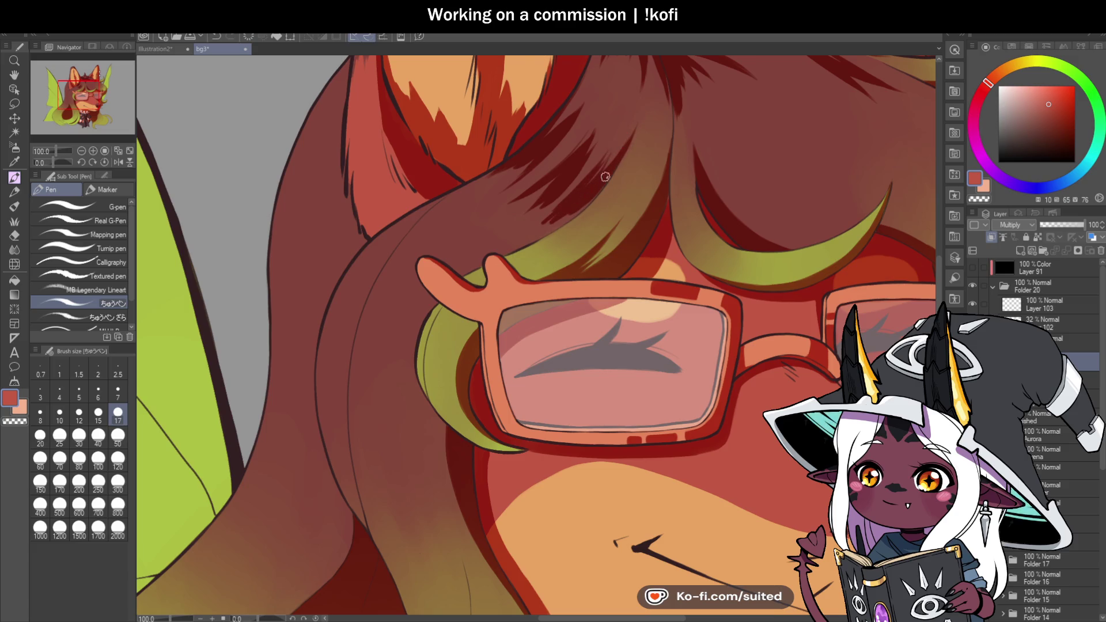
Softly darken the hair above the glasses with a Multiply stroke, then switch to the transparent colour
scroll(628, 147, down, 6)
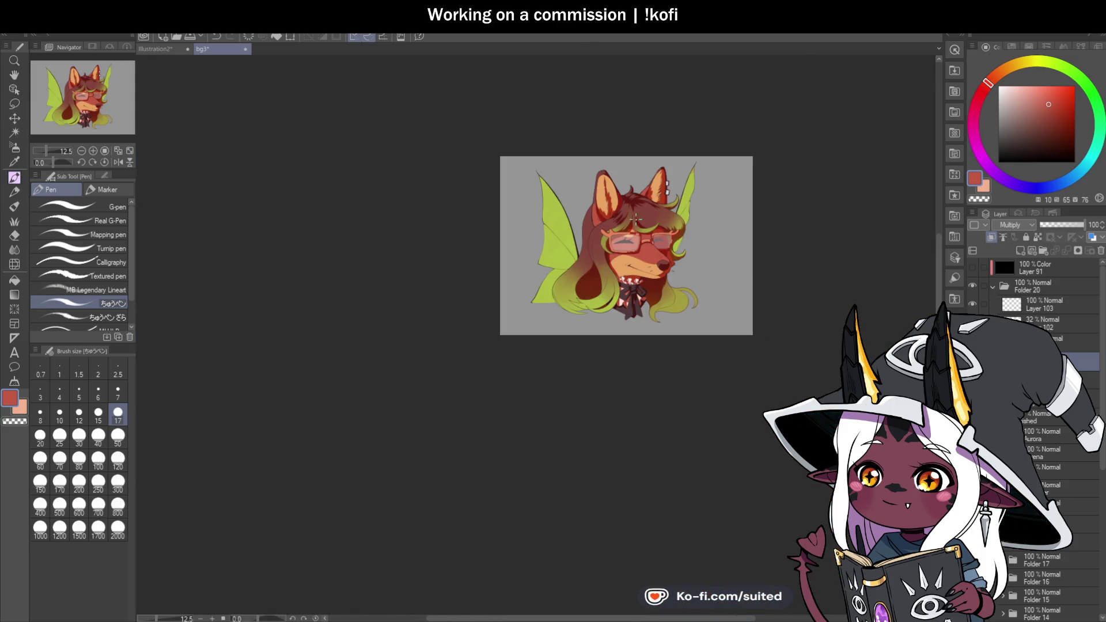
scroll(636, 217, up, 6)
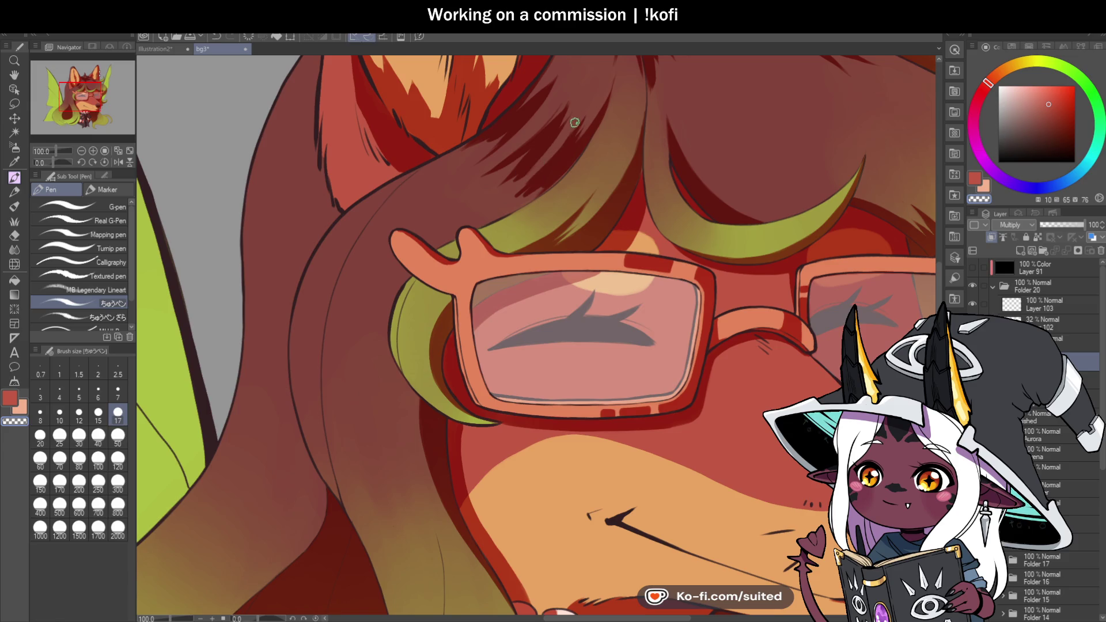
drag(559, 125, 574, 123)
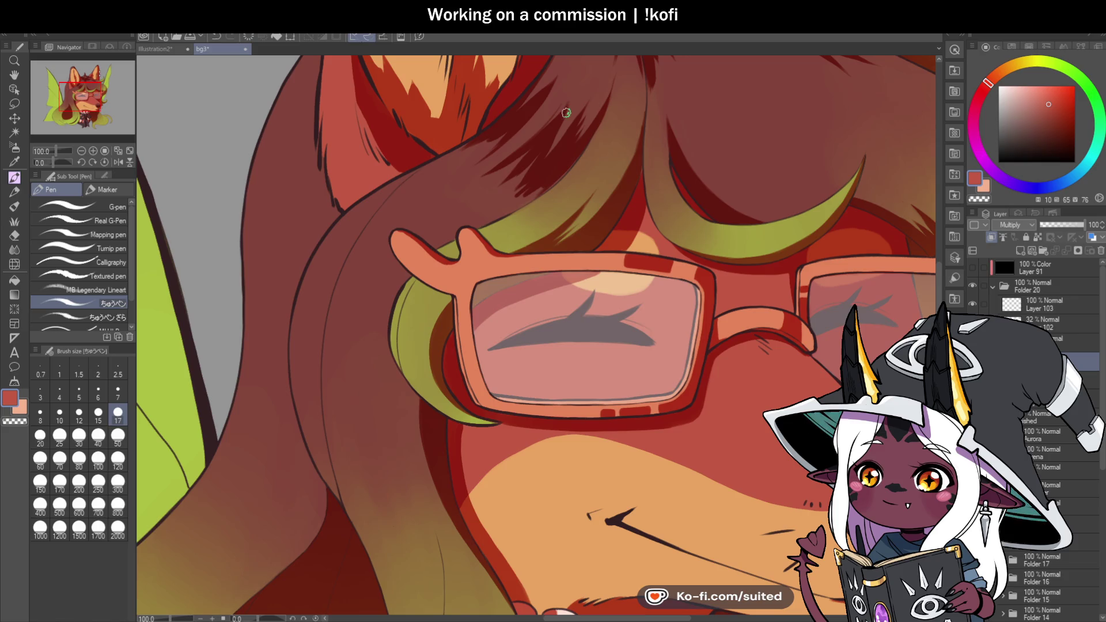
key(c)
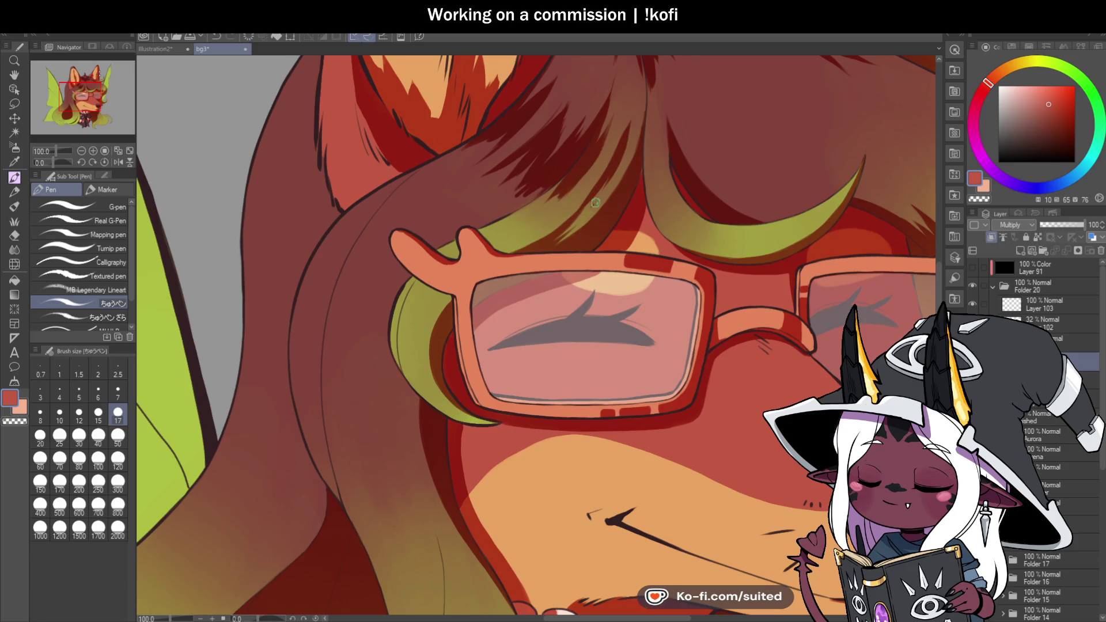
scroll(622, 142, down, 4)
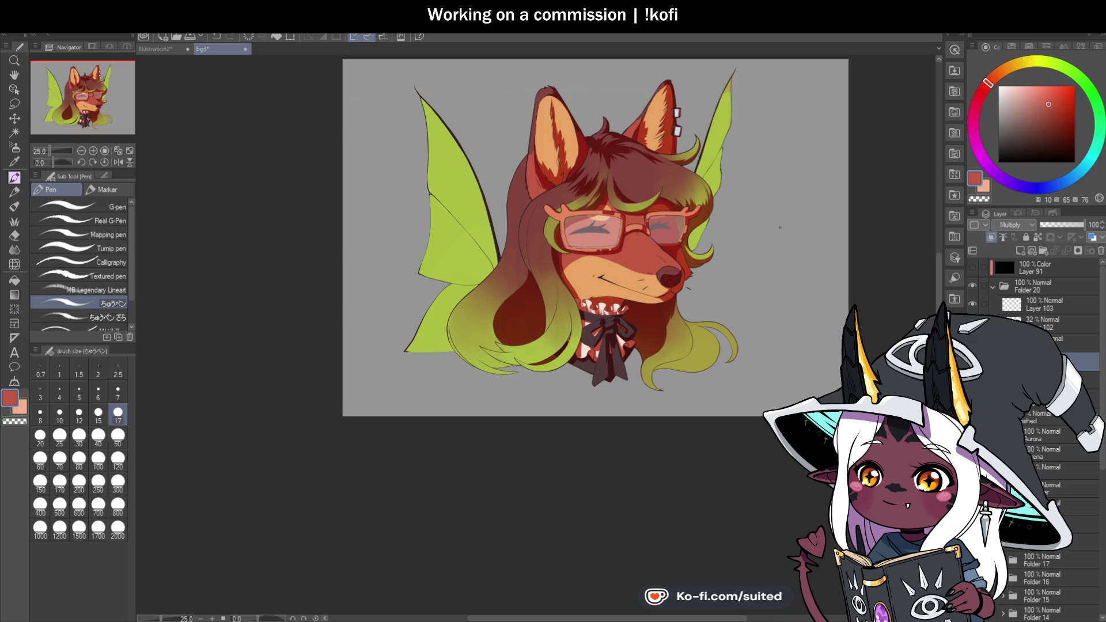
Line the inner edge of the green hair with orange strokes, running one up the edge
scroll(791, 228, down, 1)
scroll(618, 269, up, 3)
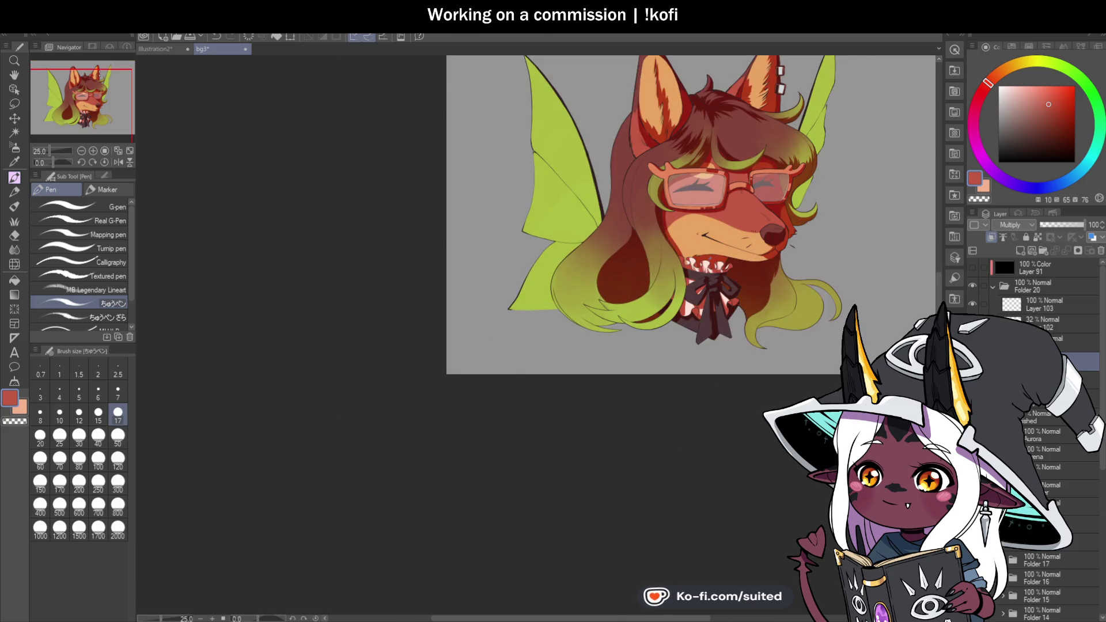
scroll(618, 269, up, 3)
scroll(620, 288, down, 2)
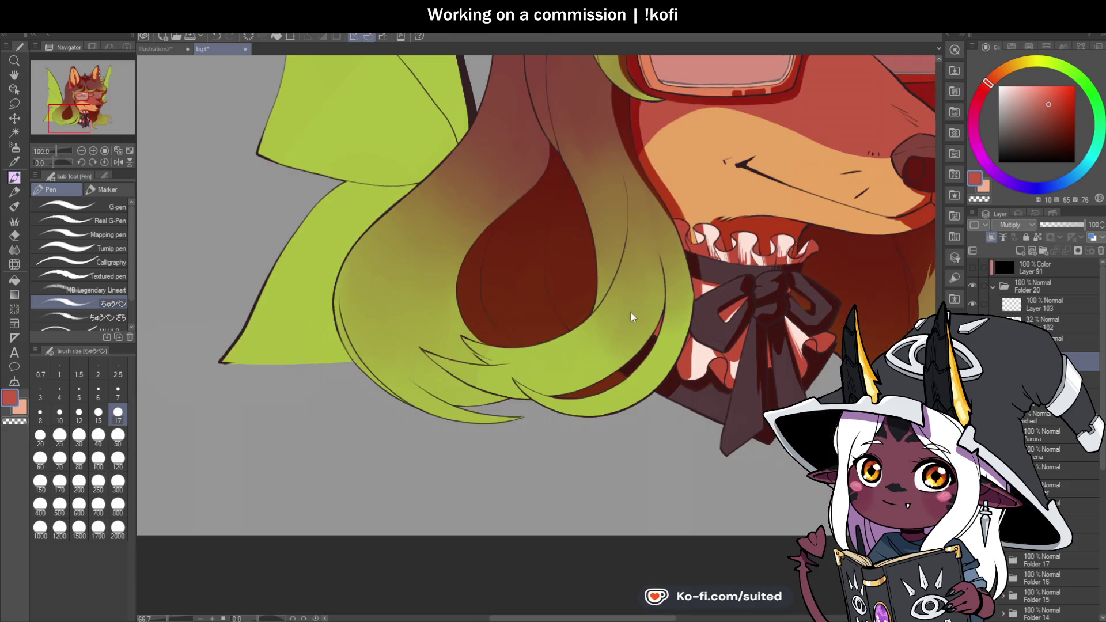
scroll(586, 380, up, 1)
scroll(586, 380, up, 3)
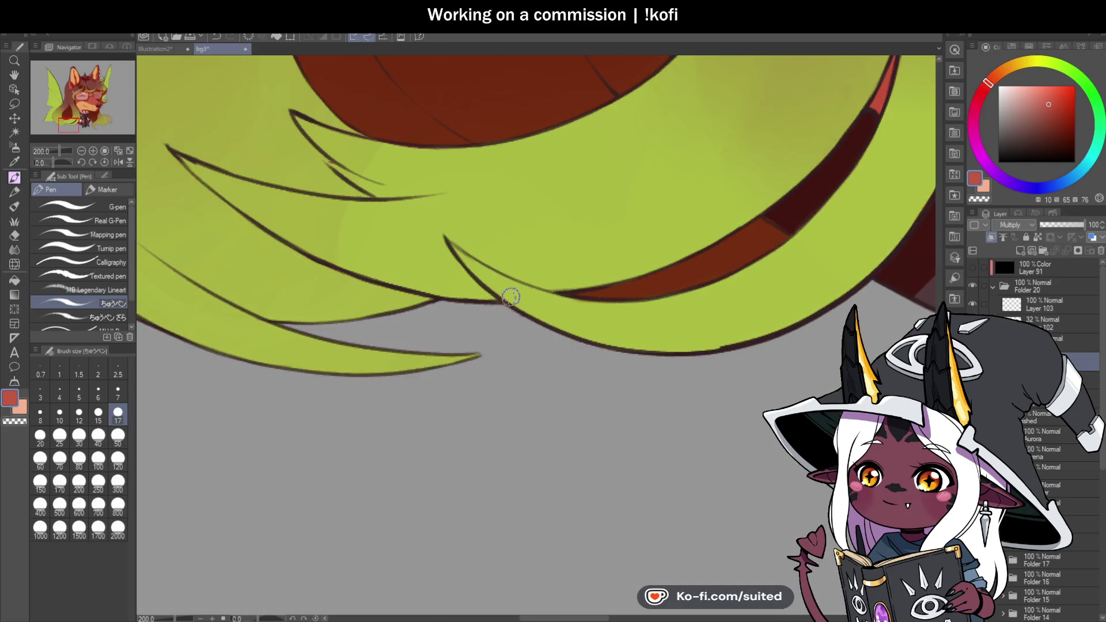
drag(525, 309, 710, 337)
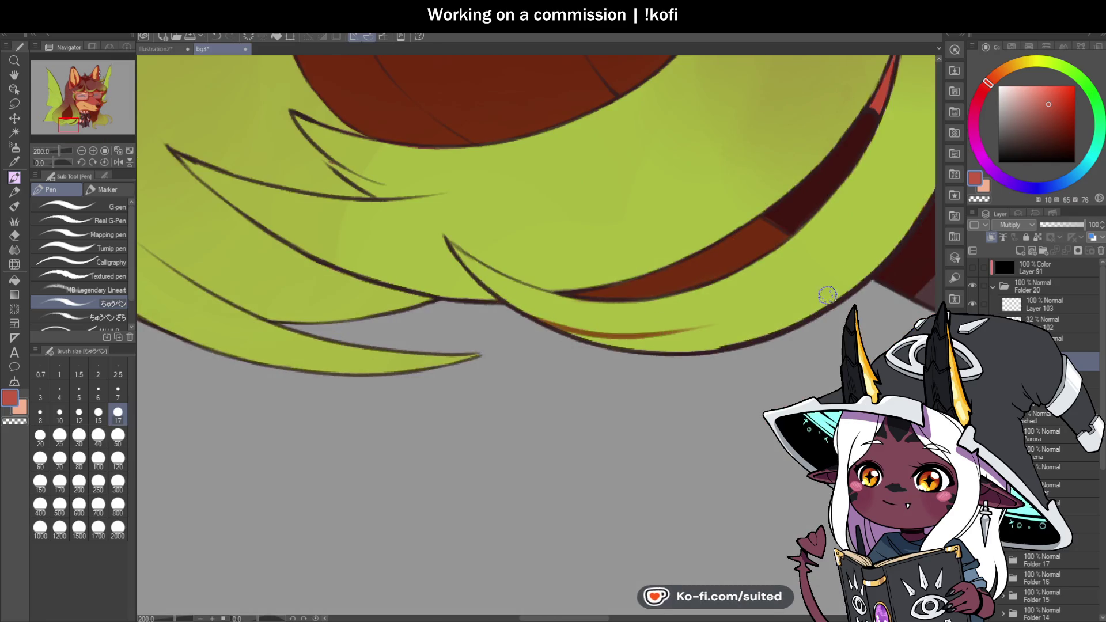
scroll(351, 297, down, 1)
mouse_move(611, 329)
mouse_down()
mouse_move(725, 235)
mouse_move(470, 416)
mouse_move(544, 391)
mouse_move(609, 341)
mouse_up()
mouse_move(652, 233)
mouse_down()
mouse_move(629, 388)
mouse_move(622, 368)
mouse_move(637, 321)
mouse_move(609, 186)
mouse_move(563, 101)
mouse_up()
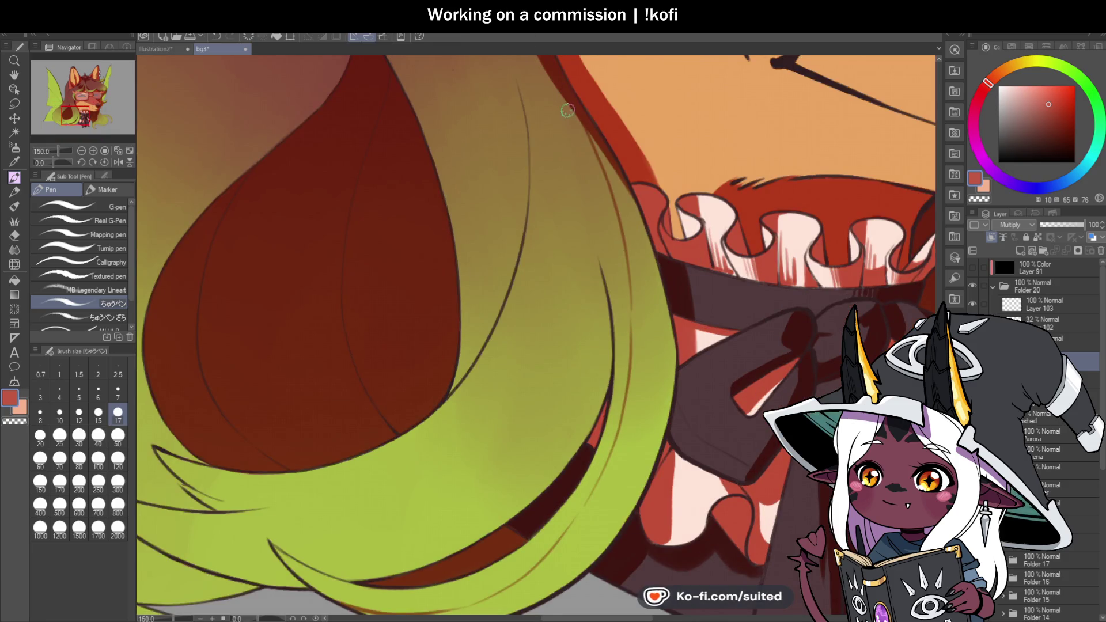
Paint dark red tapered strokes down the hair edge and fill beside the bow
drag(589, 136, 641, 243)
mouse_move(610, 173)
mouse_down()
mouse_move(652, 266)
mouse_move(635, 278)
mouse_up()
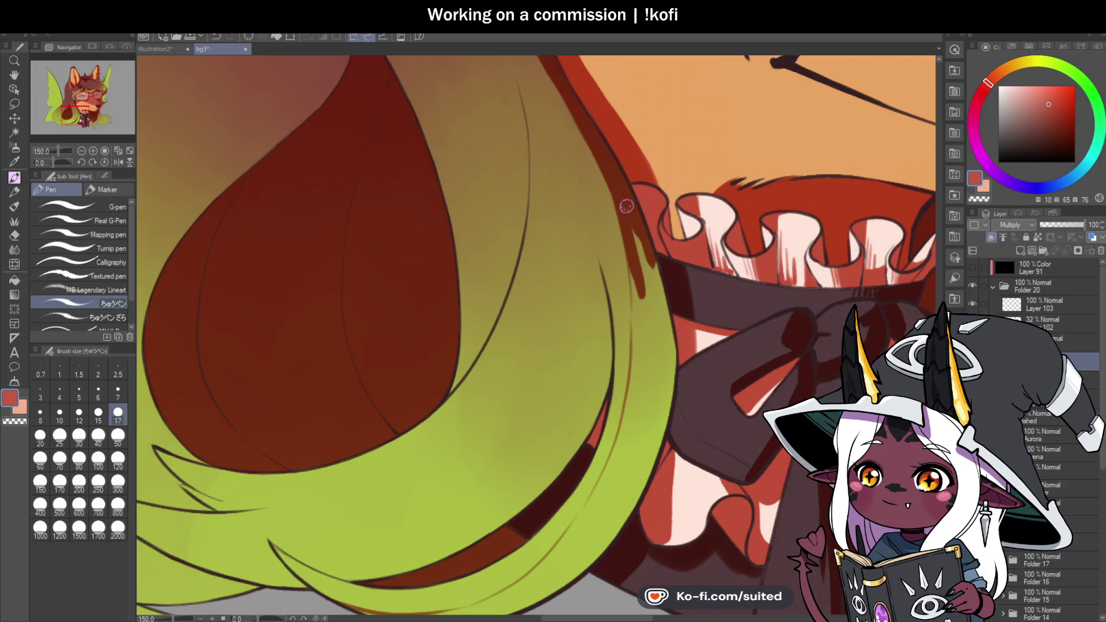
drag(626, 211, 660, 311)
scroll(650, 255, down, 1)
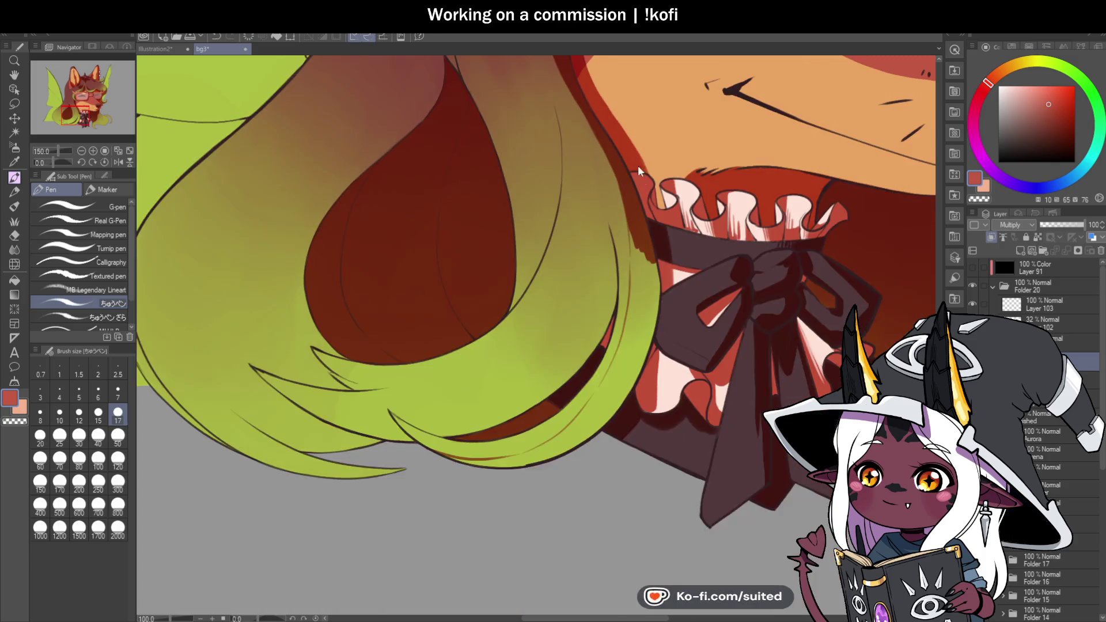
scroll(697, 401, up, 2)
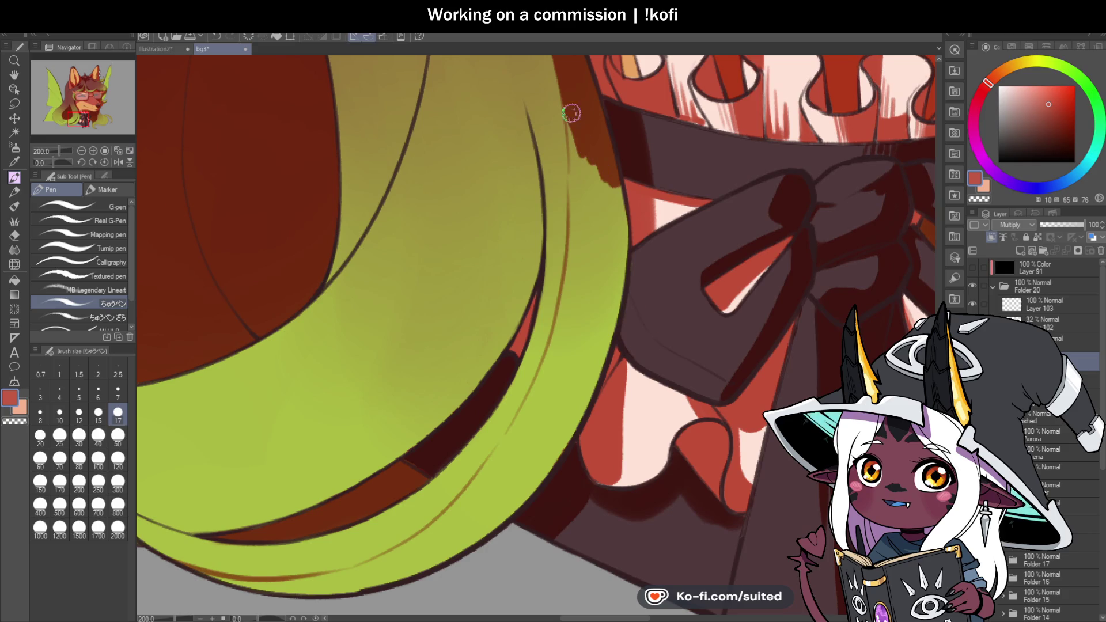
drag(576, 107, 573, 208)
drag(574, 158, 573, 259)
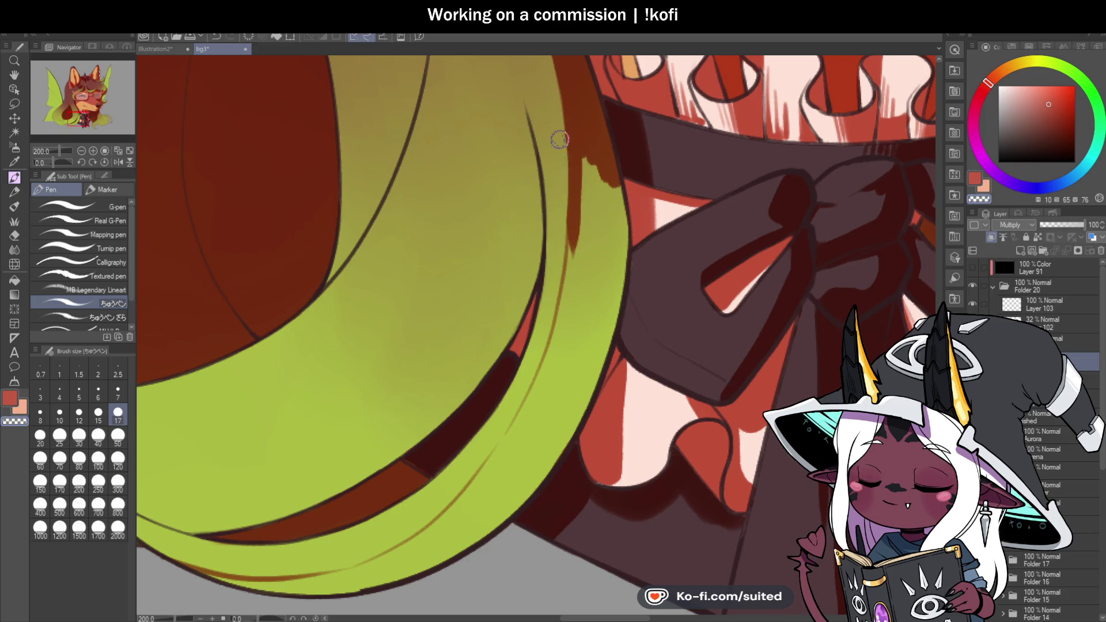
mouse_move(582, 135)
mouse_down()
mouse_move(592, 230)
mouse_move(614, 235)
mouse_move(610, 173)
mouse_move(612, 289)
mouse_up()
Paint a thick orange-brown rim along the bottom edge of the hair
scroll(613, 156, down, 4)
scroll(489, 354, up, 4)
drag(456, 321, 578, 333)
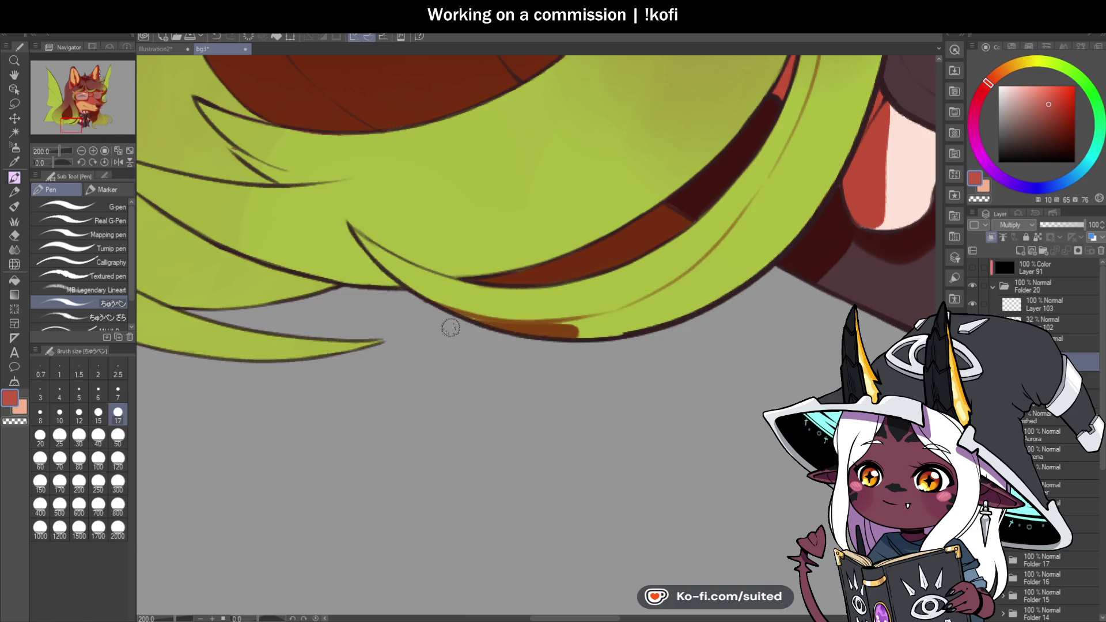
mouse_move(481, 321)
mouse_down()
mouse_move(588, 323)
mouse_move(535, 323)
mouse_move(547, 340)
mouse_up()
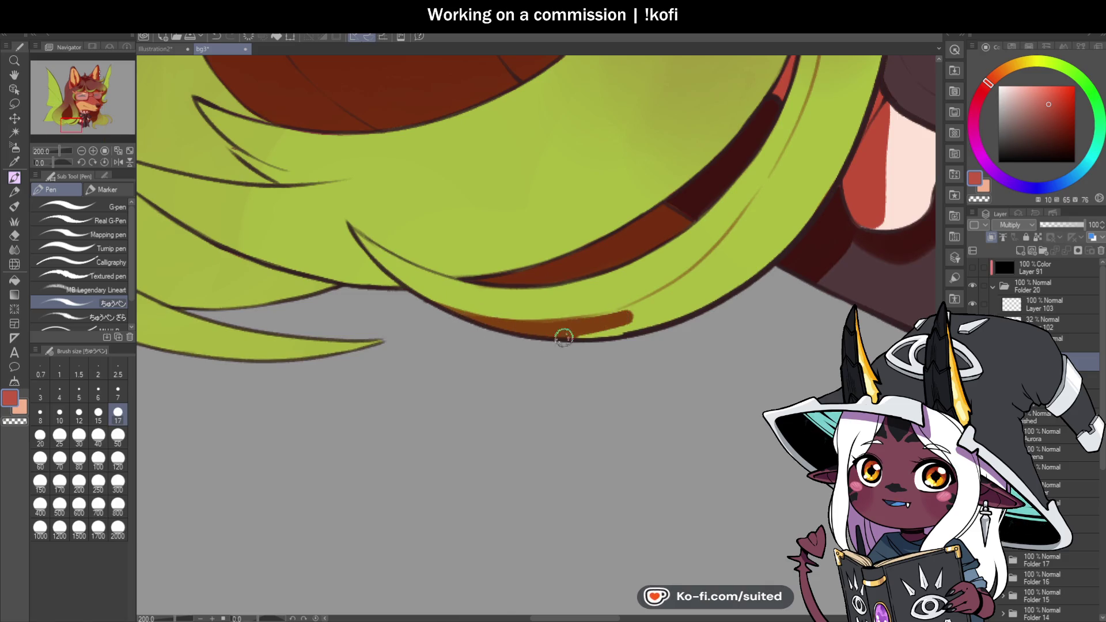
Brush brown onto the green hair edge near the bow
scroll(564, 317, down, 2)
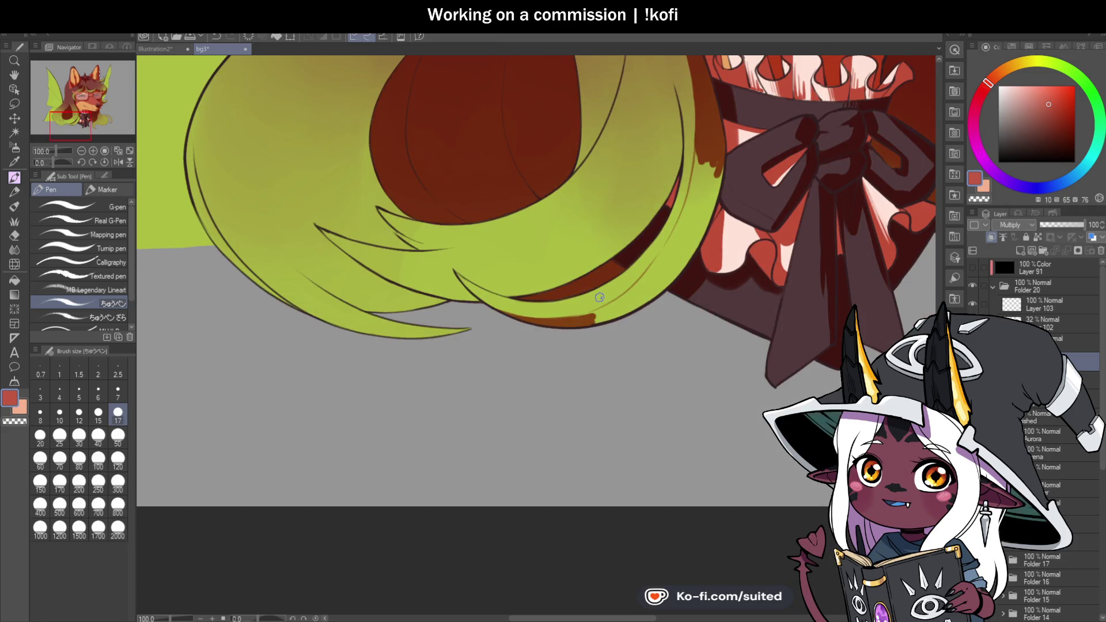
scroll(584, 303, down, 2)
scroll(569, 243, up, 3)
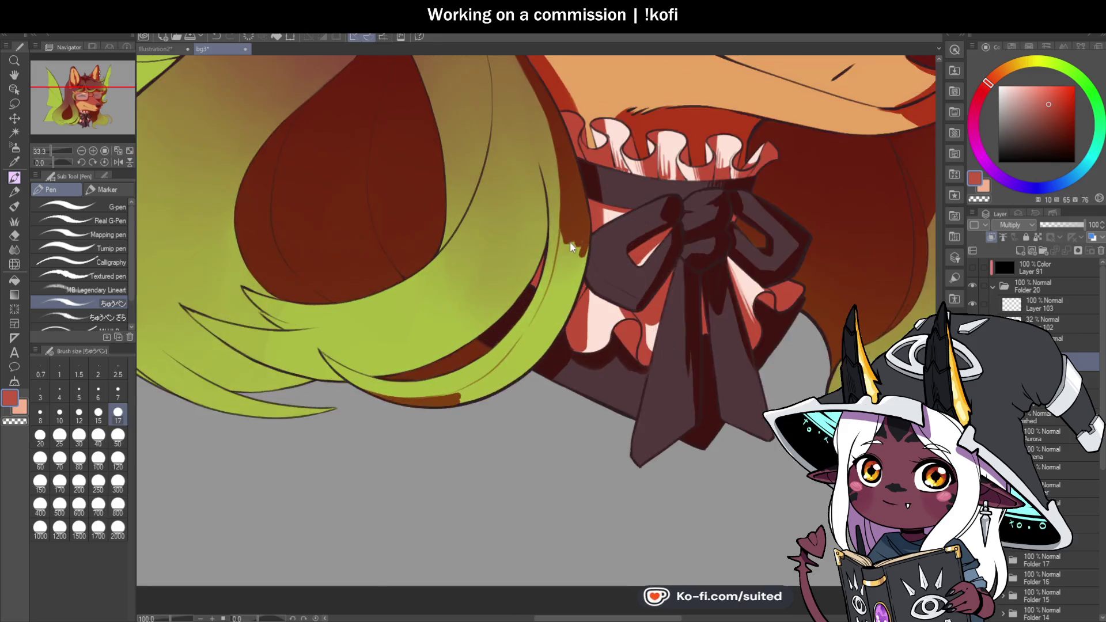
mouse_move(565, 222)
mouse_down()
mouse_move(553, 323)
mouse_move(570, 303)
mouse_up()
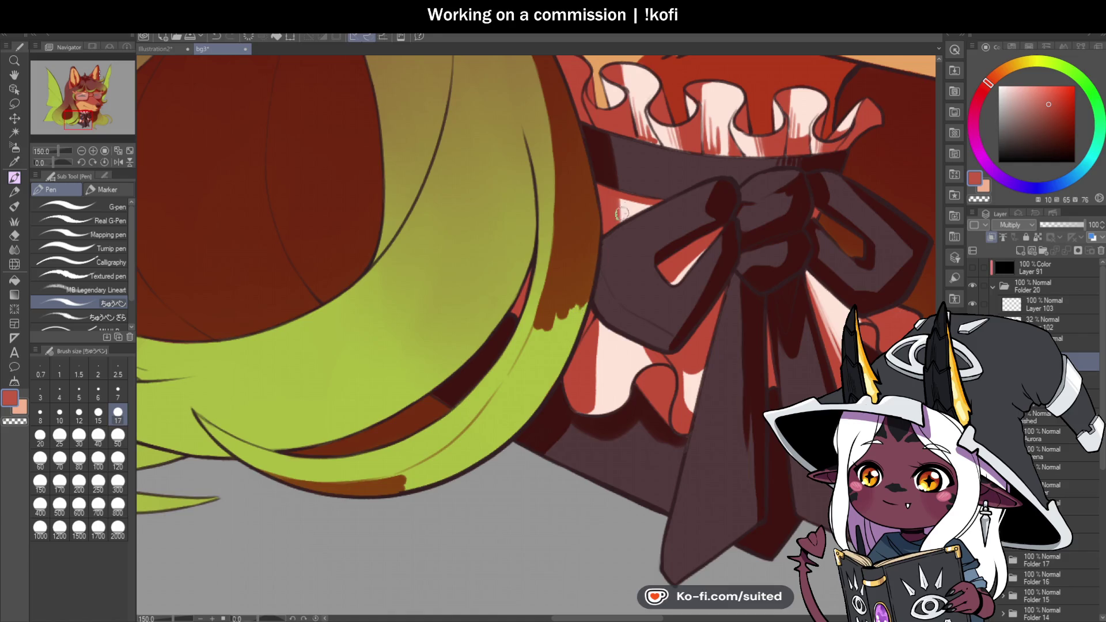
scroll(588, 282, down, 2)
scroll(624, 178, up, 4)
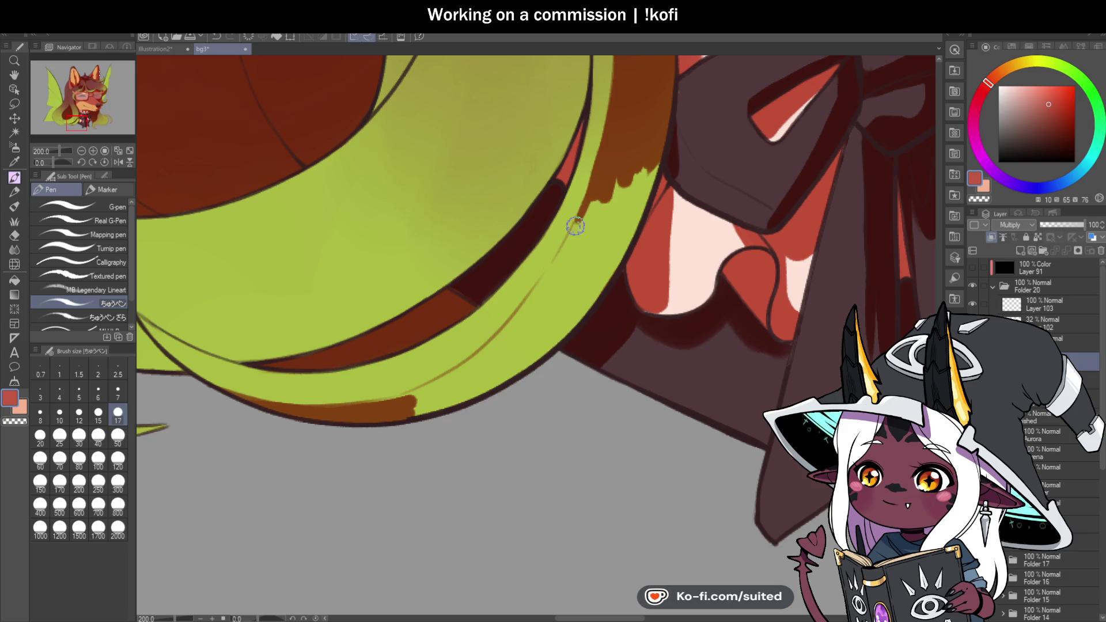
mouse_move(597, 178)
mouse_down()
mouse_move(617, 227)
mouse_move(617, 207)
mouse_move(539, 295)
mouse_up()
mouse_move(590, 214)
mouse_down()
mouse_move(578, 289)
mouse_move(619, 239)
mouse_move(590, 284)
mouse_up()
scroll(530, 247, down, 3)
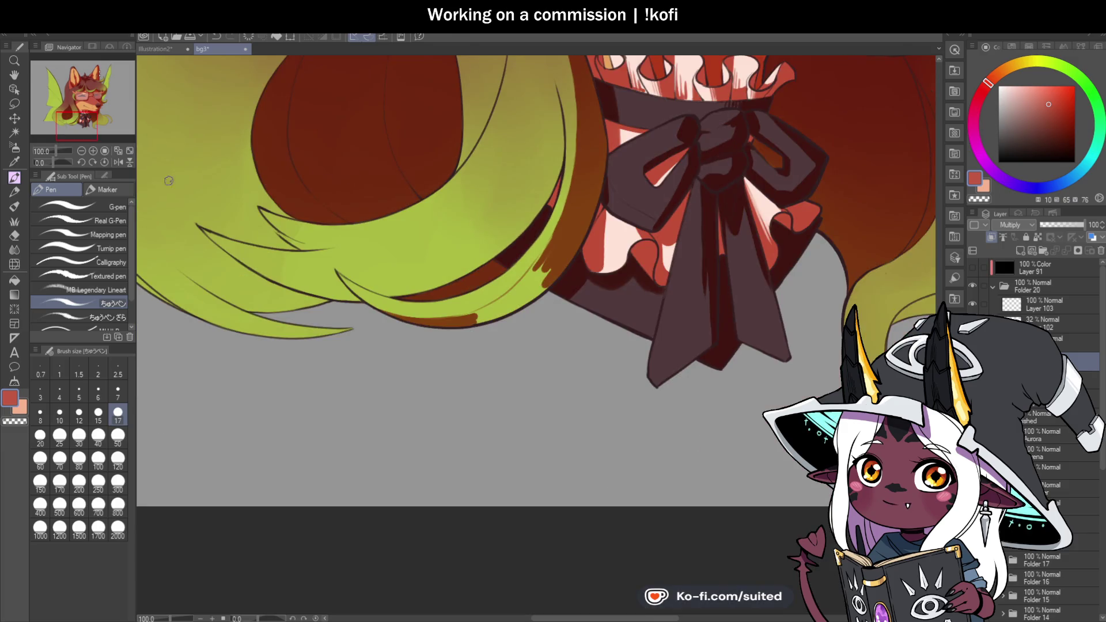
With the view mirrored and rotated, brush brown over the green hair's upper edge strip
click(117, 161)
drag(54, 160, 57, 161)
scroll(482, 221, up, 3)
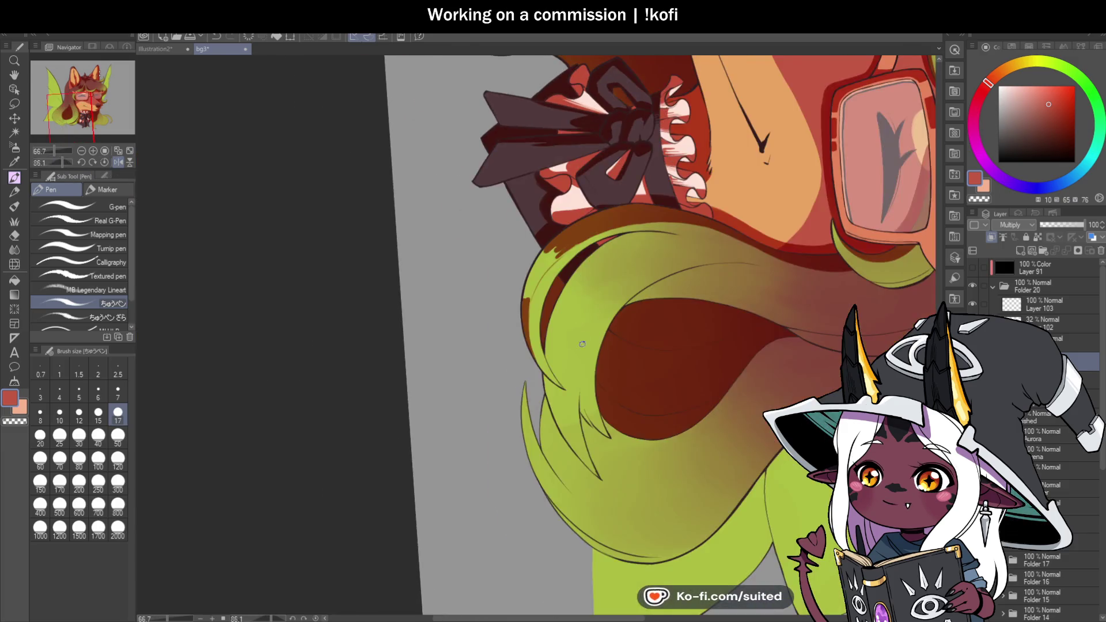
mouse_move(483, 221)
mouse_down()
mouse_move(449, 301)
mouse_move(461, 282)
mouse_move(473, 288)
mouse_move(575, 144)
mouse_up()
mouse_move(494, 227)
mouse_down()
mouse_move(644, 102)
mouse_move(561, 143)
mouse_move(550, 132)
mouse_up()
mouse_move(479, 257)
mouse_down()
mouse_move(548, 123)
mouse_move(514, 153)
mouse_up()
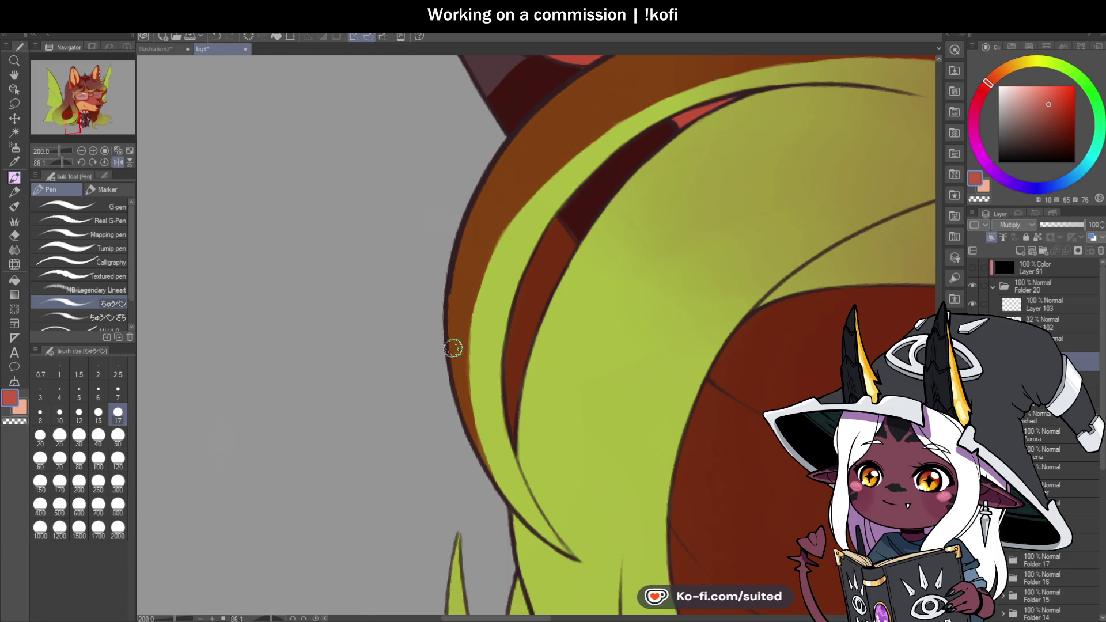
scroll(606, 191, down, 4)
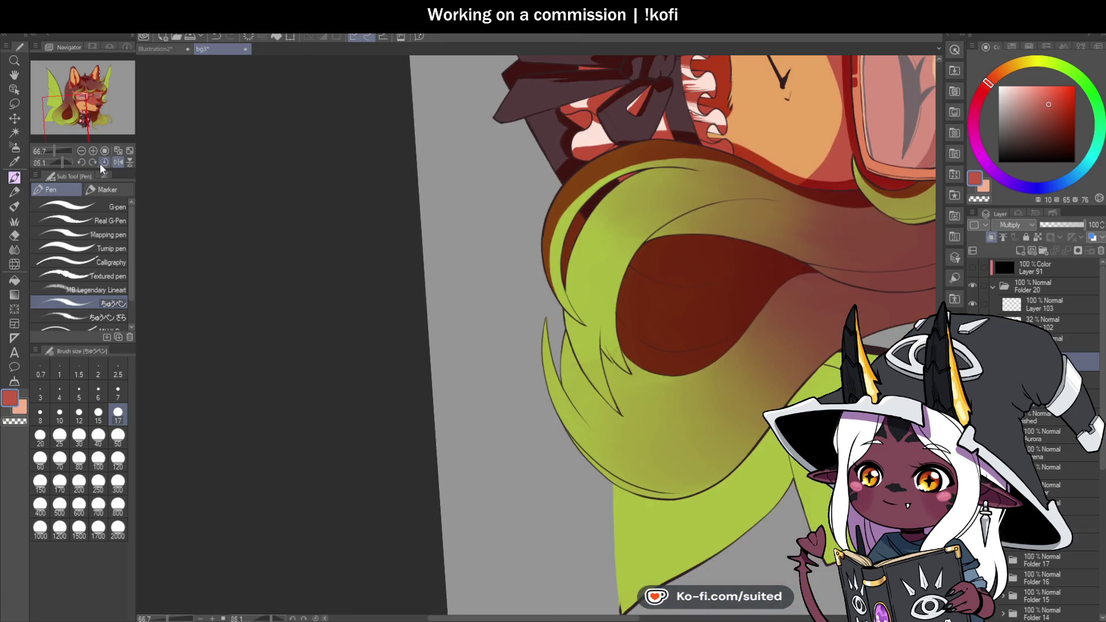
Reset and re-tilt the view, then add brown shading along the hair stripe
click(105, 162)
scroll(602, 185, down, 2)
scroll(601, 186, up, 3)
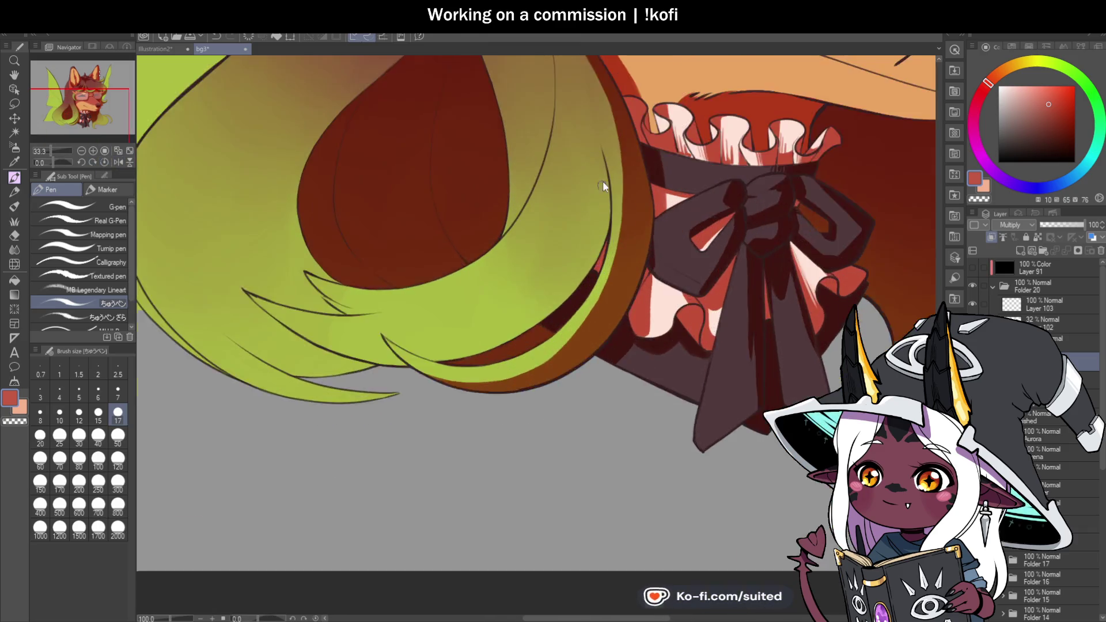
scroll(601, 185, up, 1)
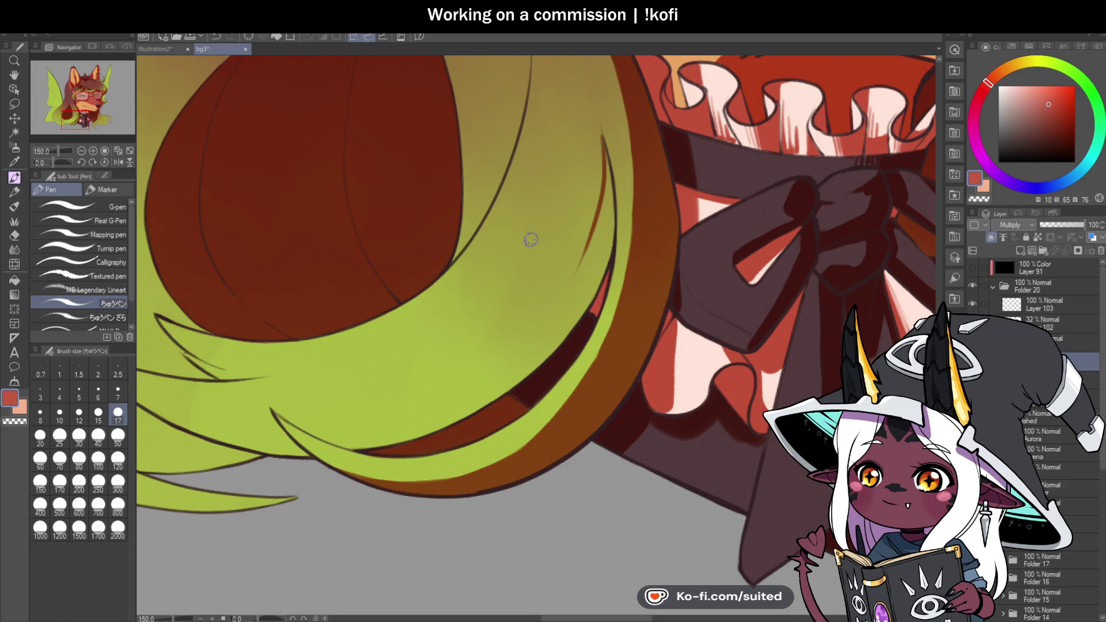
drag(61, 163, 46, 162)
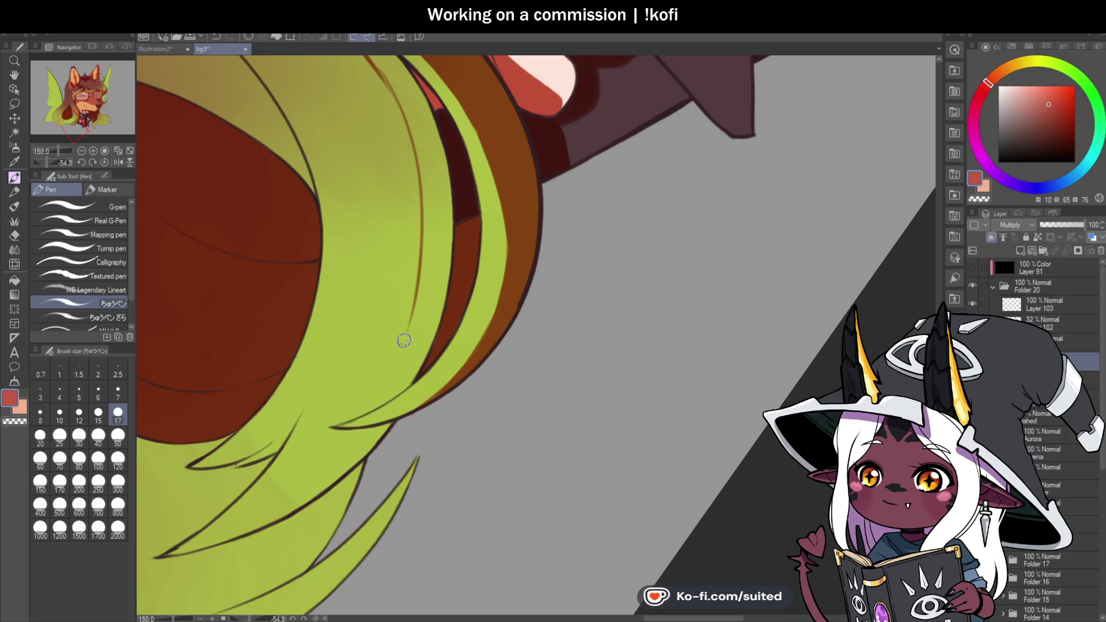
scroll(502, 130, up, 2)
drag(502, 130, 477, 203)
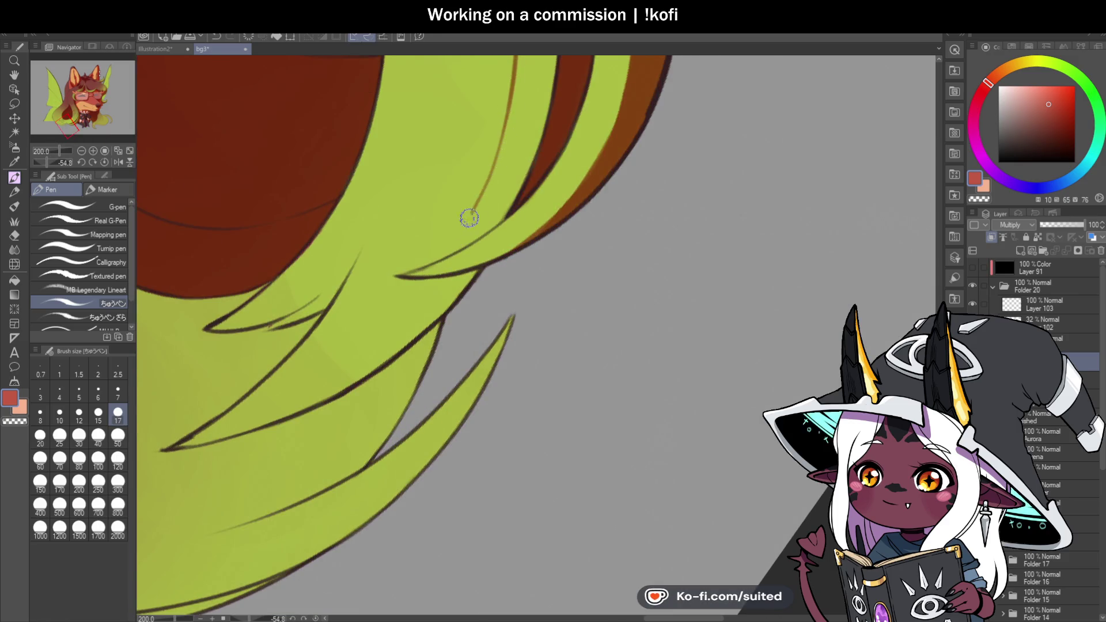
key(ctrl+z)
mouse_move(489, 286)
mouse_down()
mouse_move(410, 344)
mouse_move(545, 247)
mouse_move(602, 182)
mouse_move(486, 279)
mouse_move(474, 303)
mouse_move(435, 324)
mouse_move(591, 226)
mouse_move(567, 222)
mouse_move(486, 296)
mouse_move(597, 224)
mouse_up()
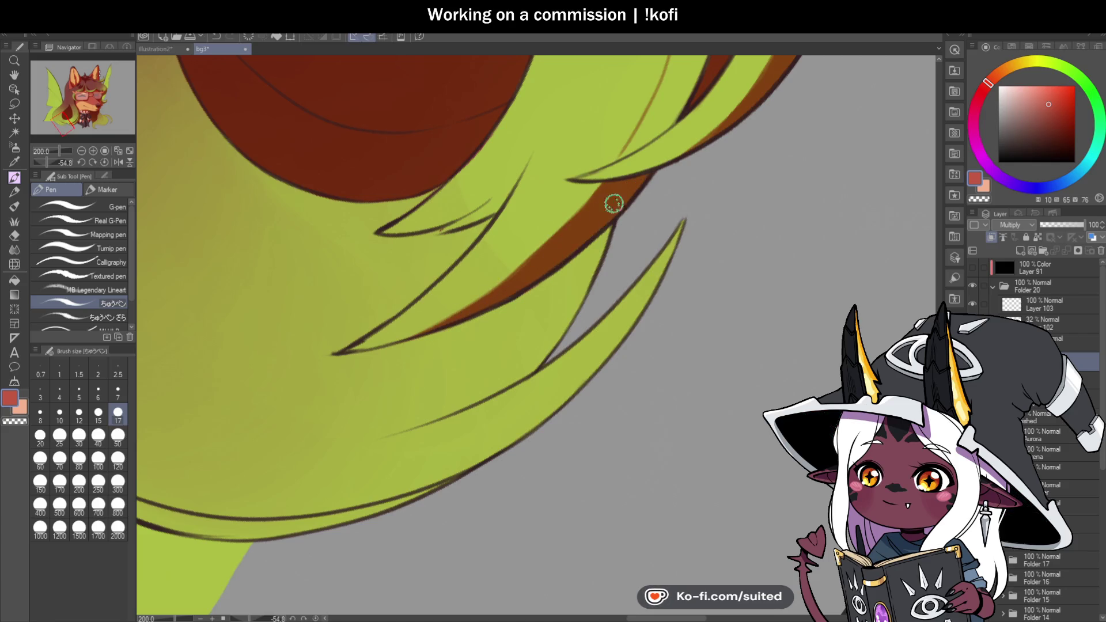
mouse_move(522, 270)
mouse_down()
mouse_move(476, 289)
mouse_move(622, 163)
mouse_move(558, 229)
mouse_move(585, 192)
mouse_move(556, 208)
mouse_up()
scroll(521, 265, down, 1)
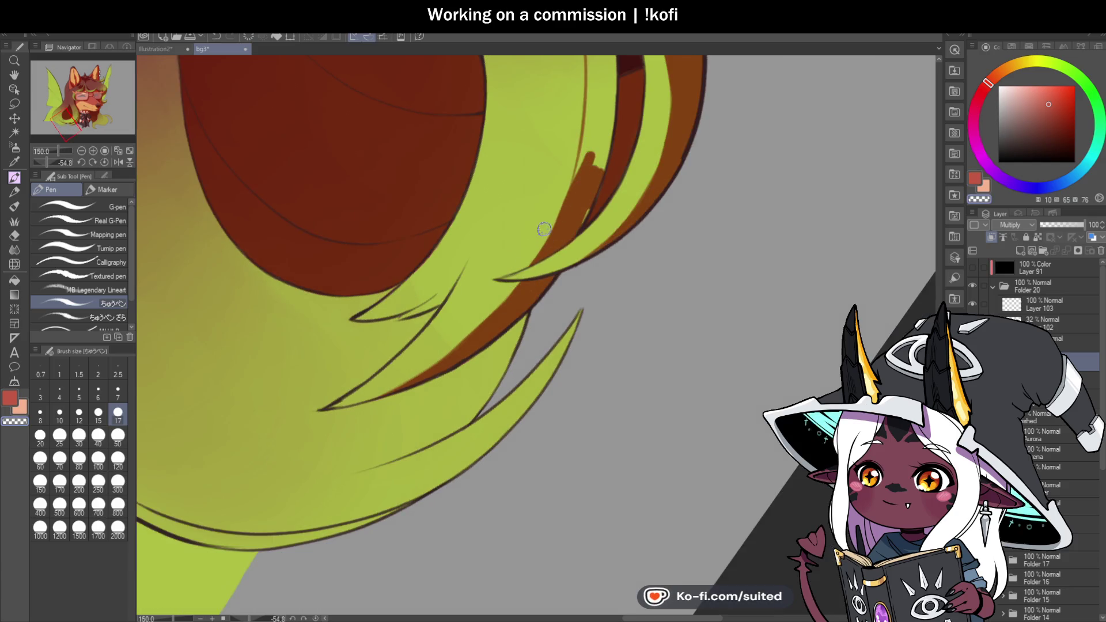
Extend dark brown shading along the strand and down the green band's top edge
mouse_move(497, 300)
mouse_down()
mouse_move(483, 403)
mouse_move(526, 310)
mouse_up()
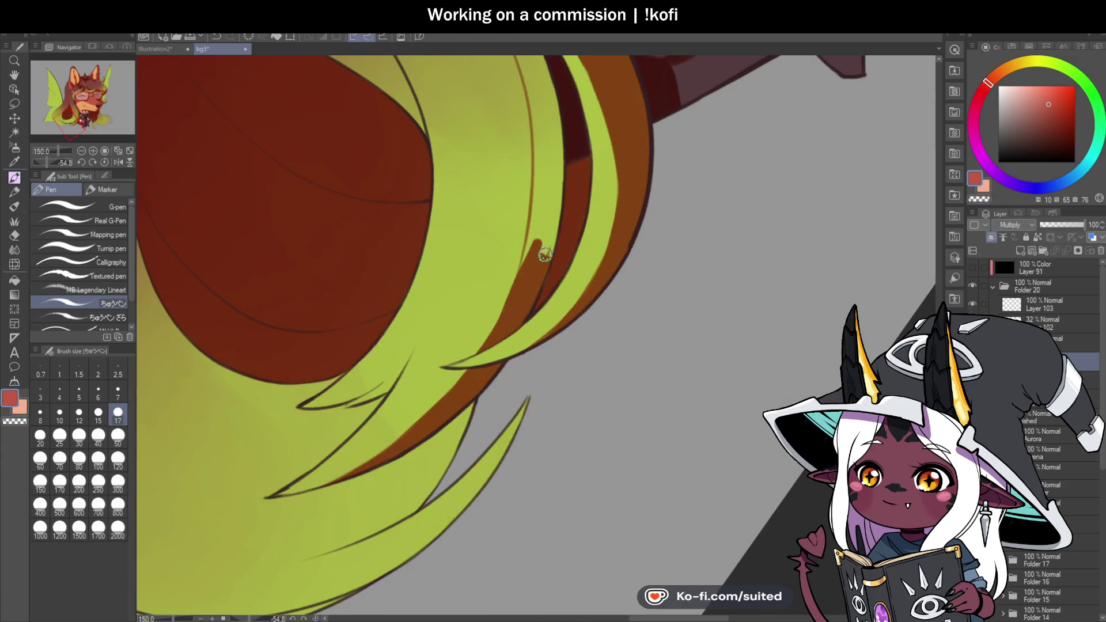
mouse_move(535, 210)
mouse_down()
mouse_move(538, 170)
mouse_move(556, 248)
mouse_up()
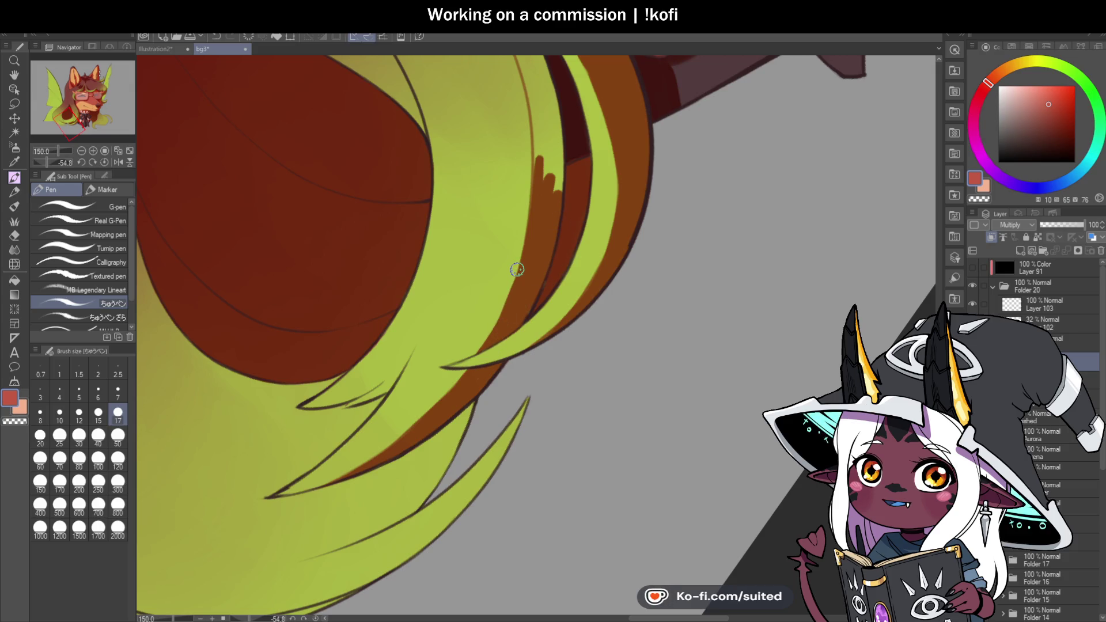
drag(509, 287, 460, 173)
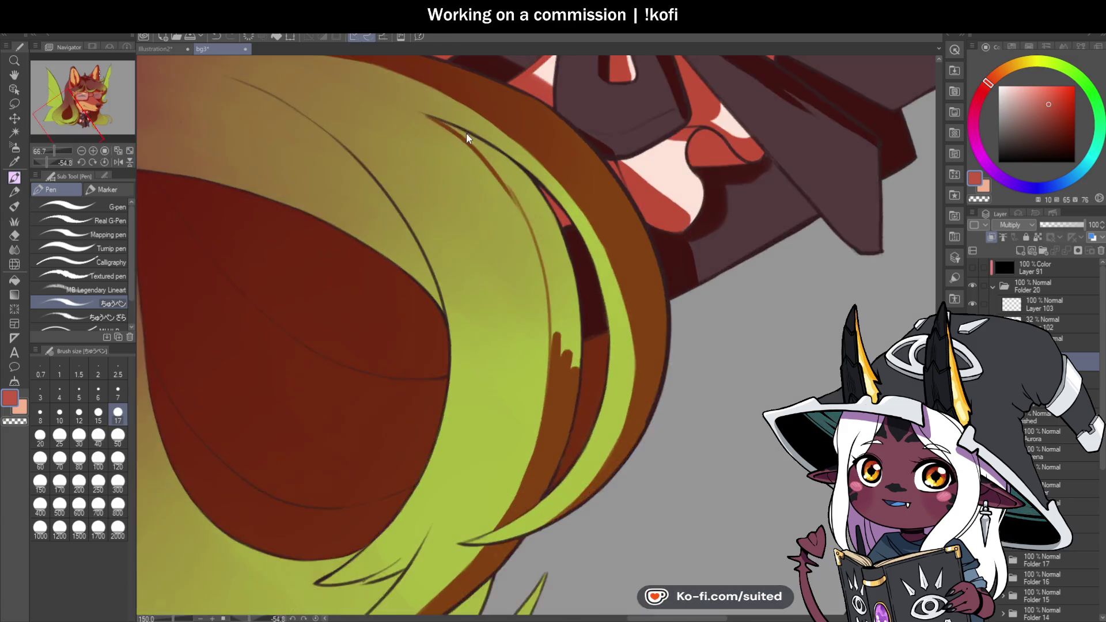
scroll(467, 134, up, 1)
drag(440, 119, 536, 193)
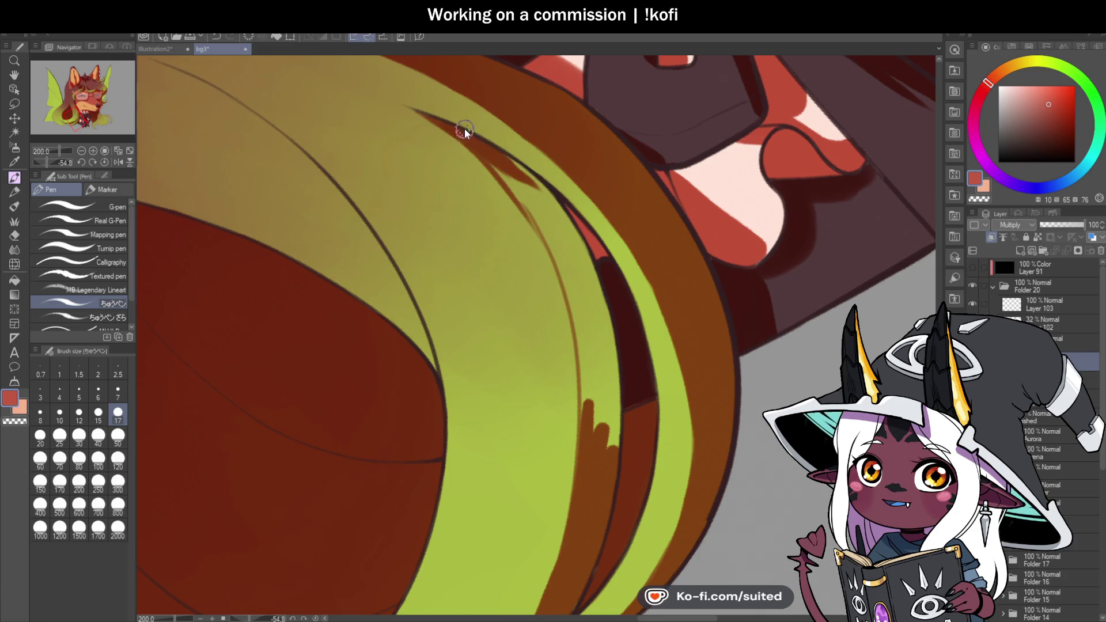
scroll(489, 159, down, 1)
drag(476, 130, 519, 162)
drag(461, 128, 535, 222)
drag(488, 147, 552, 227)
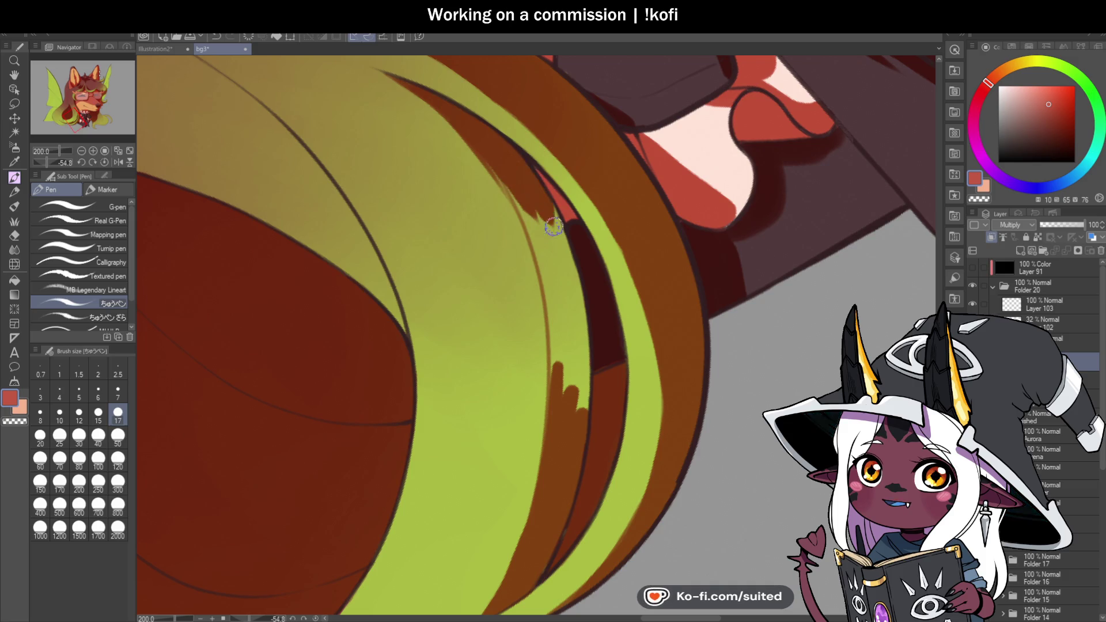
Cover the remaining thin green slivers along the band edge with short dark brown strokes
scroll(559, 167, down, 2)
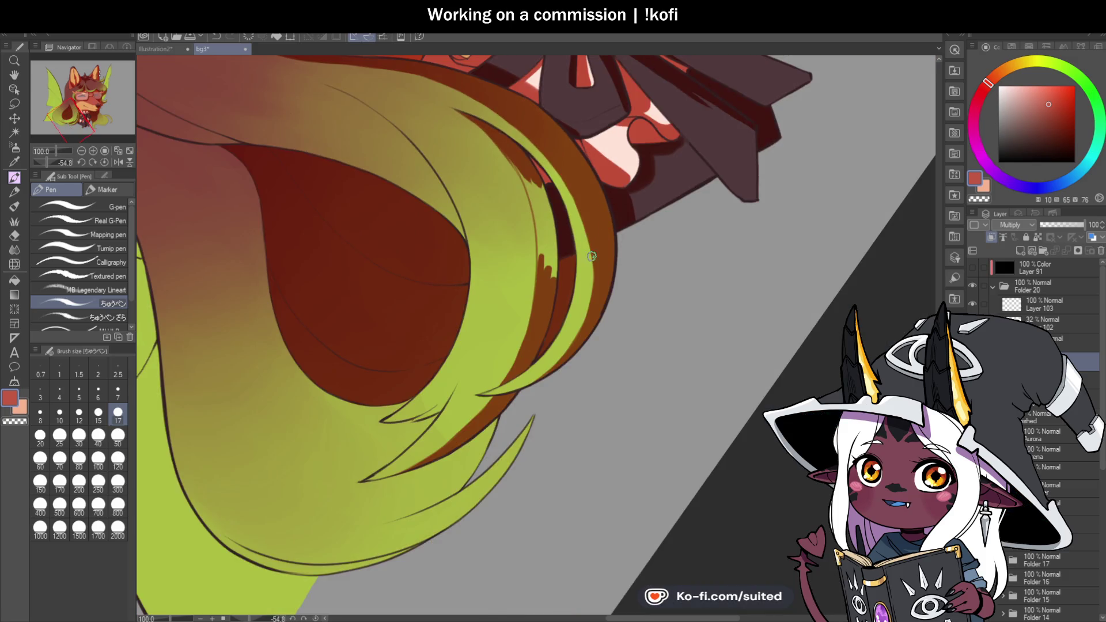
scroll(519, 178, up, 2)
drag(478, 127, 527, 218)
mouse_move(521, 179)
mouse_down()
mouse_move(545, 249)
mouse_move(560, 246)
mouse_up()
mouse_move(544, 208)
mouse_down()
mouse_move(558, 292)
mouse_move(532, 242)
mouse_up()
drag(540, 288, 530, 229)
drag(547, 329, 555, 248)
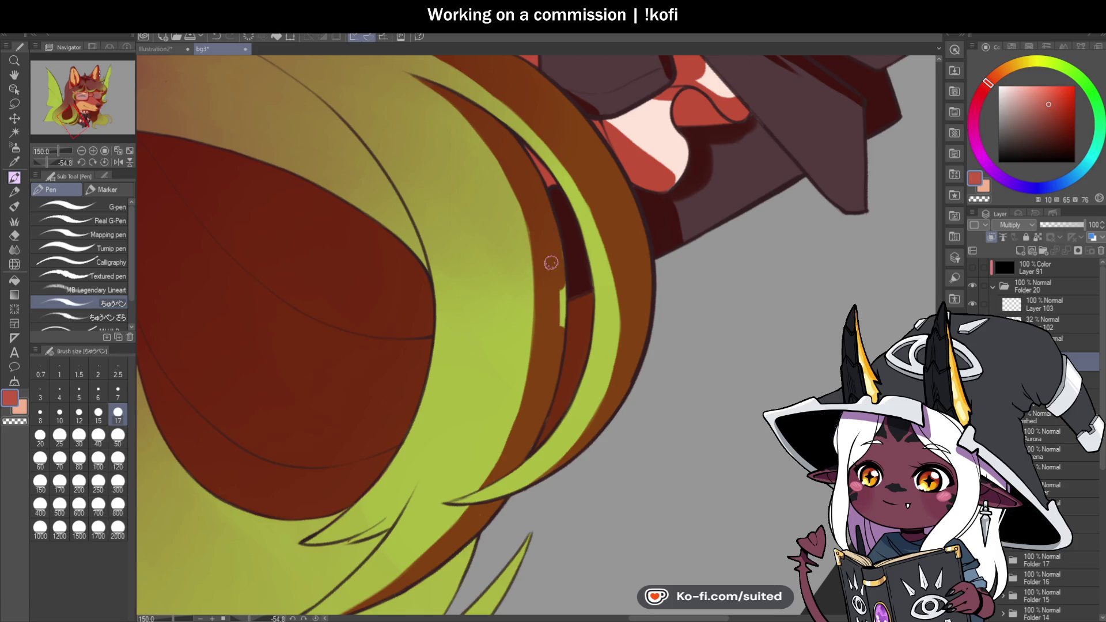
scroll(555, 375, down, 3)
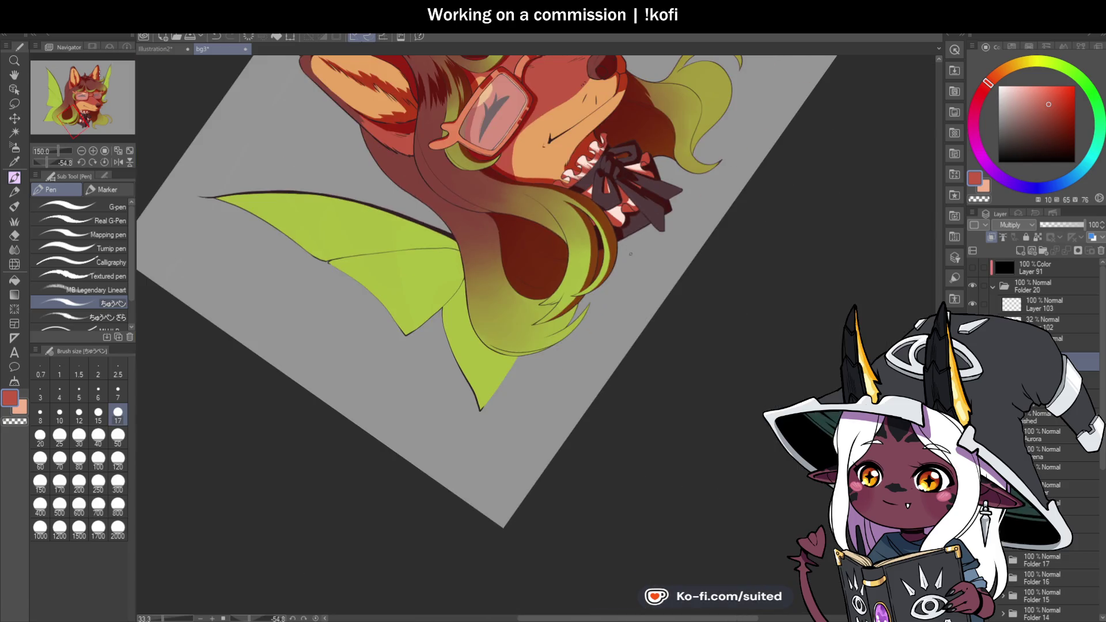
Paint a brown stroke along the strand tip's edge and fill the strand's upper wedge
scroll(535, 291, up, 2)
scroll(535, 291, up, 1)
drag(478, 295, 539, 283)
key(ctrl+z)
drag(479, 295, 550, 266)
key(ctrl+z)
drag(480, 294, 558, 254)
key(ctrl+z)
drag(481, 295, 586, 231)
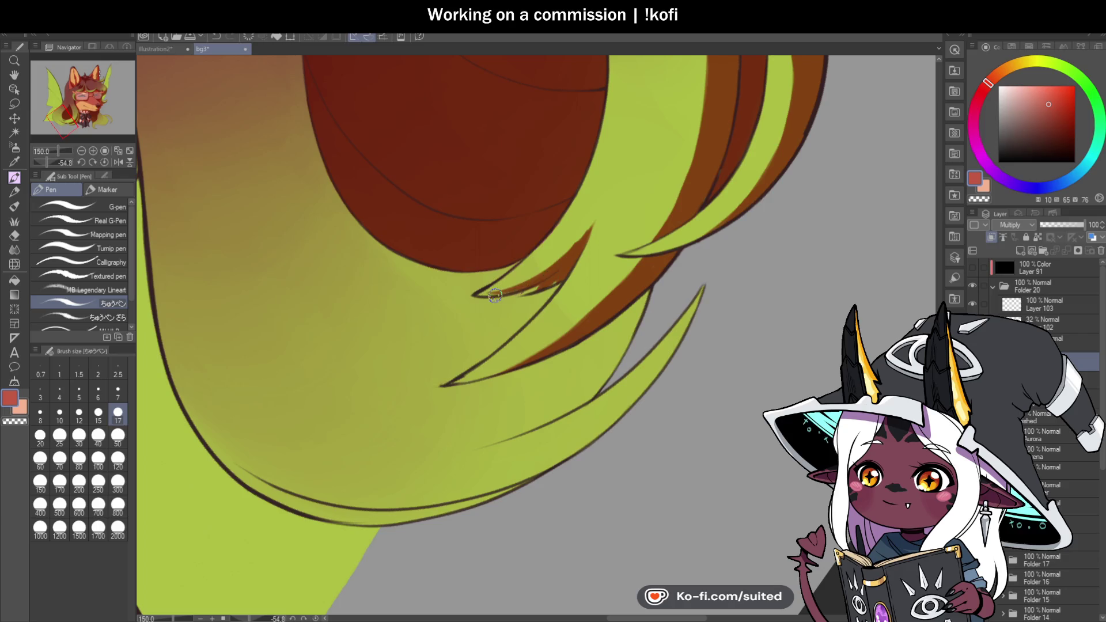
scroll(518, 291, up, 1)
drag(521, 285, 495, 295)
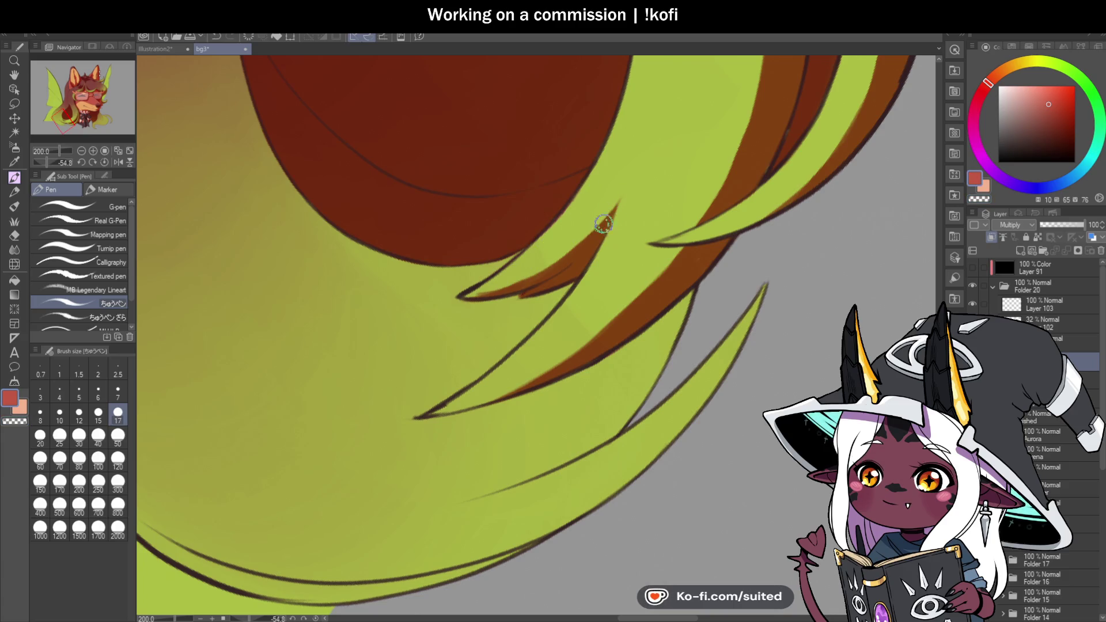
mouse_move(553, 254)
mouse_down()
mouse_move(464, 296)
mouse_move(561, 281)
mouse_up()
scroll(518, 285, down, 3)
Draw a thin brown line along the lower hair strand
drag(498, 323, 619, 210)
key(ctrl+z)
mouse_move(494, 321)
mouse_down()
mouse_move(619, 210)
mouse_move(548, 299)
mouse_move(526, 306)
mouse_move(563, 287)
mouse_move(553, 295)
mouse_up()
scroll(477, 343, down, 6)
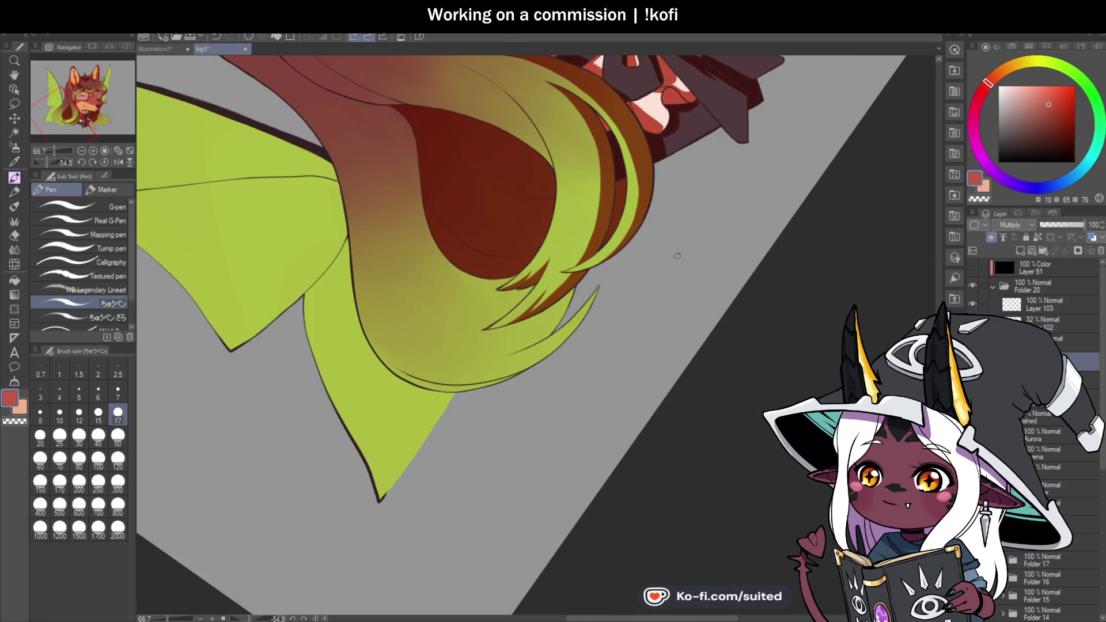
Reset the canvas rotation upright and try two thin strokes across the green hair, undoing them
key(ctrl+alt+0)
scroll(536, 288, down, 3)
scroll(539, 268, up, 4)
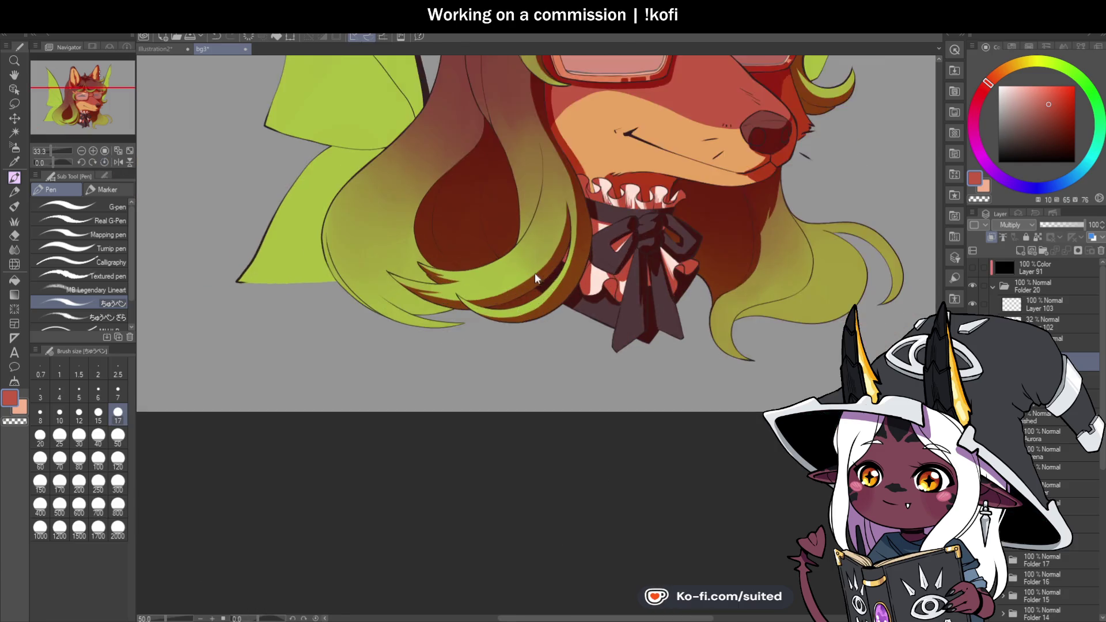
scroll(489, 311, up, 2)
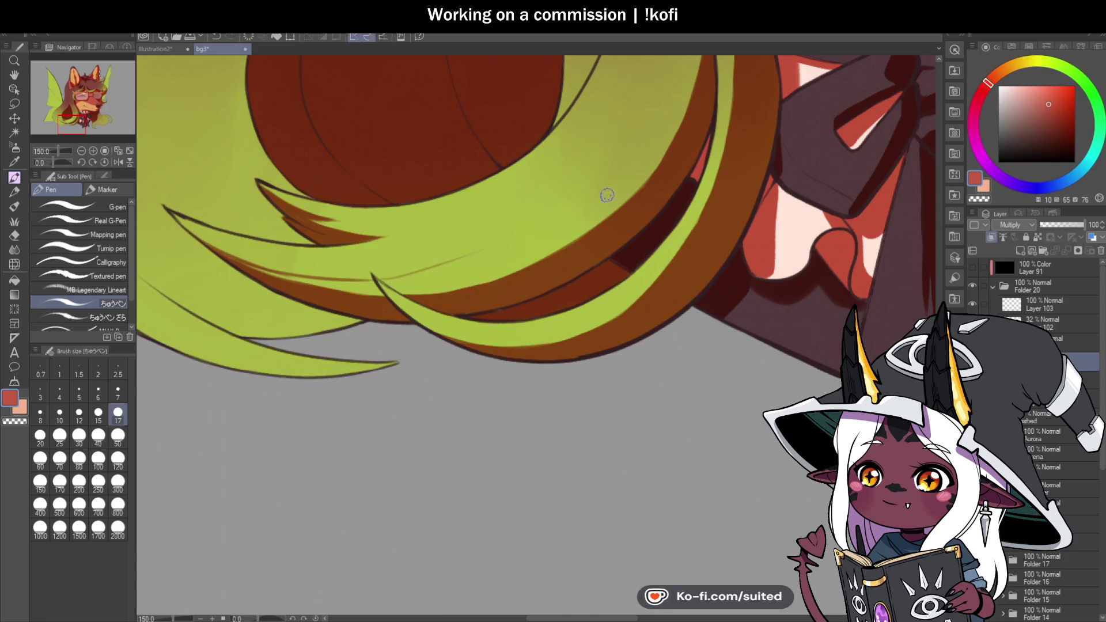
drag(381, 277, 597, 173)
drag(397, 277, 589, 182)
key(ctrl+z)
key(ctrl+z)
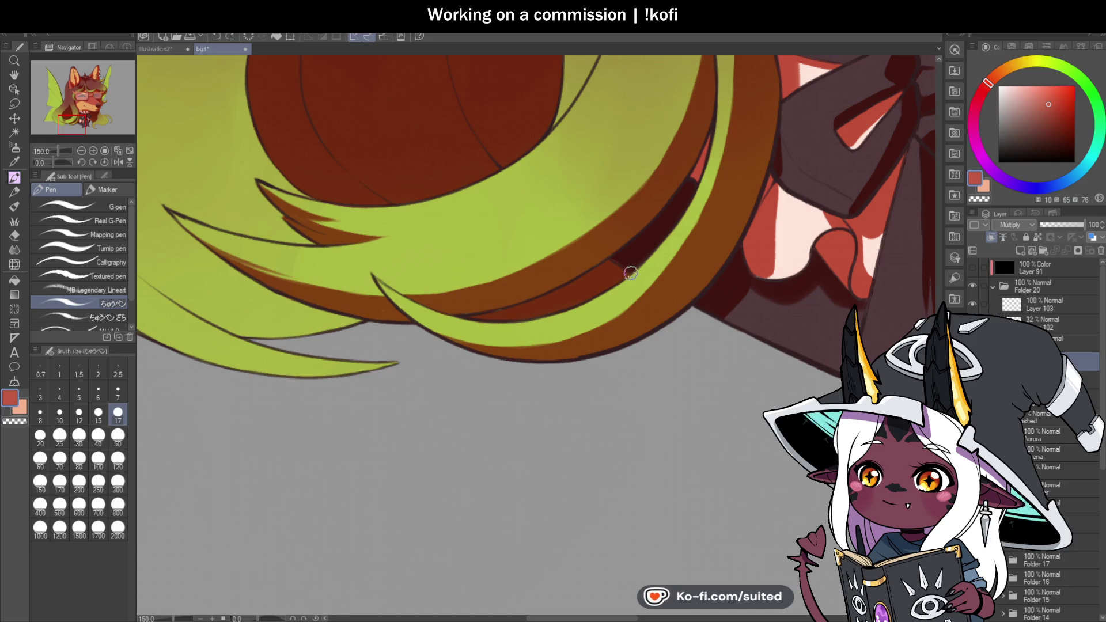
scroll(558, 342, down, 3)
scroll(558, 342, down, 1)
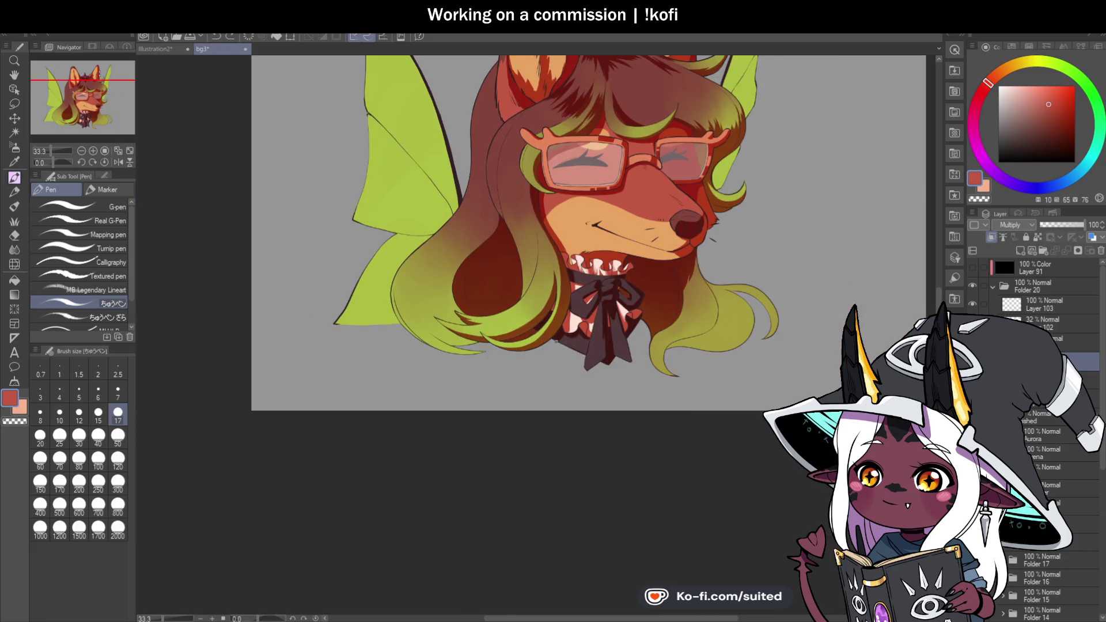
Add three deeper dark red strokes down the hair edge below the green lock beside the muzzle
scroll(542, 262, up, 3)
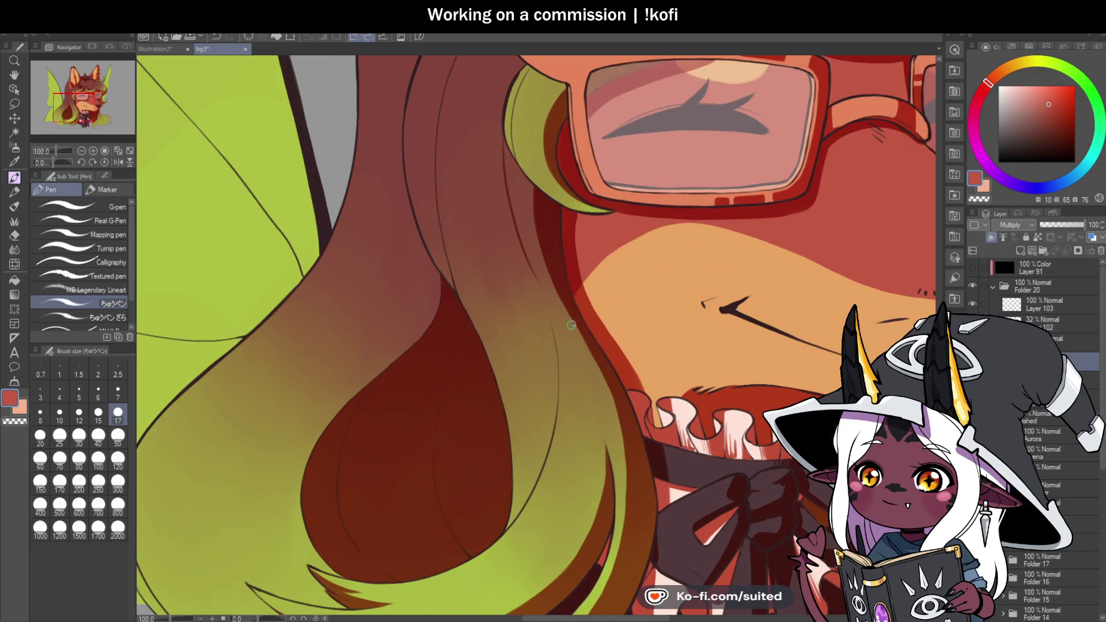
scroll(537, 278, up, 1)
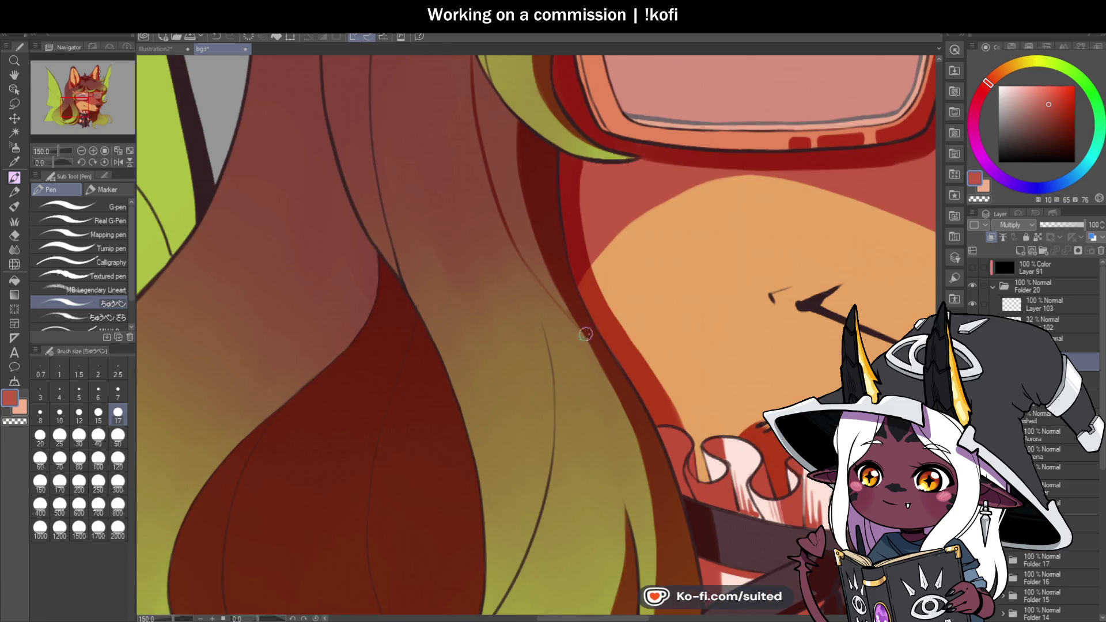
mouse_move(562, 305)
mouse_down()
mouse_move(502, 150)
mouse_move(517, 178)
mouse_up()
scroll(479, 101, up, 1)
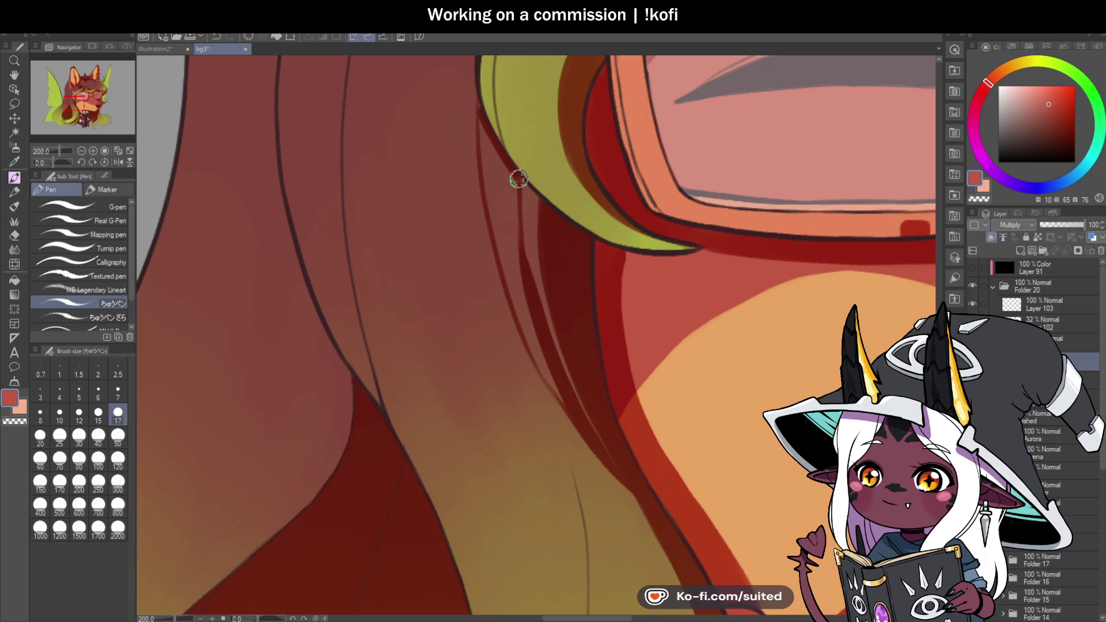
mouse_move(487, 126)
mouse_down()
mouse_move(489, 195)
mouse_move(506, 165)
mouse_move(519, 293)
mouse_move(538, 353)
mouse_up()
scroll(519, 256, down, 1)
mouse_move(515, 180)
mouse_down()
mouse_move(541, 316)
mouse_move(583, 385)
mouse_up()
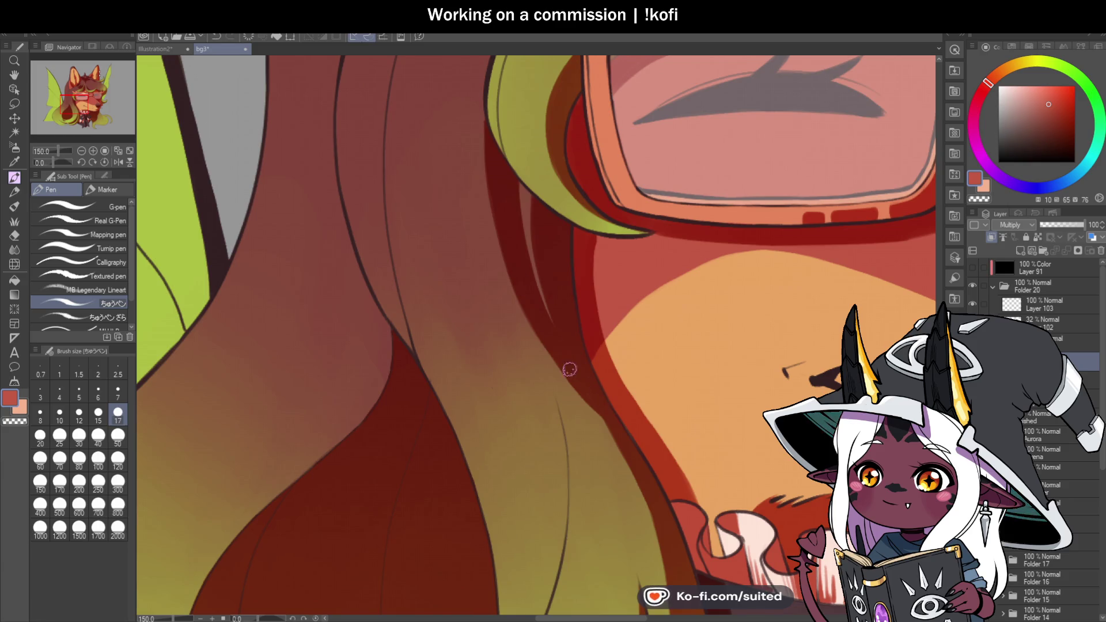
scroll(544, 340, down, 3)
scroll(498, 220, up, 3)
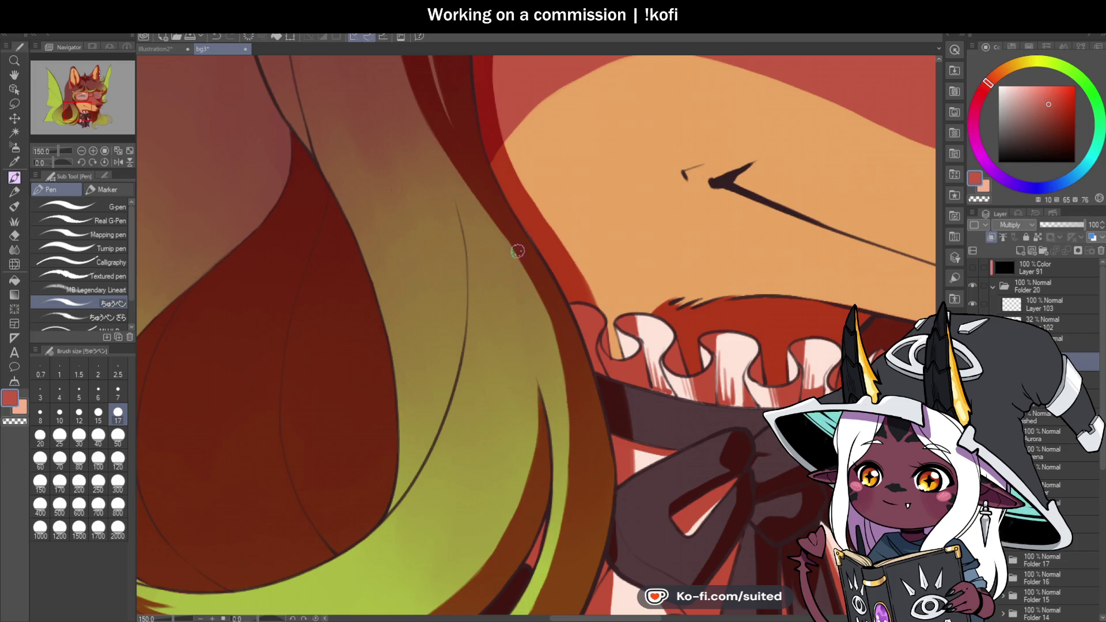
scroll(564, 393, down, 5)
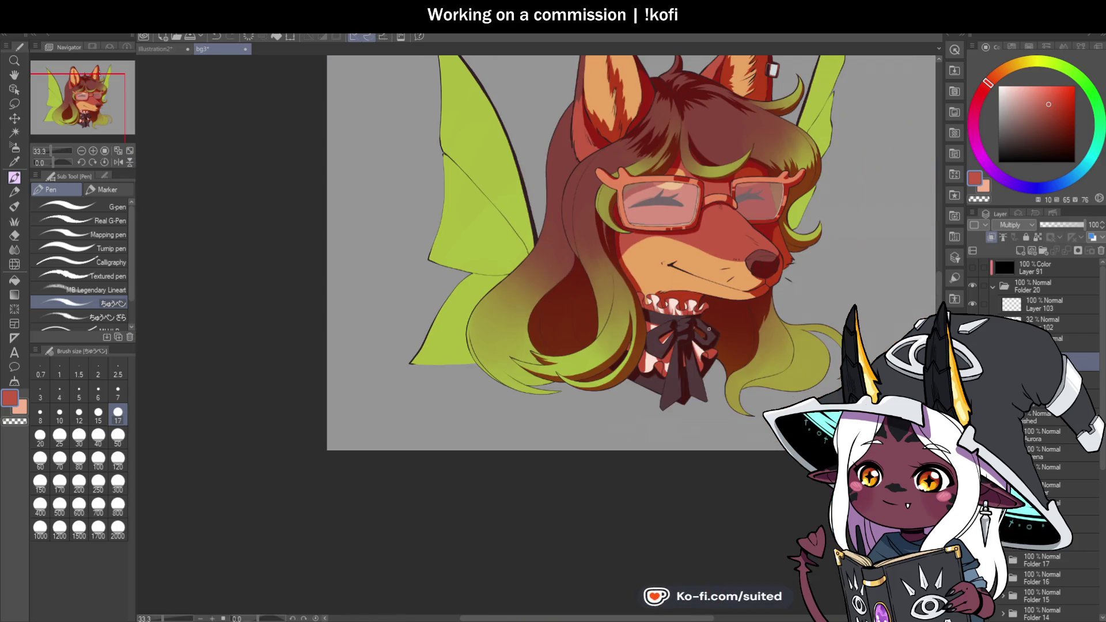
Paint thin dark red hair strands beside the muzzle, redoing one that went wrong
scroll(657, 280, down, 1)
scroll(671, 409, up, 1)
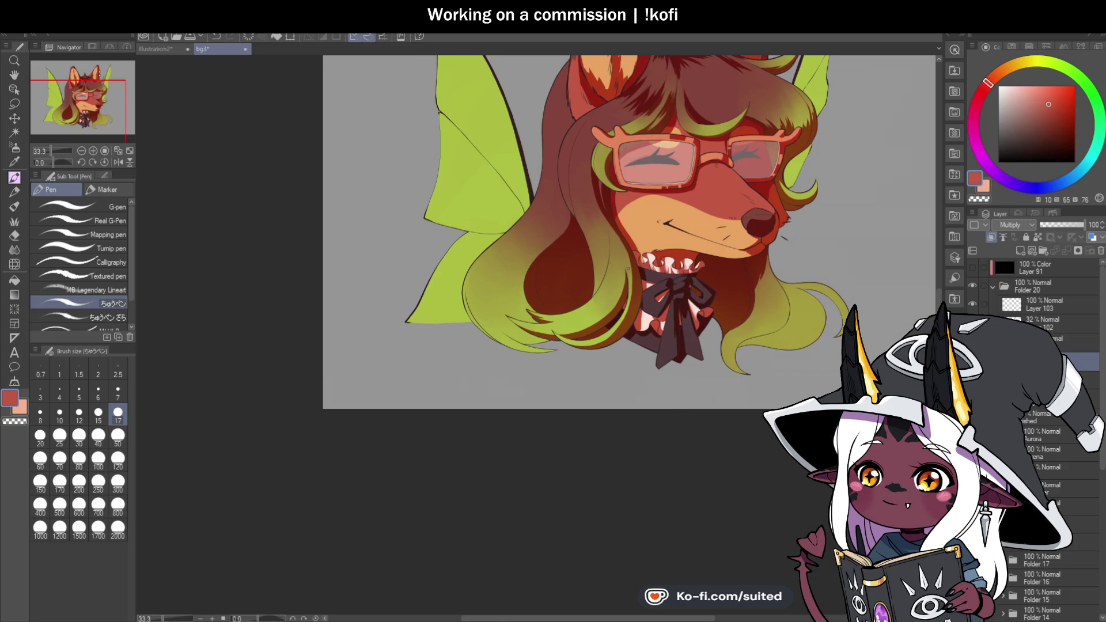
scroll(625, 261, up, 4)
scroll(524, 157, down, 2)
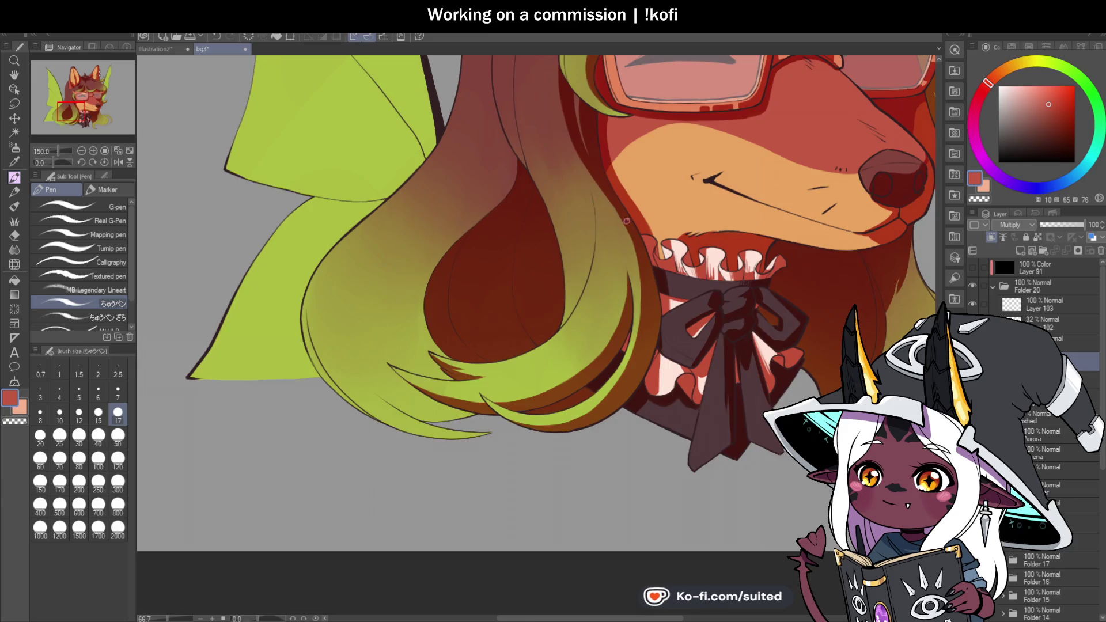
scroll(553, 121, up, 2)
drag(576, 144, 610, 291)
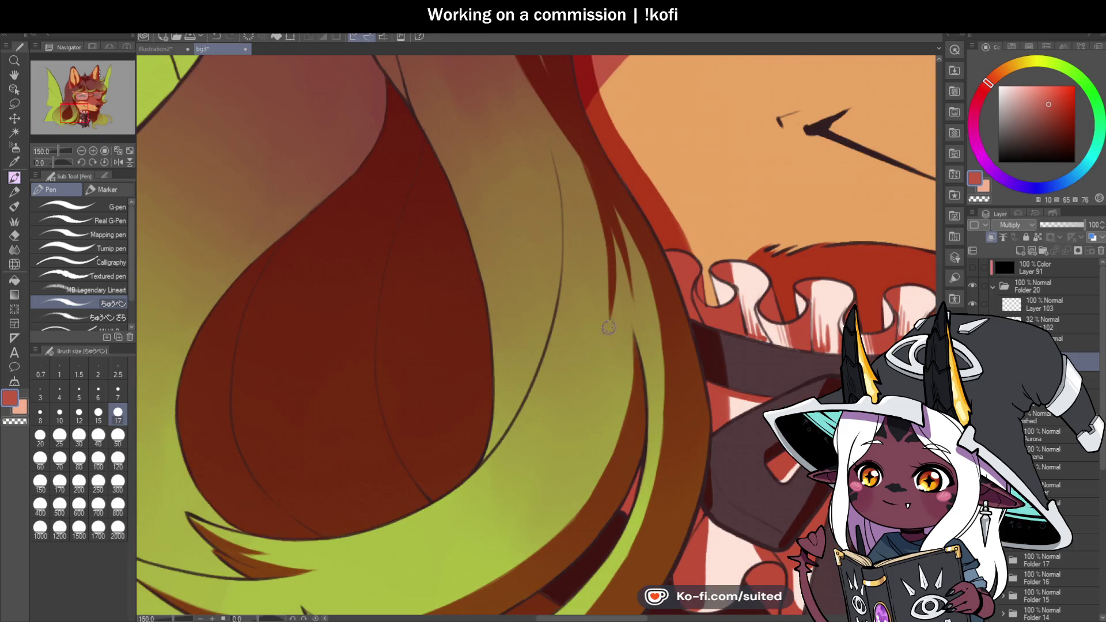
drag(567, 135, 605, 230)
drag(581, 173, 593, 268)
key(ctrl+z)
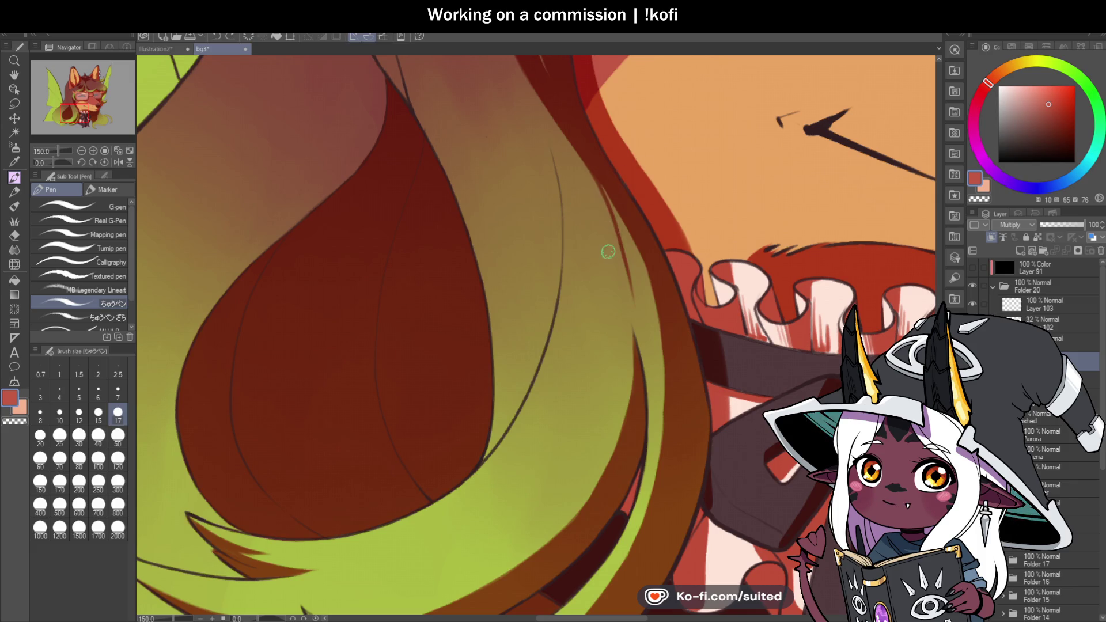
drag(562, 166, 574, 296)
drag(572, 199, 604, 282)
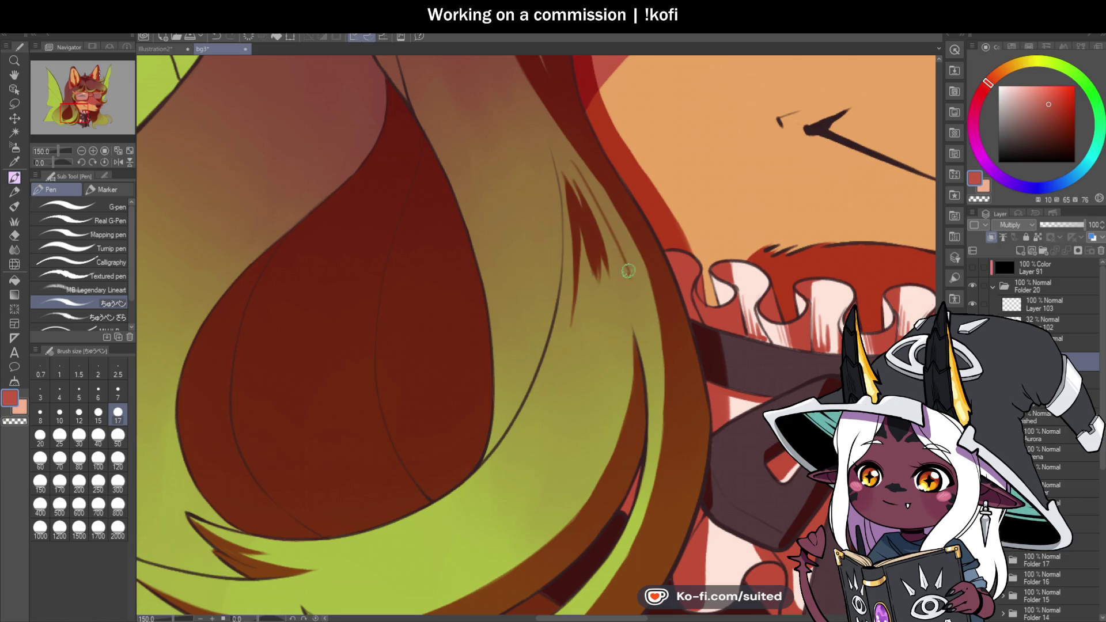
drag(593, 173, 621, 256)
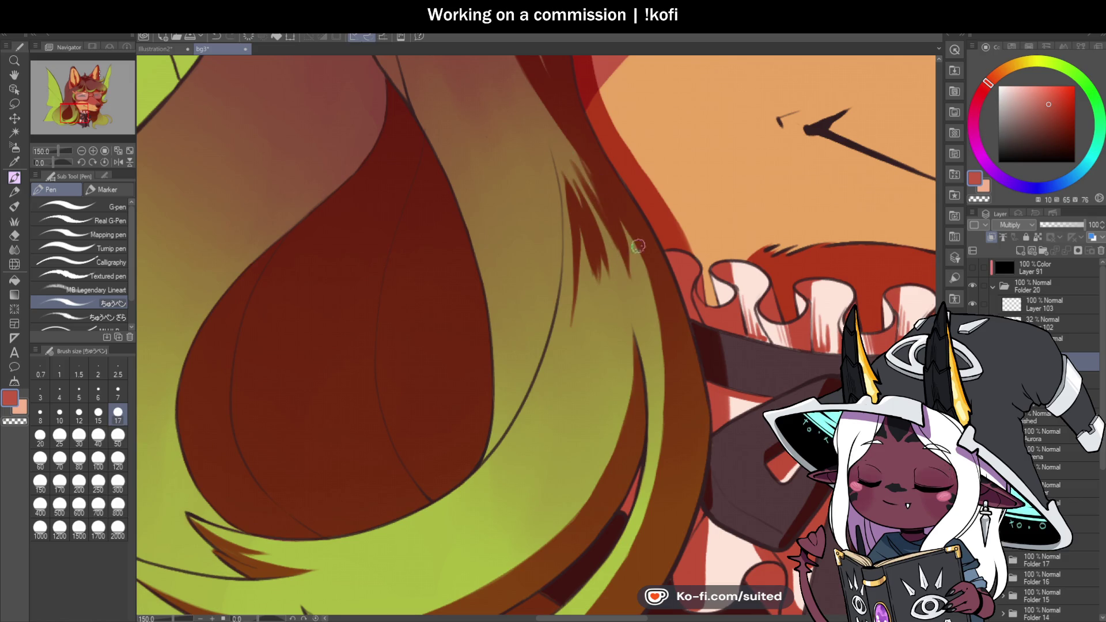
Shade the hair's outer edge with dark red strokes and add strands to the shadow
scroll(633, 237, down, 6)
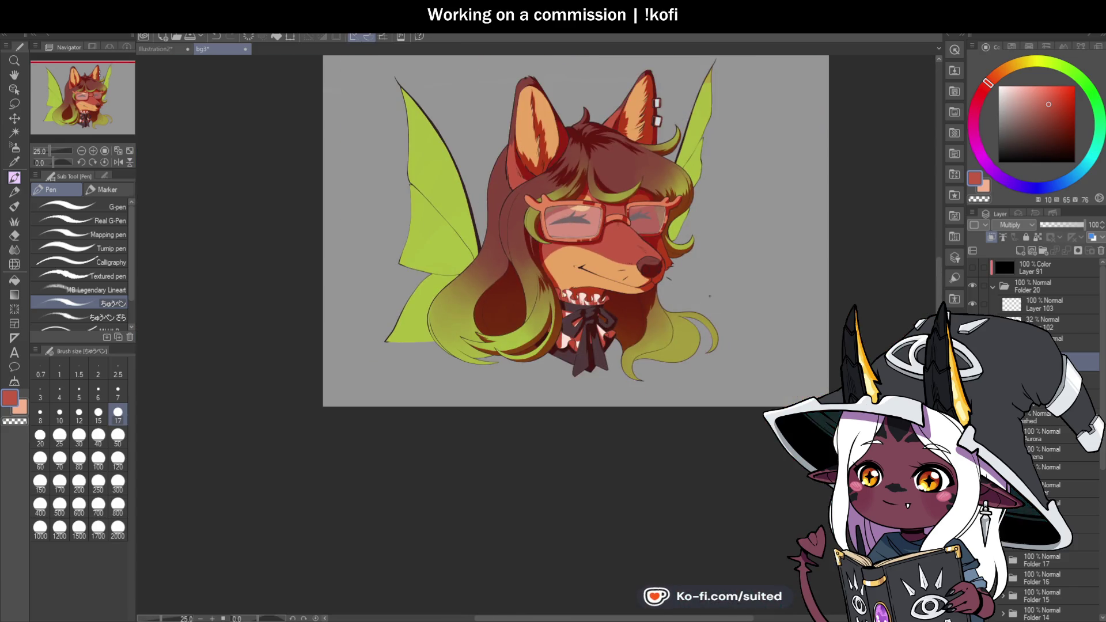
scroll(476, 357, up, 3)
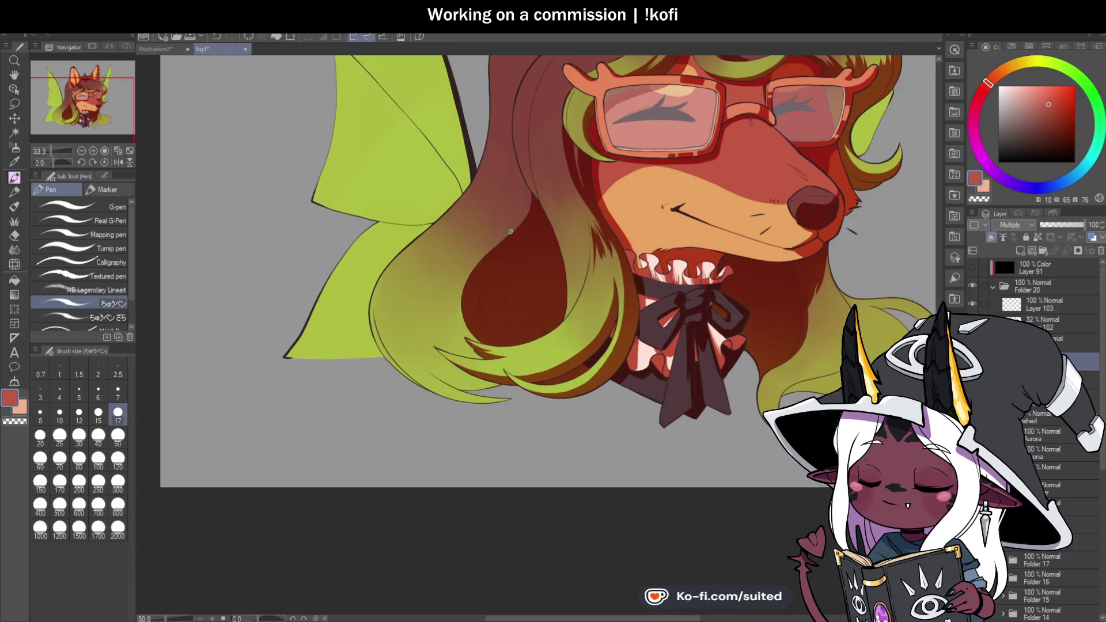
scroll(490, 259, down, 1)
scroll(507, 153, up, 2)
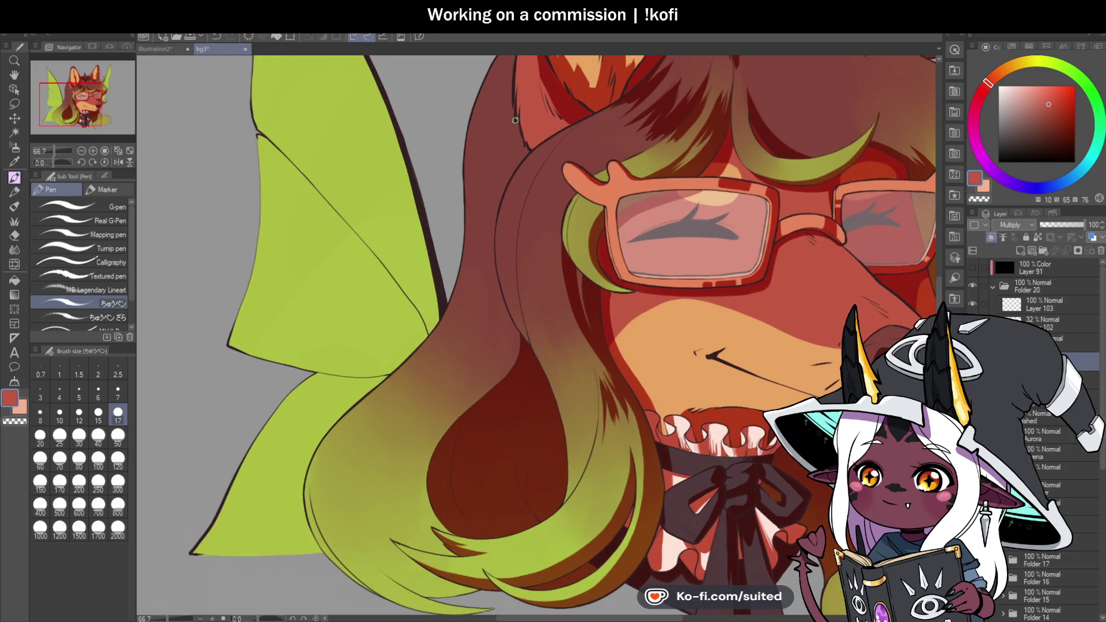
scroll(500, 160, down, 1)
scroll(509, 95, up, 1)
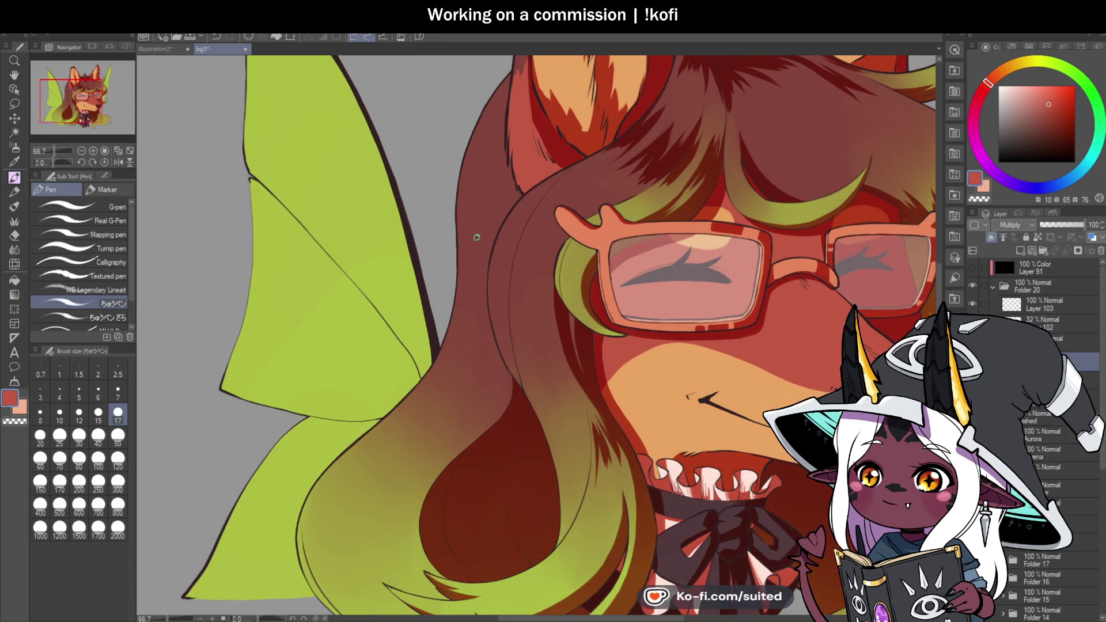
mouse_move(480, 264)
mouse_down()
mouse_move(482, 340)
mouse_move(485, 276)
mouse_up()
scroll(502, 210, up, 1)
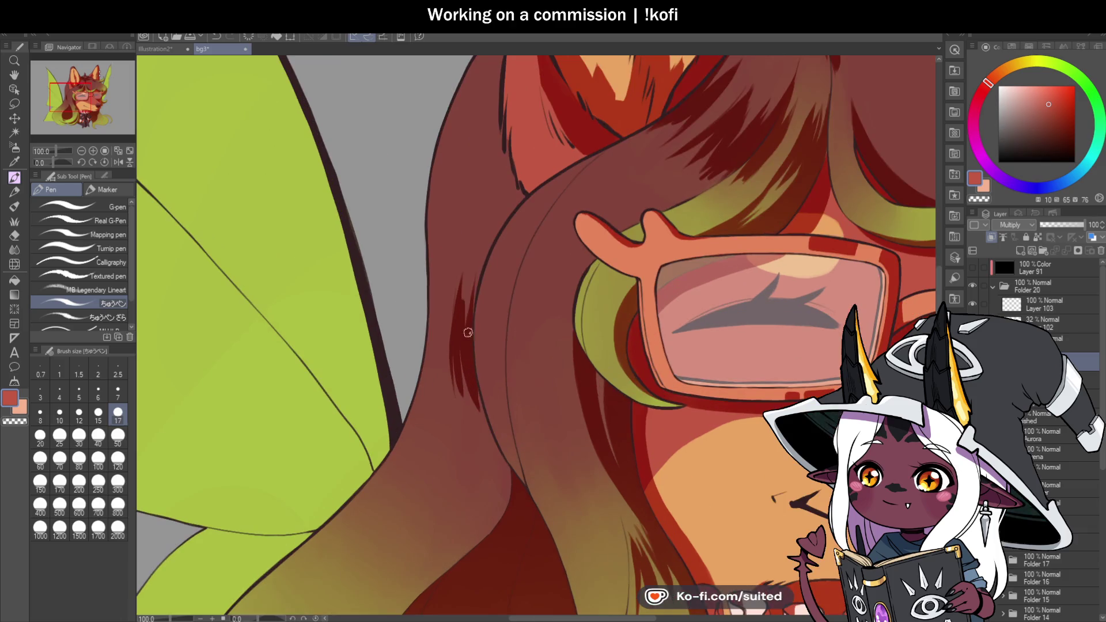
drag(517, 197, 473, 281)
scroll(527, 194, up, 1)
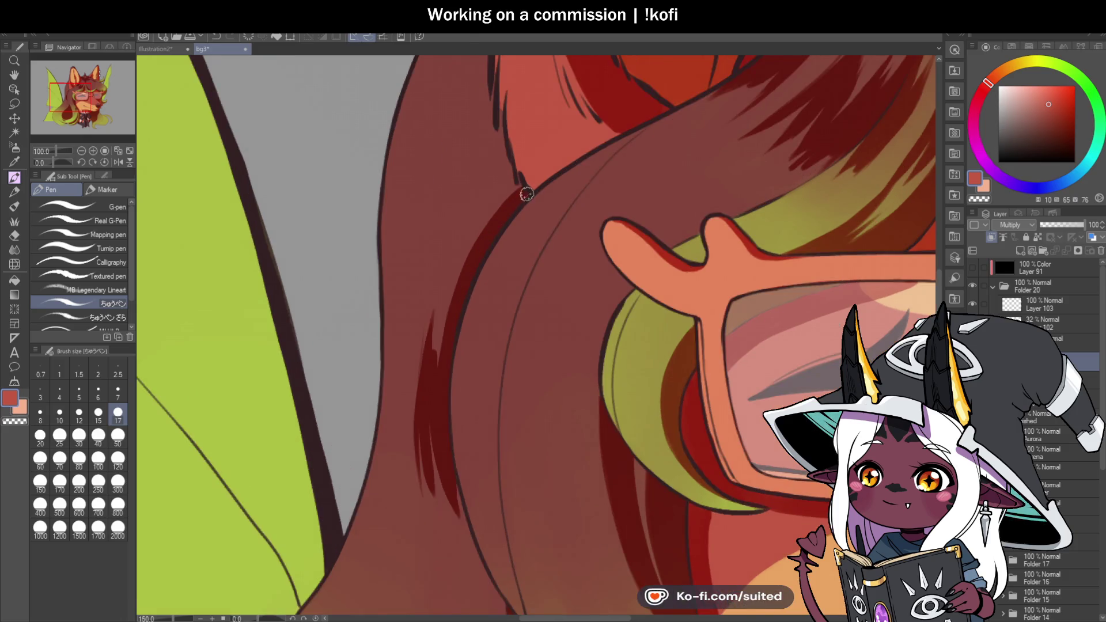
drag(440, 375, 453, 262)
mouse_move(422, 346)
mouse_down()
mouse_move(407, 484)
mouse_move(413, 345)
mouse_up()
Add a short dark strand and a thin red-brown strand line across the green hair
scroll(500, 360, down, 2)
scroll(499, 359, up, 2)
drag(441, 204, 471, 352)
scroll(505, 195, down, 2)
scroll(379, 384, up, 2)
mouse_move(407, 418)
mouse_down()
mouse_move(350, 348)
mouse_move(346, 229)
mouse_up()
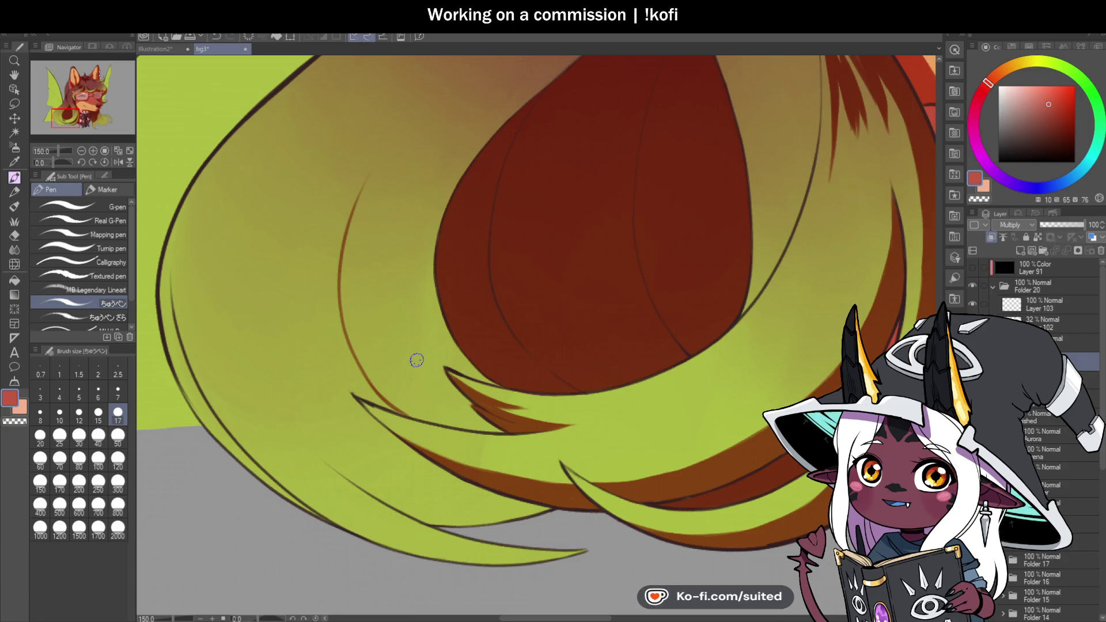
Start the dark red shadow at the top of the long hair strand
scroll(413, 357, down, 2)
scroll(405, 263, up, 1)
scroll(405, 262, up, 2)
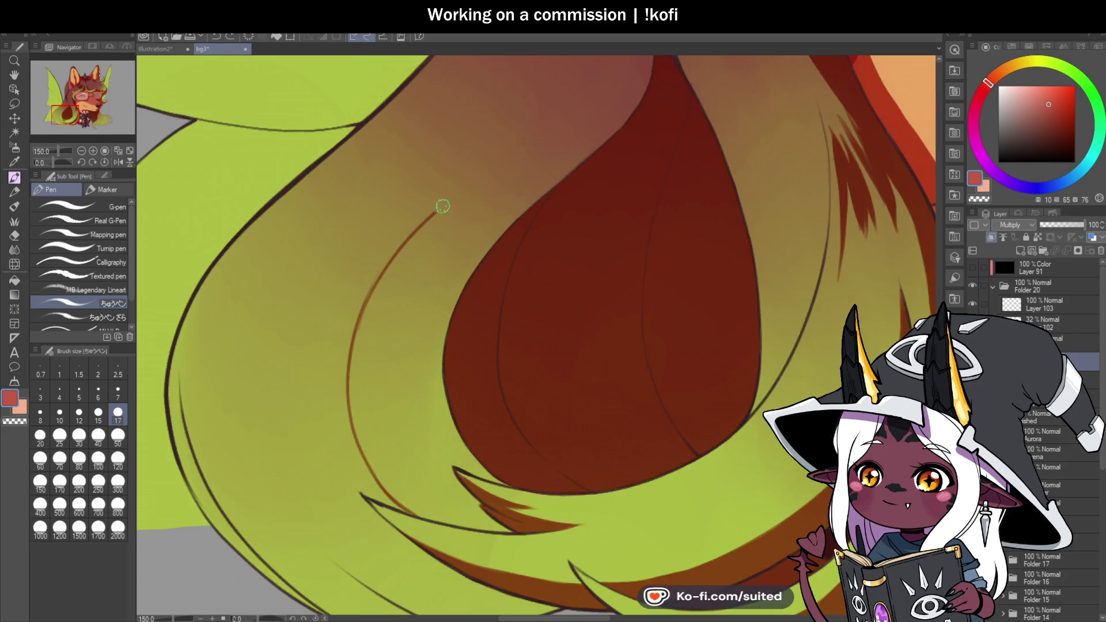
scroll(410, 236, down, 2)
scroll(432, 288, up, 2)
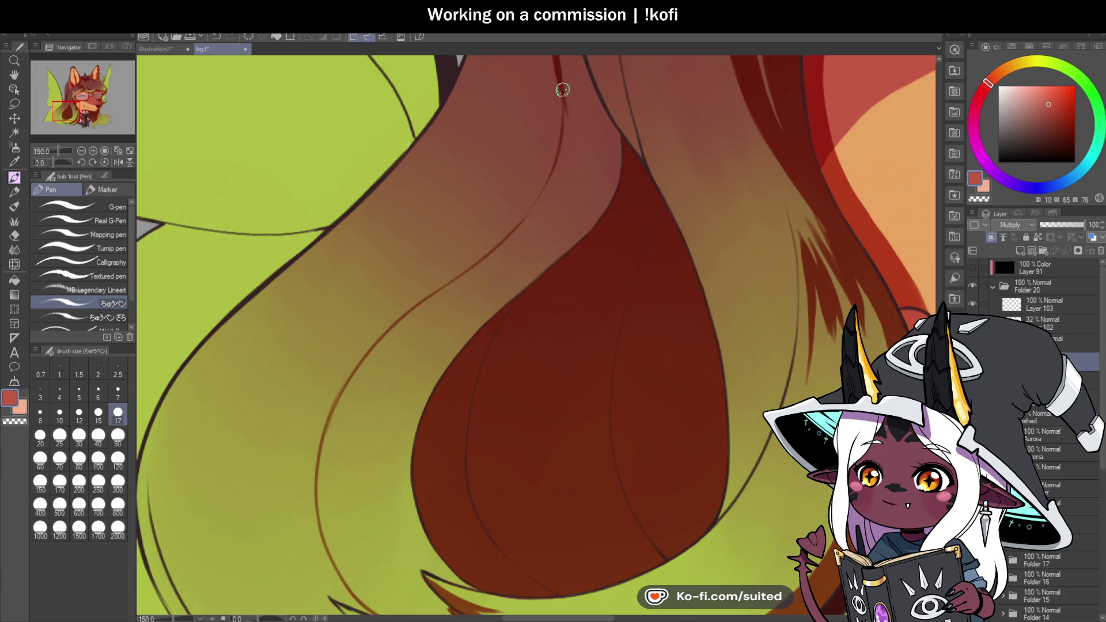
scroll(563, 90, down, 1)
scroll(547, 119, up, 1)
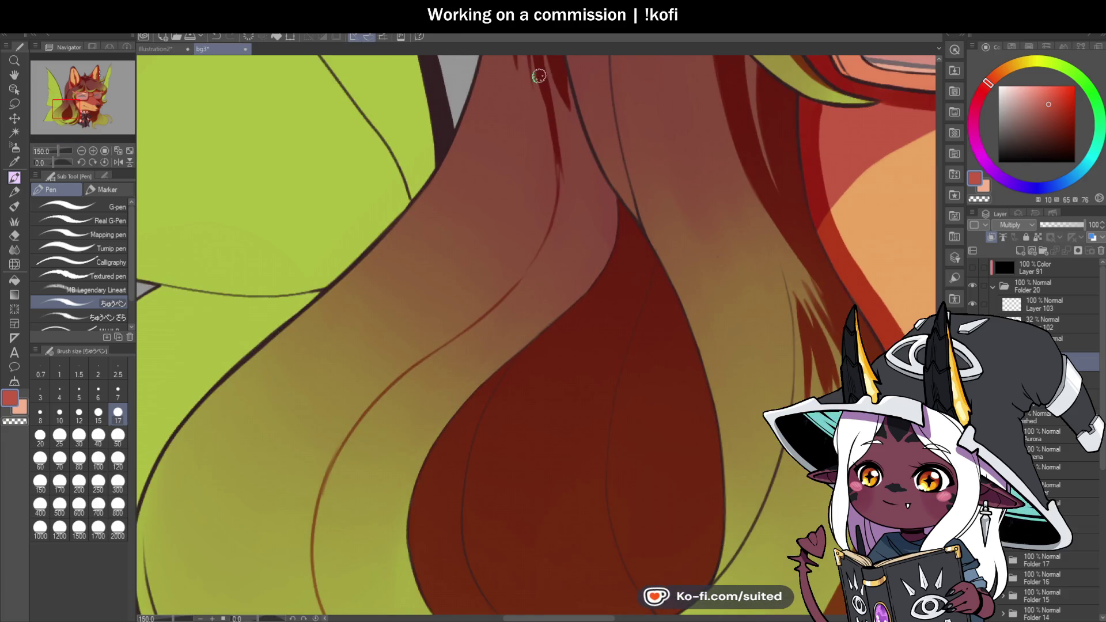
scroll(542, 145, down, 2)
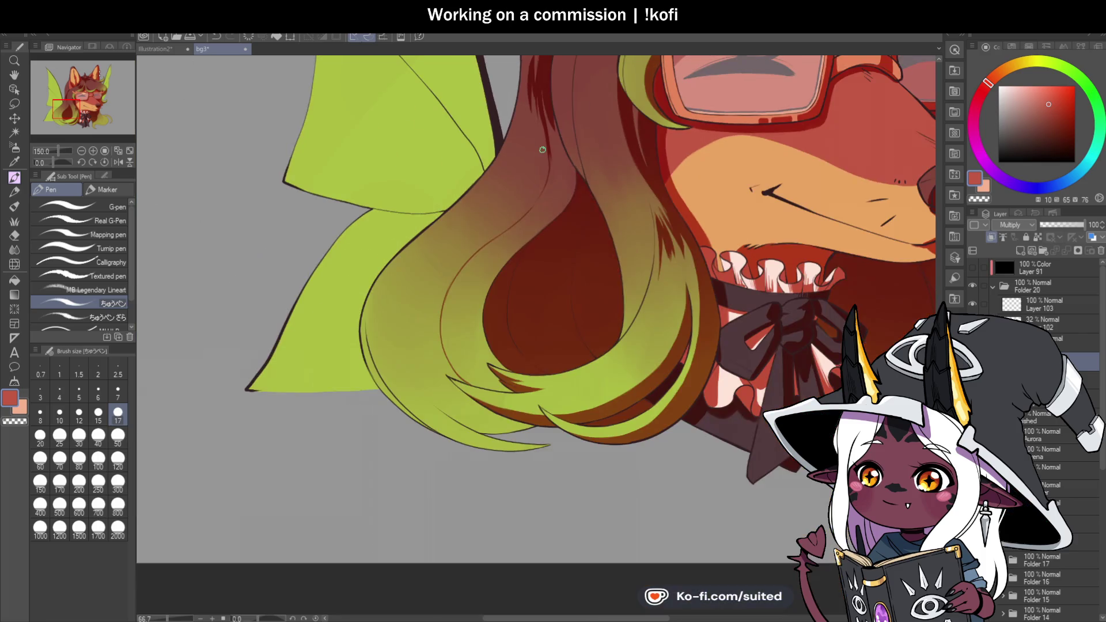
scroll(556, 151, up, 2)
scroll(541, 105, down, 1)
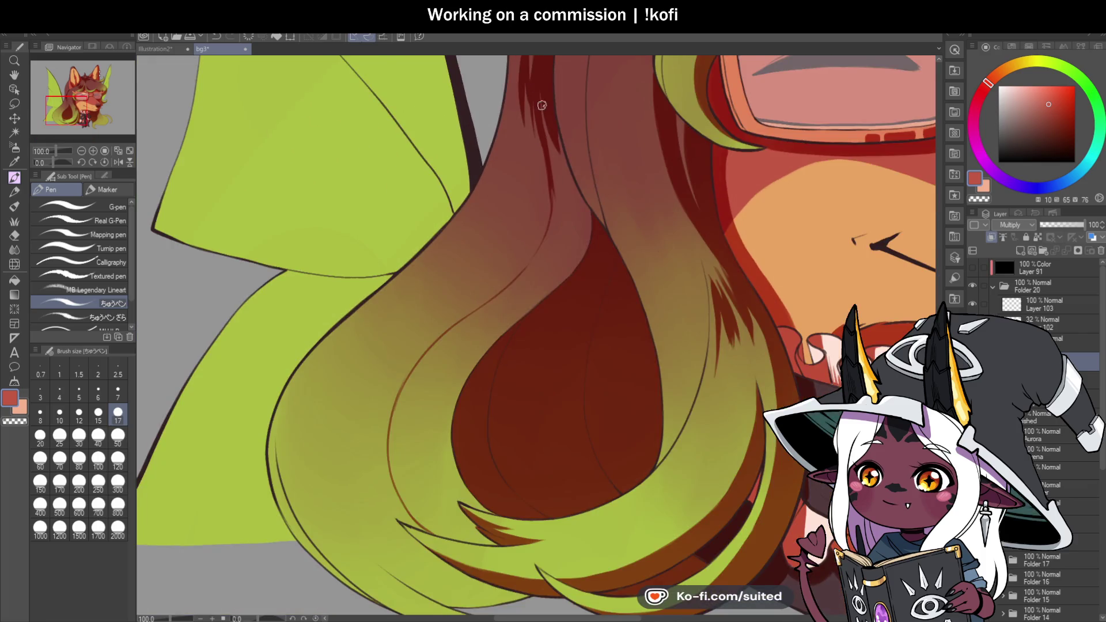
mouse_move(563, 185)
mouse_down()
mouse_move(560, 160)
mouse_move(588, 227)
mouse_up()
mouse_move(562, 173)
mouse_down()
mouse_move(583, 239)
mouse_move(553, 237)
mouse_up()
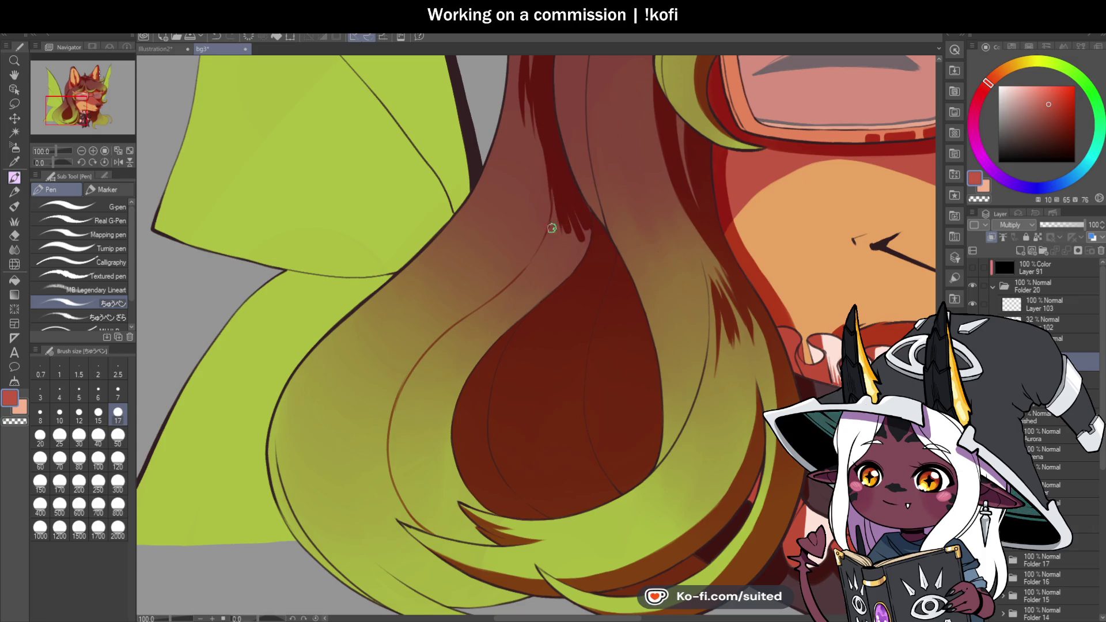
scroll(553, 237, up, 1)
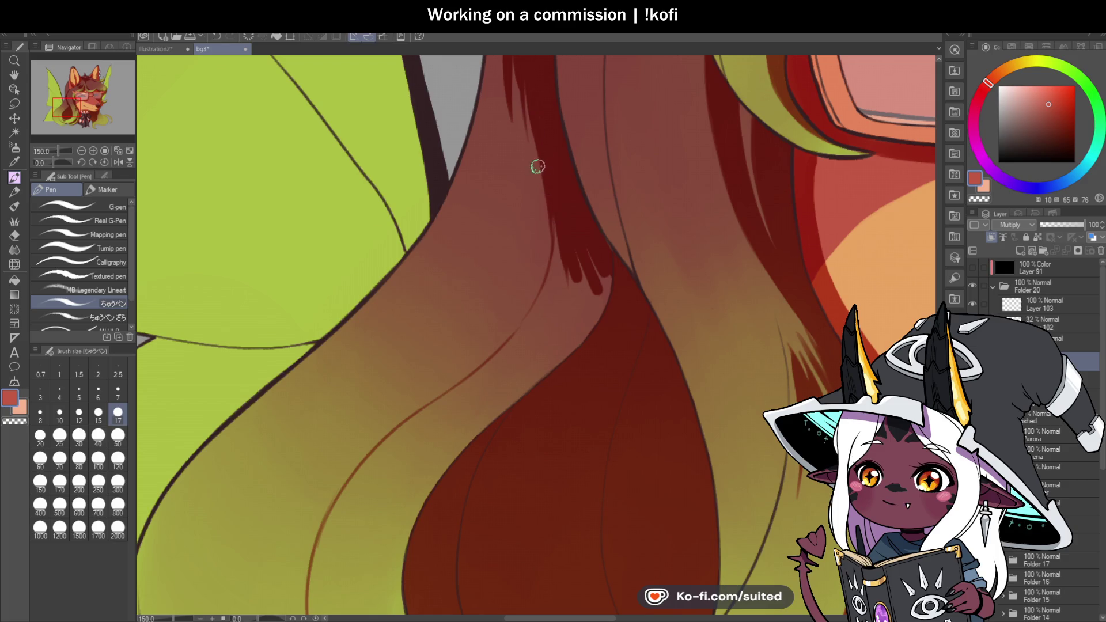
Fill the strand with dark red shading, carrying it left and down its edge
drag(548, 235, 546, 314)
mouse_move(559, 256)
mouse_down()
mouse_move(564, 349)
mouse_move(583, 351)
mouse_up()
drag(600, 257, 606, 326)
drag(523, 395, 554, 329)
drag(503, 358, 541, 300)
mouse_move(513, 338)
mouse_down()
mouse_move(545, 320)
mouse_move(494, 395)
mouse_move(499, 407)
mouse_up()
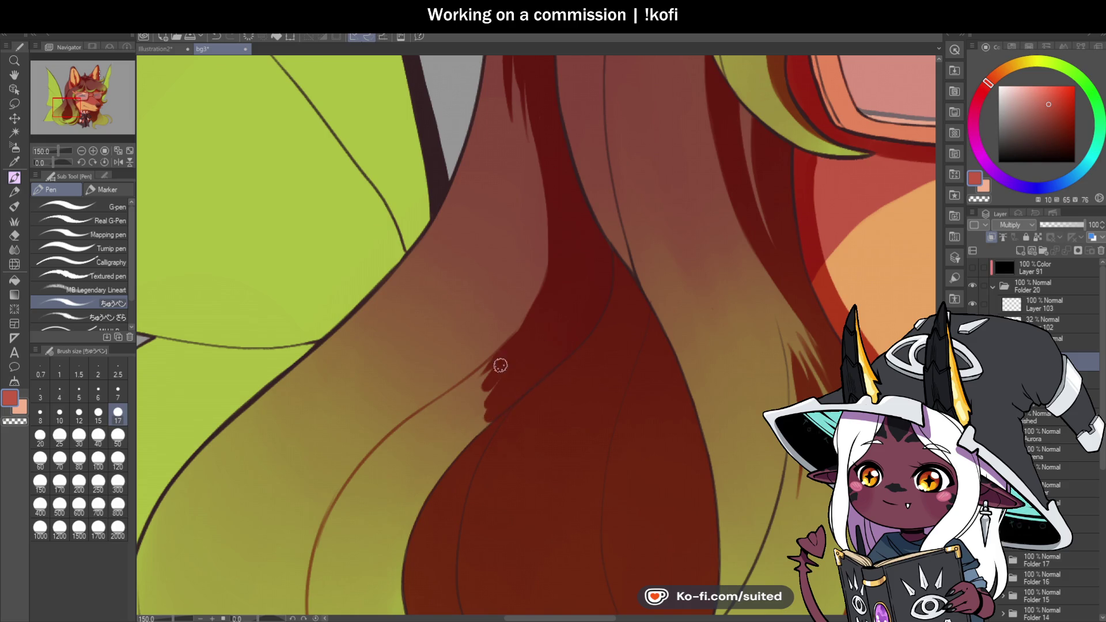
scroll(500, 365, down, 10)
With the canvas mirrored, shade the curl's tip and right edge in dark red
key(h)
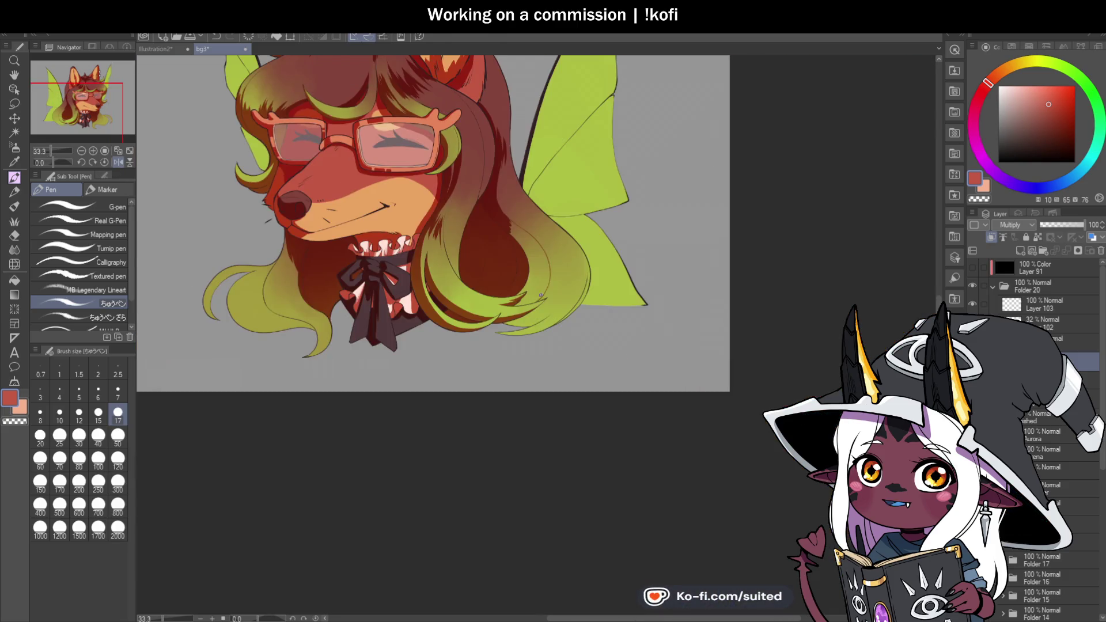
scroll(542, 293, up, 6)
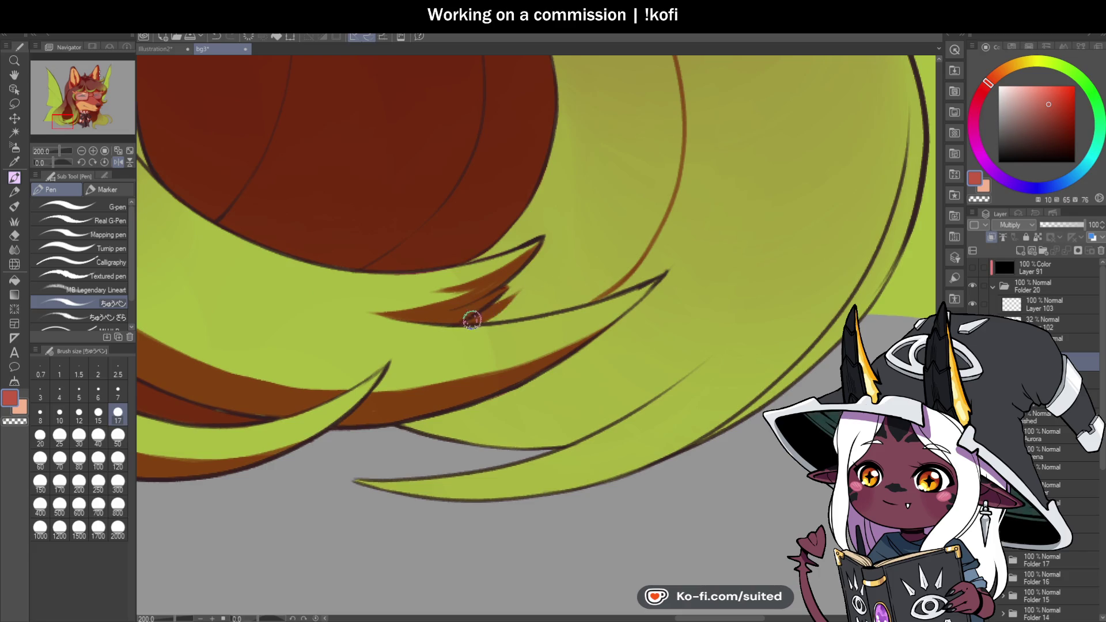
drag(541, 257, 497, 297)
drag(506, 239, 563, 207)
mouse_move(518, 240)
mouse_down()
mouse_move(552, 215)
mouse_move(489, 316)
mouse_move(618, 277)
mouse_move(640, 247)
mouse_move(543, 284)
mouse_move(573, 242)
mouse_up()
key(ctrl+minus)
key(ctrl+minus)
key(ctrl+minus)
key(ctrl+plus)
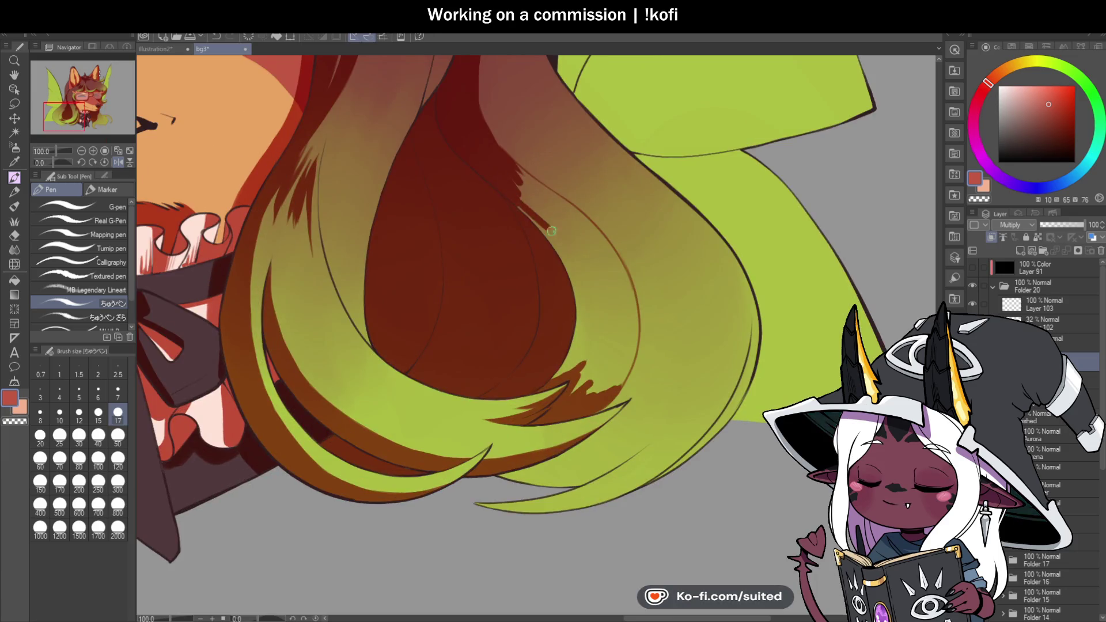
mouse_move(519, 190)
mouse_down()
mouse_move(591, 283)
mouse_move(593, 381)
mouse_move(570, 357)
mouse_up()
drag(583, 320, 615, 348)
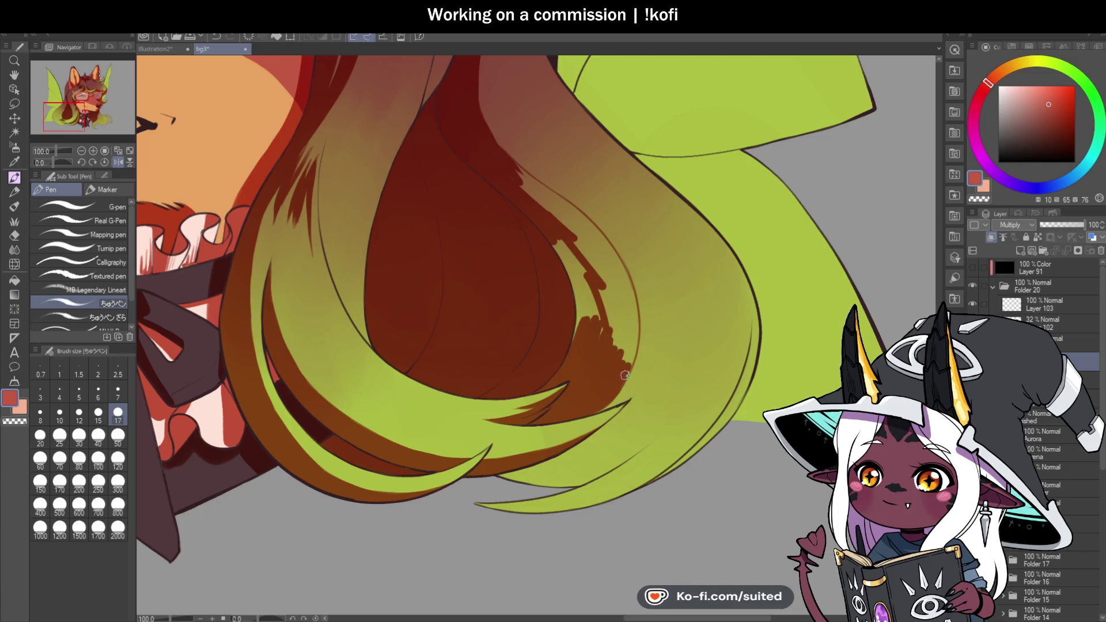
Hatch dark red along the curl's left edge, covering its light streaks
click(118, 162)
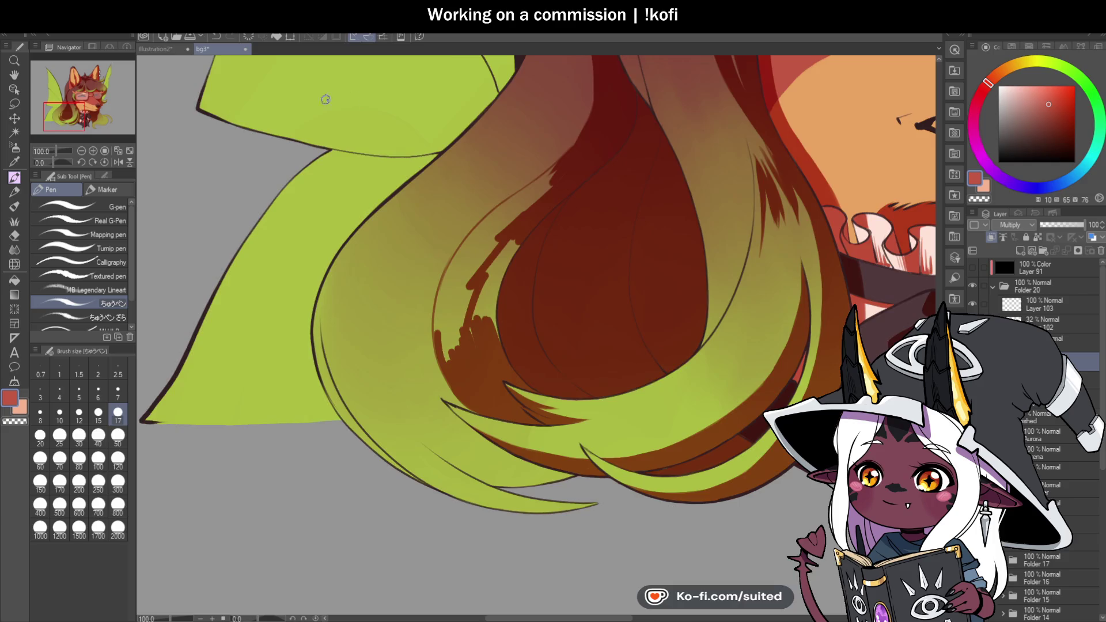
scroll(435, 265, up, 1)
mouse_move(451, 181)
mouse_down()
mouse_move(457, 278)
mouse_move(495, 184)
mouse_move(579, 91)
mouse_up()
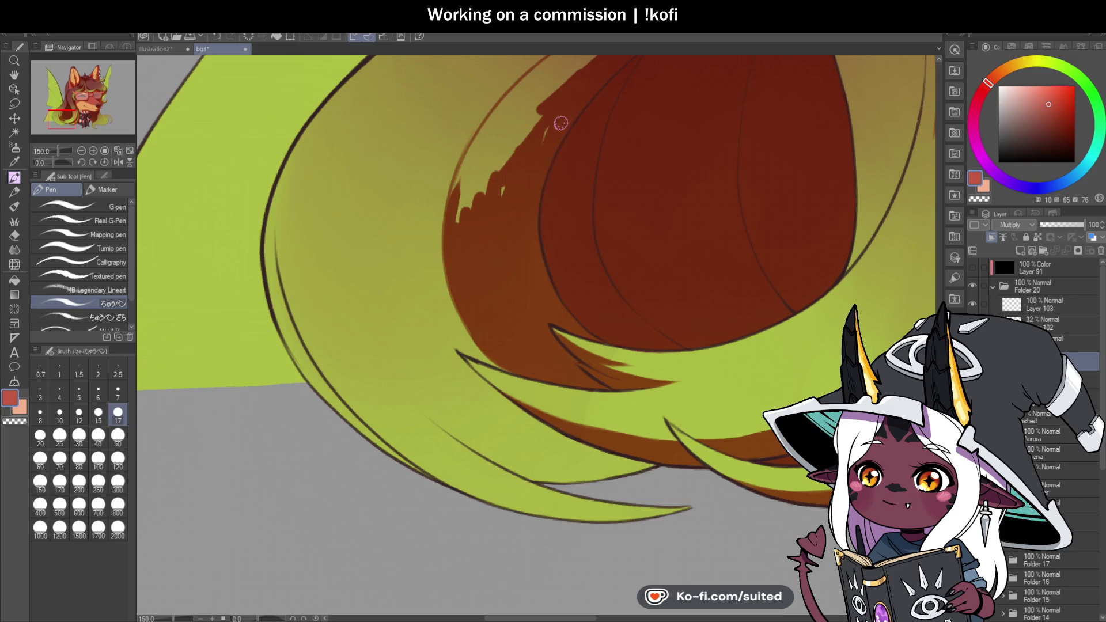
key(h)
key(h)
mouse_move(481, 173)
mouse_down()
mouse_move(453, 261)
mouse_move(514, 140)
mouse_up()
mouse_move(478, 182)
mouse_down()
mouse_move(562, 95)
mouse_move(619, 58)
mouse_up()
key(ctrl+minus)
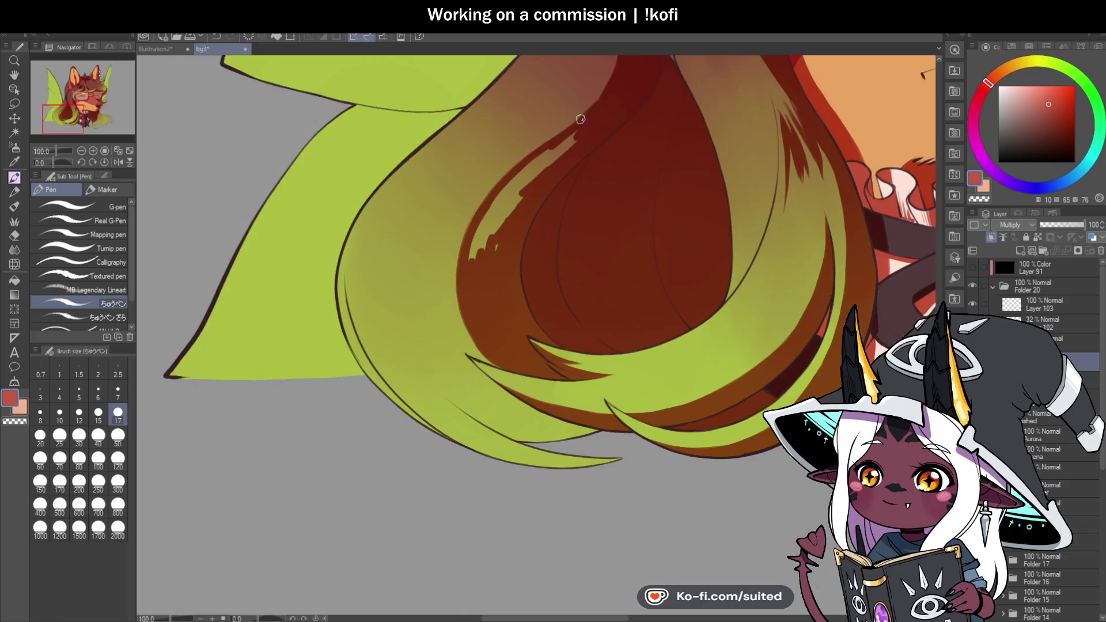
mouse_move(574, 134)
mouse_down()
mouse_move(511, 190)
mouse_move(530, 182)
mouse_move(495, 233)
mouse_up()
drag(533, 160, 471, 258)
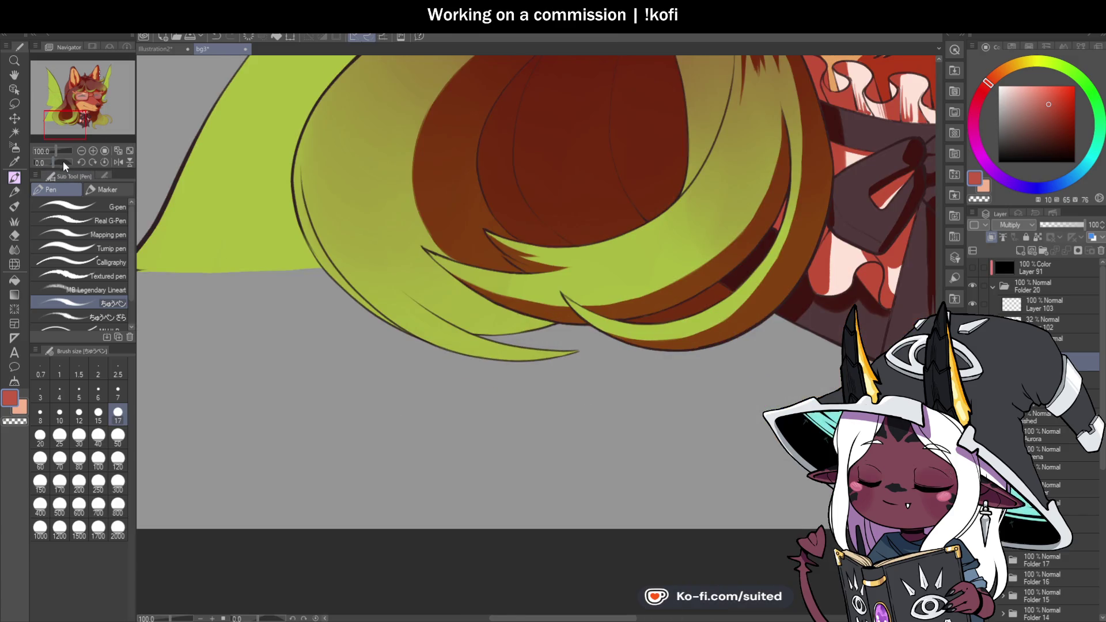
drag(63, 161, 62, 165)
drag(520, 373, 510, 275)
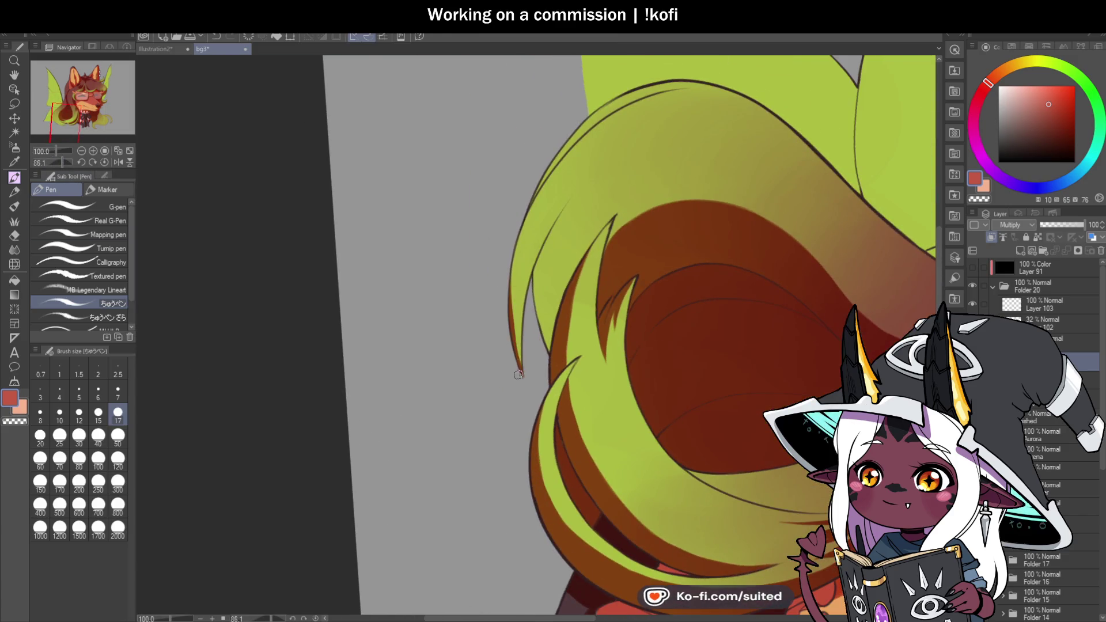
Rework the strand's left edge with transparent colour, then add thin brown strokes along it
key(c)
key(c)
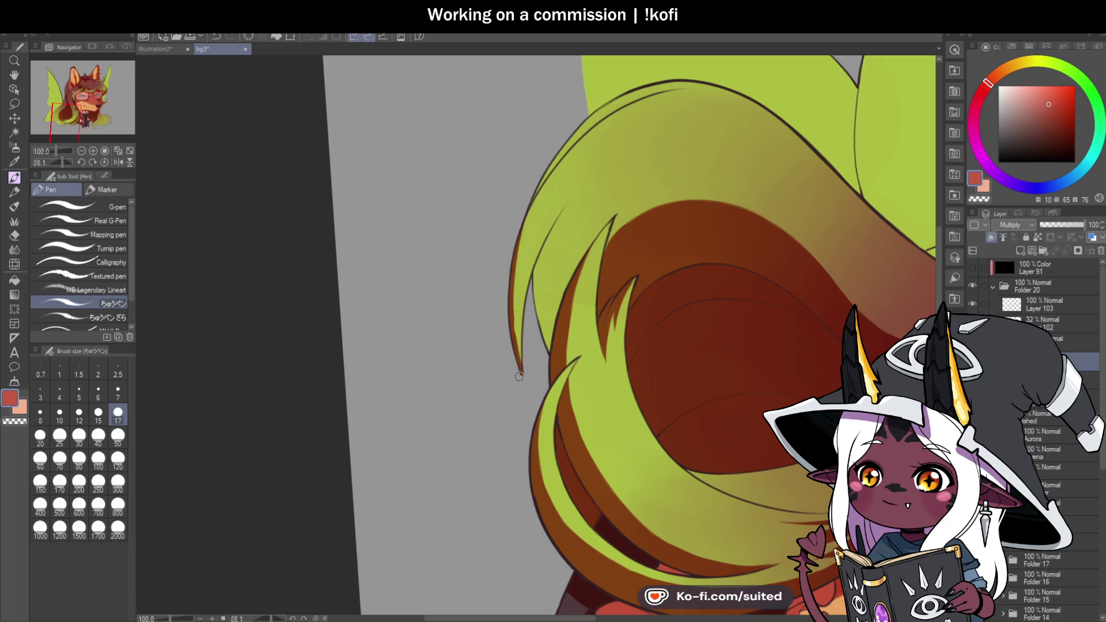
drag(519, 375, 538, 200)
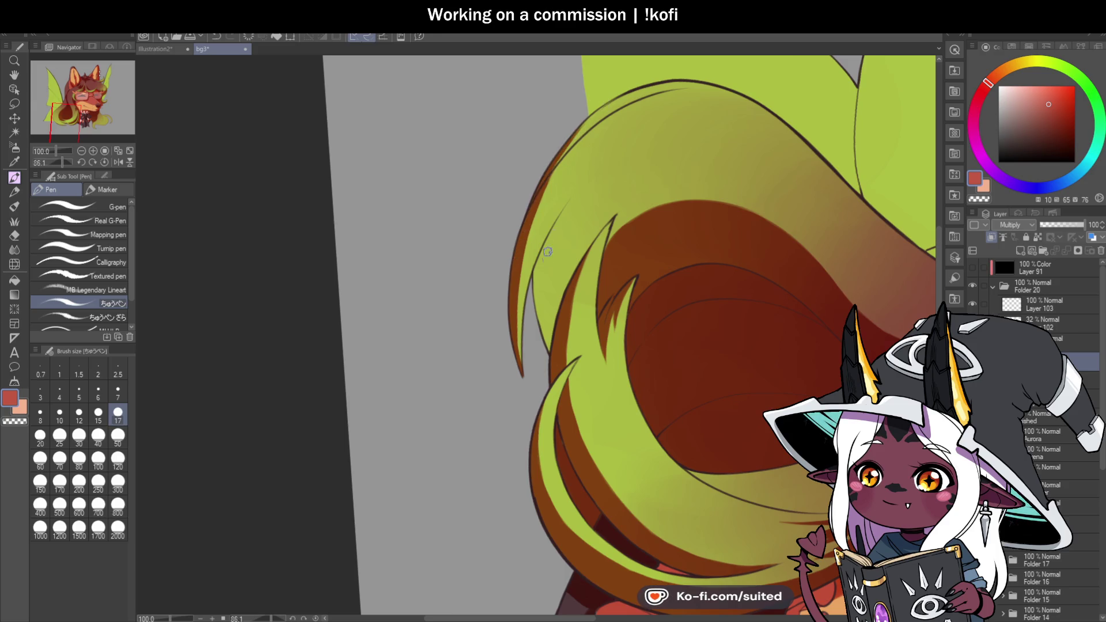
key(ctrl+plus)
drag(557, 329, 599, 154)
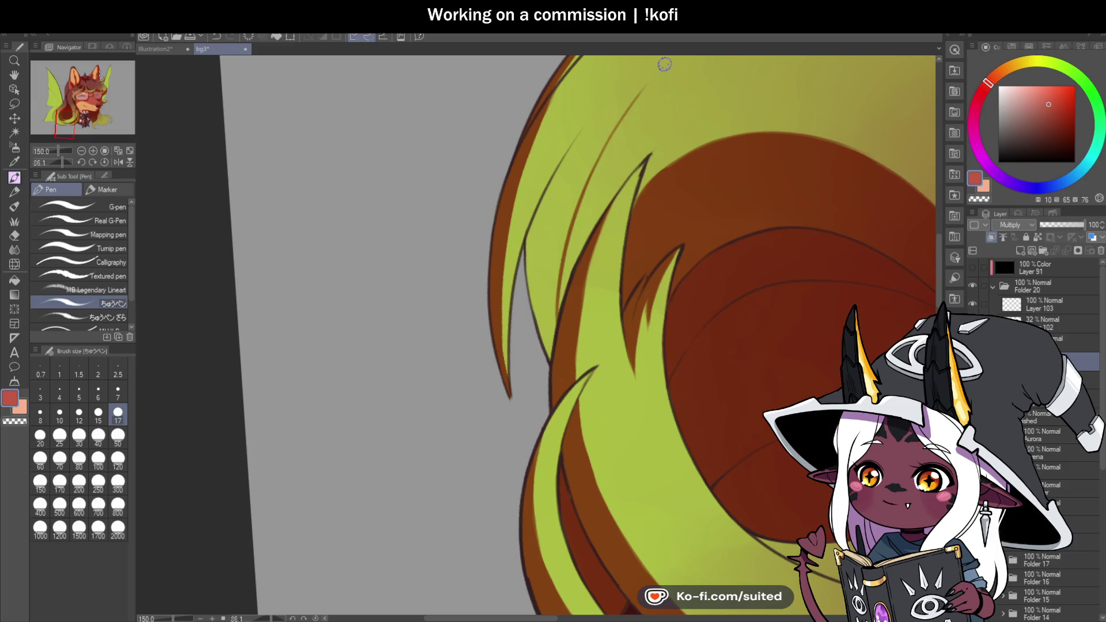
mouse_move(559, 190)
mouse_down()
mouse_move(517, 291)
mouse_move(598, 126)
mouse_up()
drag(529, 243, 620, 105)
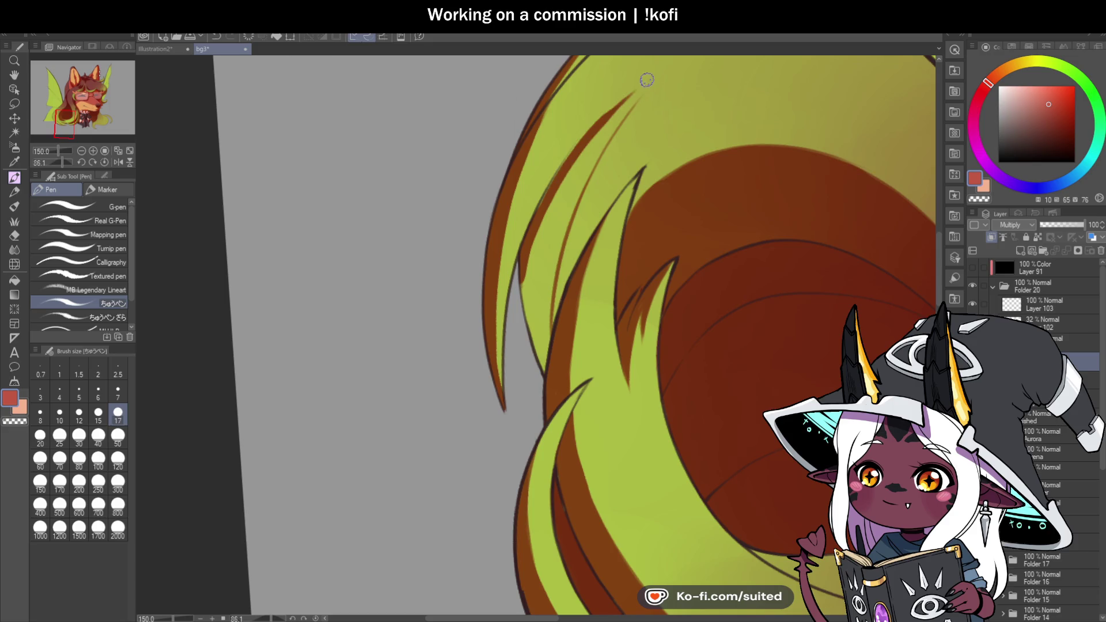
scroll(541, 215, down, 4)
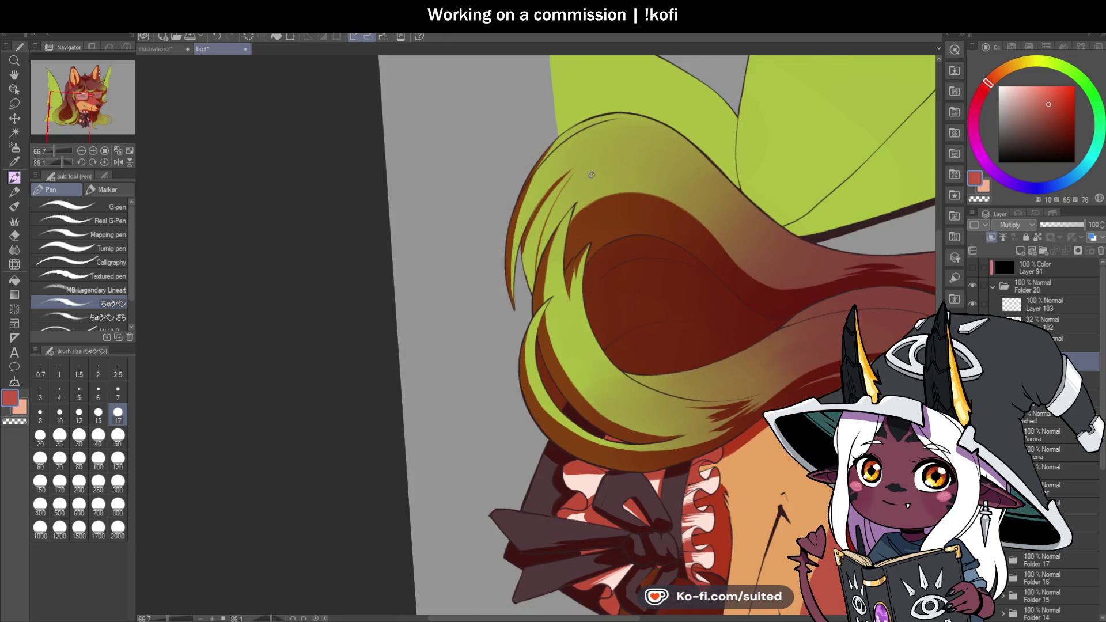
scroll(596, 168, up, 3)
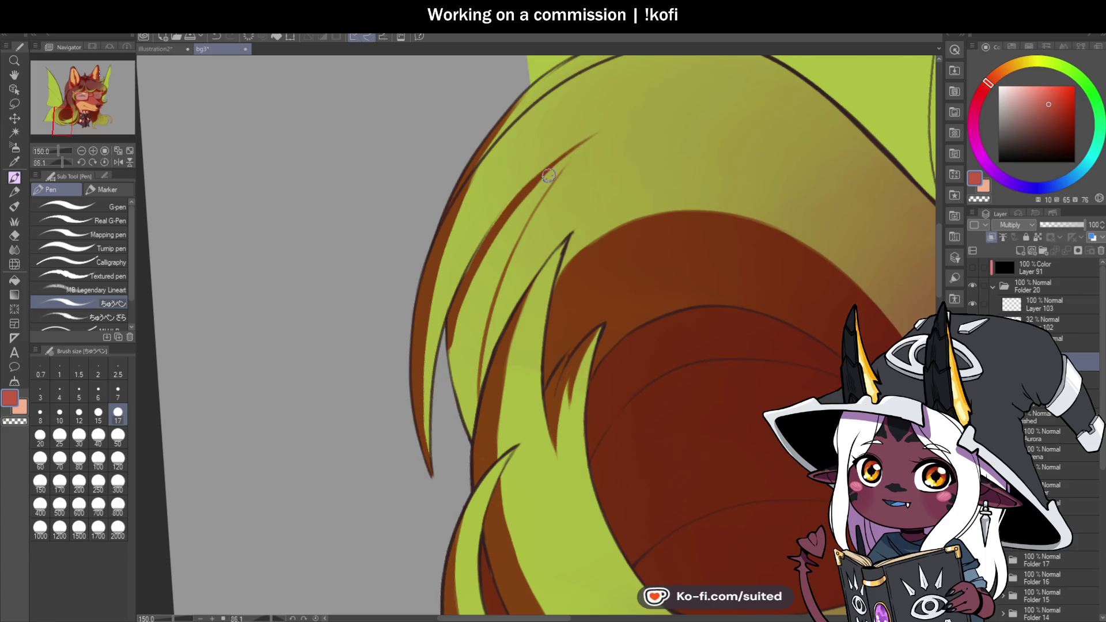
Darken the lower, middle and upper hair strands with brown strand lines and shading
drag(583, 144, 497, 258)
drag(465, 311, 523, 202)
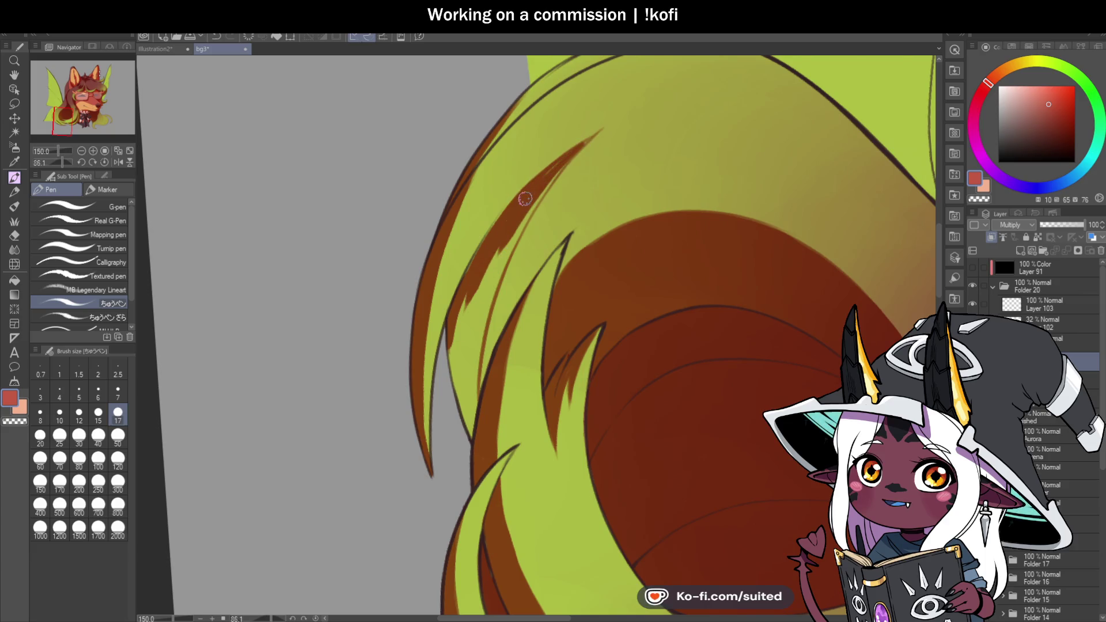
mouse_move(465, 297)
mouse_down()
mouse_move(446, 357)
mouse_move(455, 414)
mouse_up()
mouse_move(468, 360)
mouse_down()
mouse_move(460, 429)
mouse_move(476, 424)
mouse_move(475, 285)
mouse_move(464, 368)
mouse_move(467, 357)
mouse_up()
drag(496, 285, 514, 229)
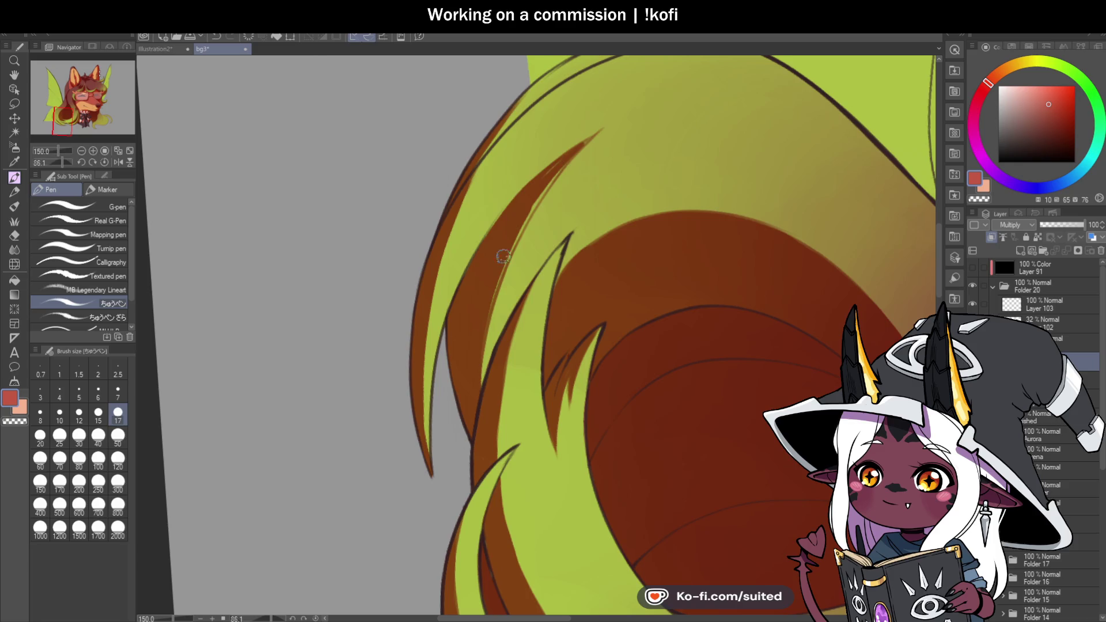
mouse_move(487, 340)
mouse_down()
mouse_move(531, 212)
mouse_move(602, 129)
mouse_up()
drag(494, 308, 533, 231)
drag(523, 245, 559, 201)
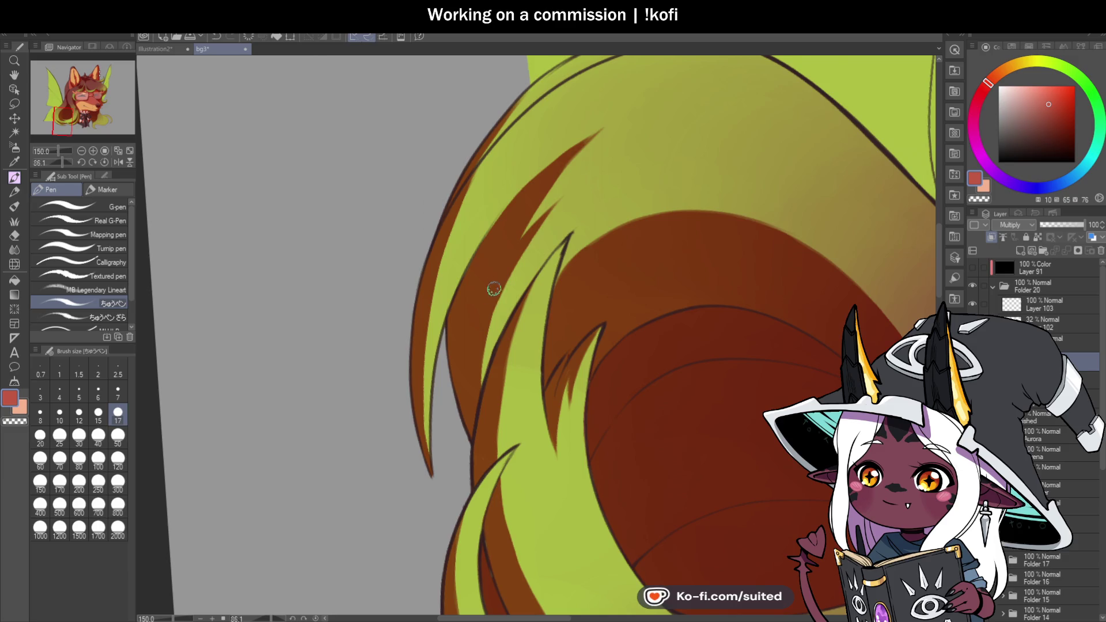
drag(531, 236, 490, 331)
drag(510, 279, 484, 363)
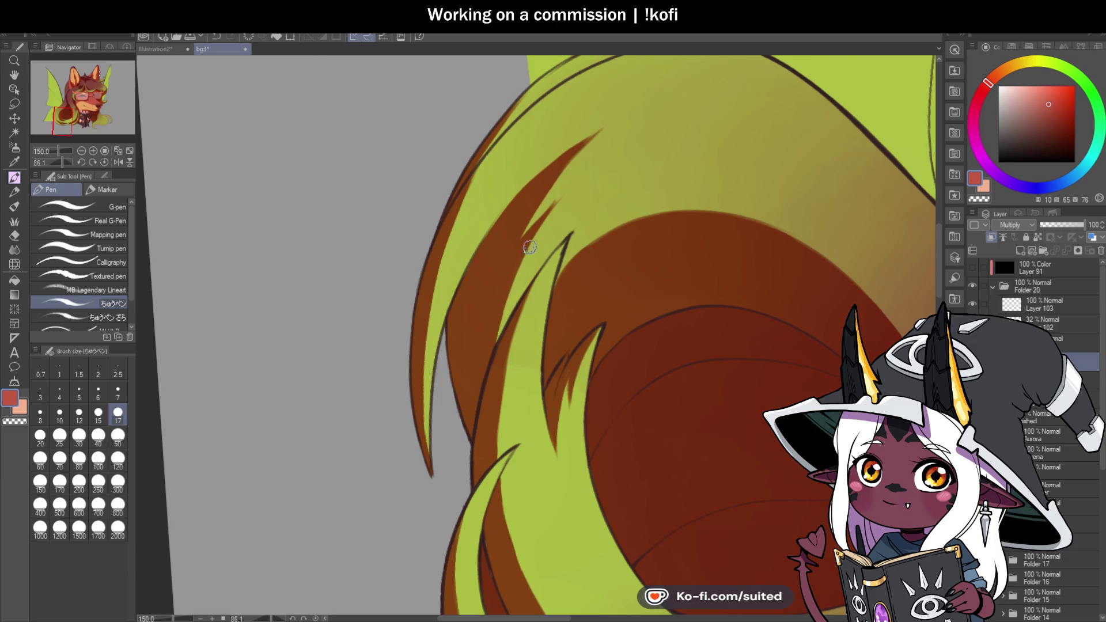
click(105, 162)
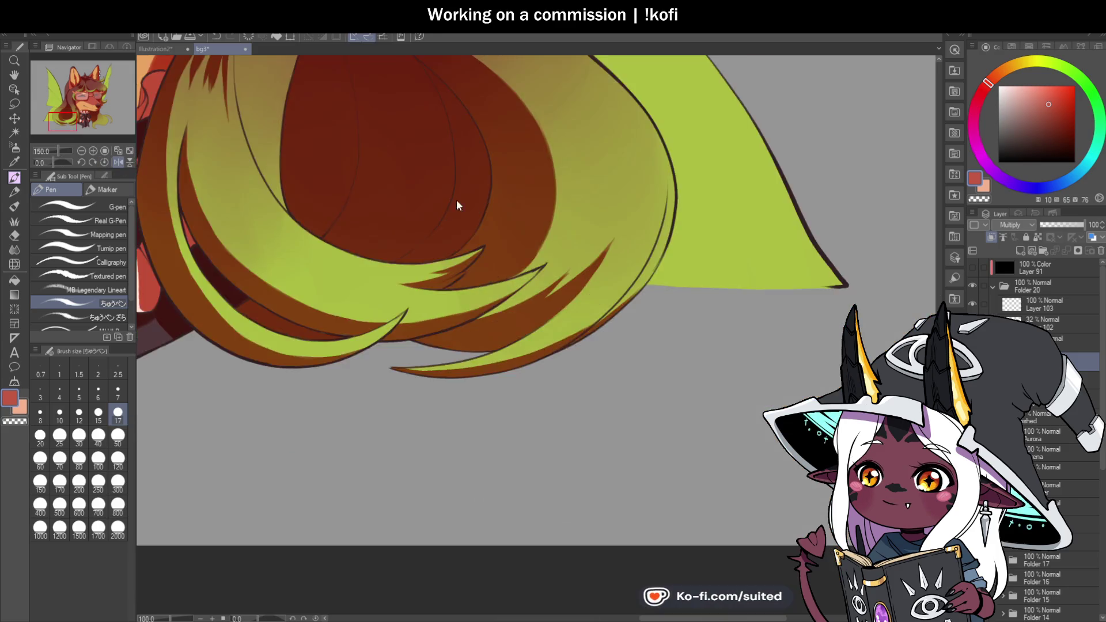
scroll(448, 205, down, 5)
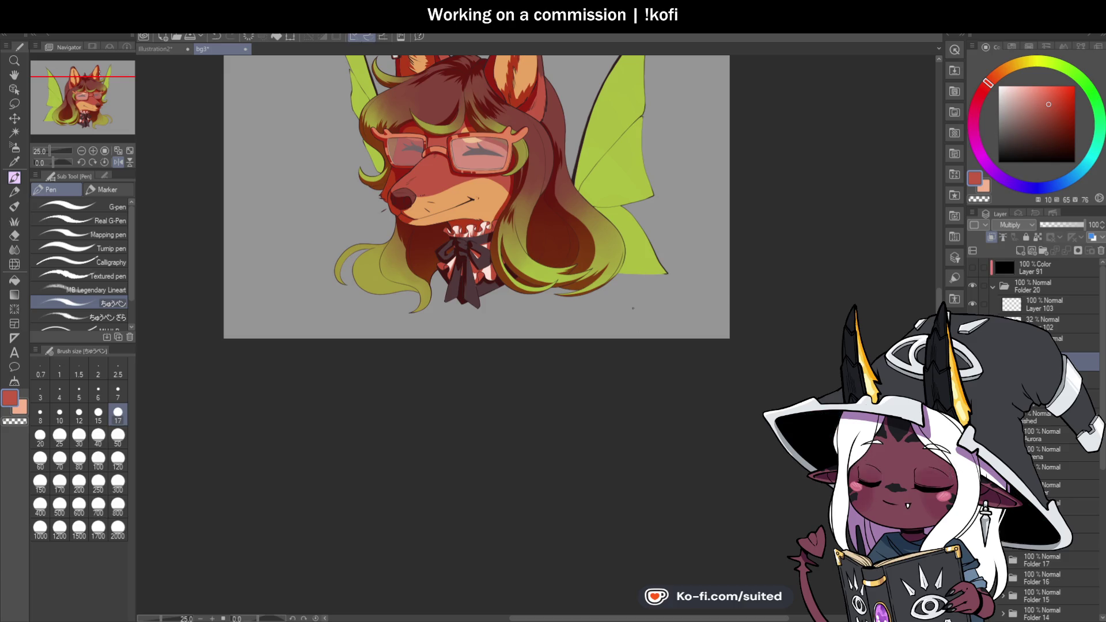
Unmirror, zoom and tilt the canvas to get close on the hair beside the glasses
click(118, 162)
key(ctrl+minus)
key(ctrl+plus)
key(ctrl+plus)
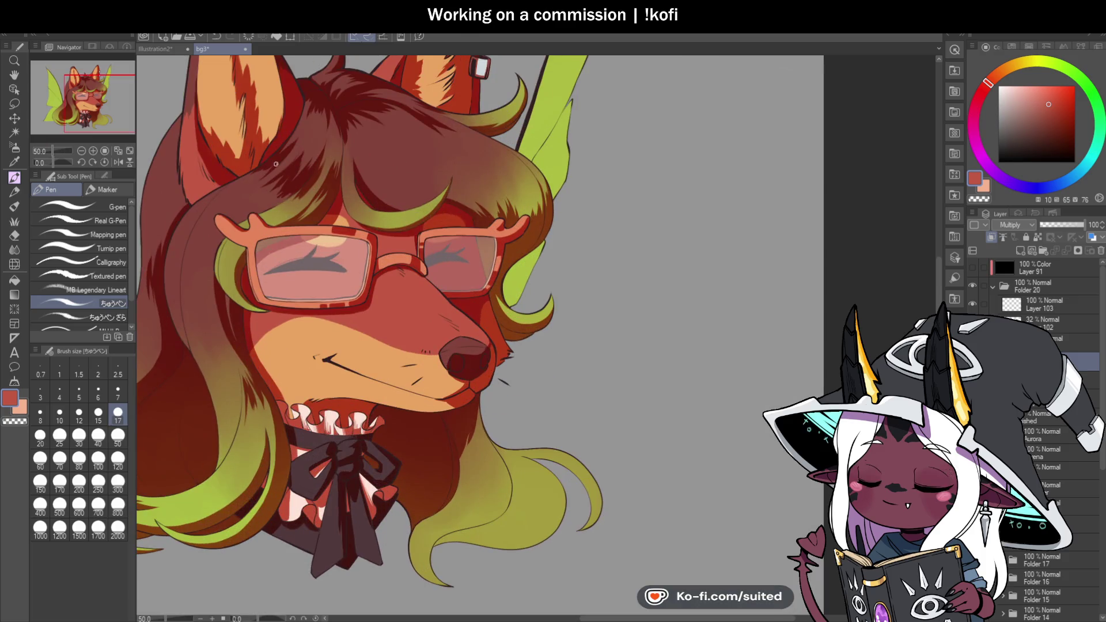
click(57, 164)
drag(57, 163, 60, 164)
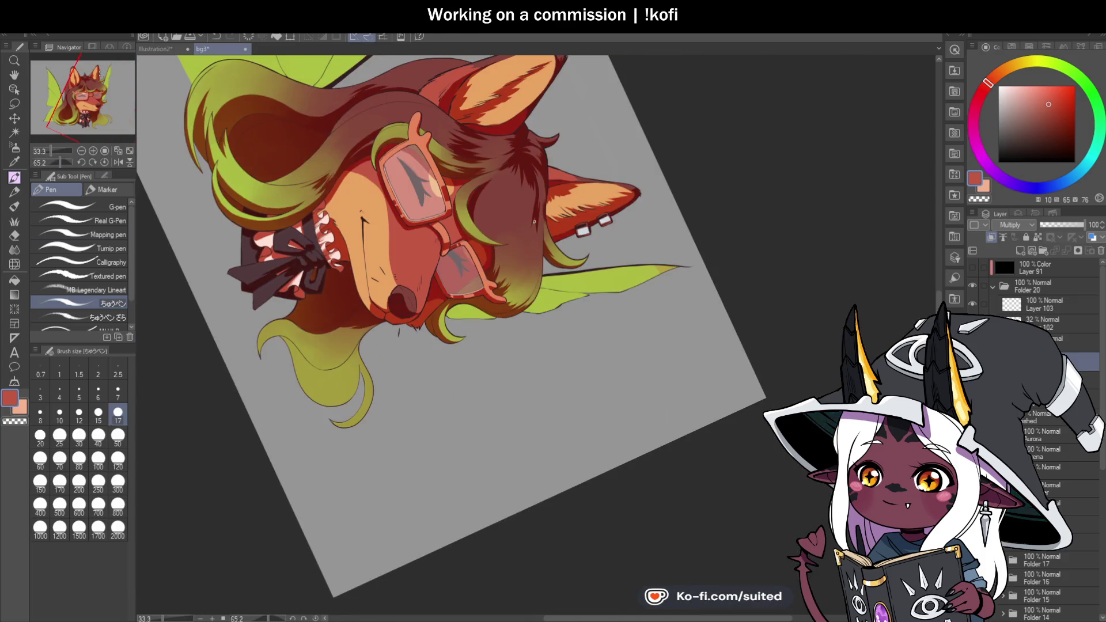
key(ctrl+plus)
key(ctrl+plus)
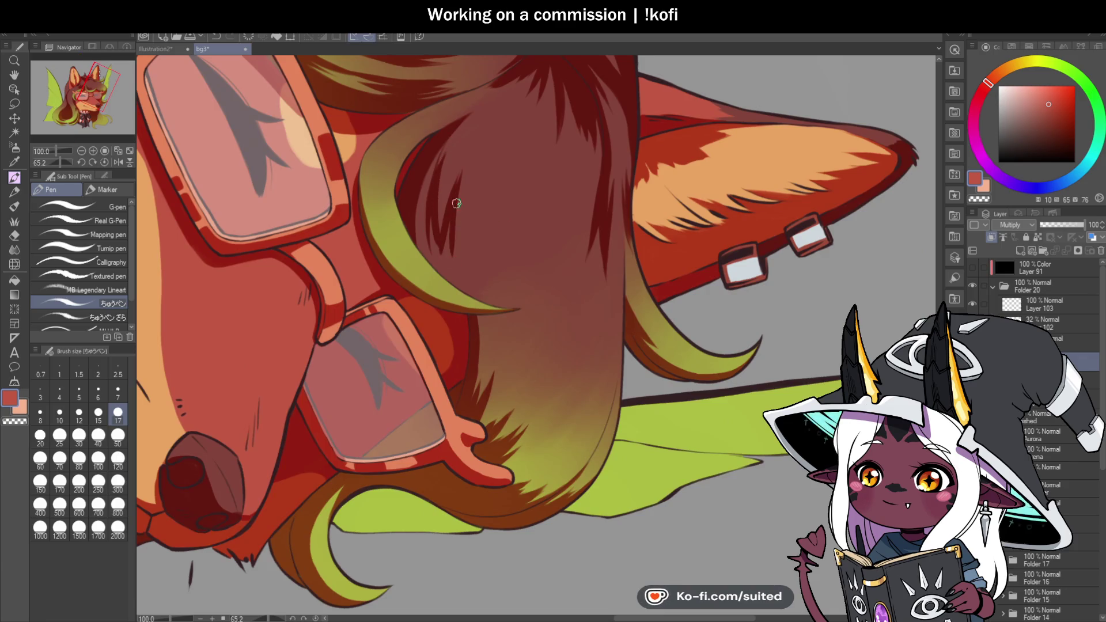
key(c)
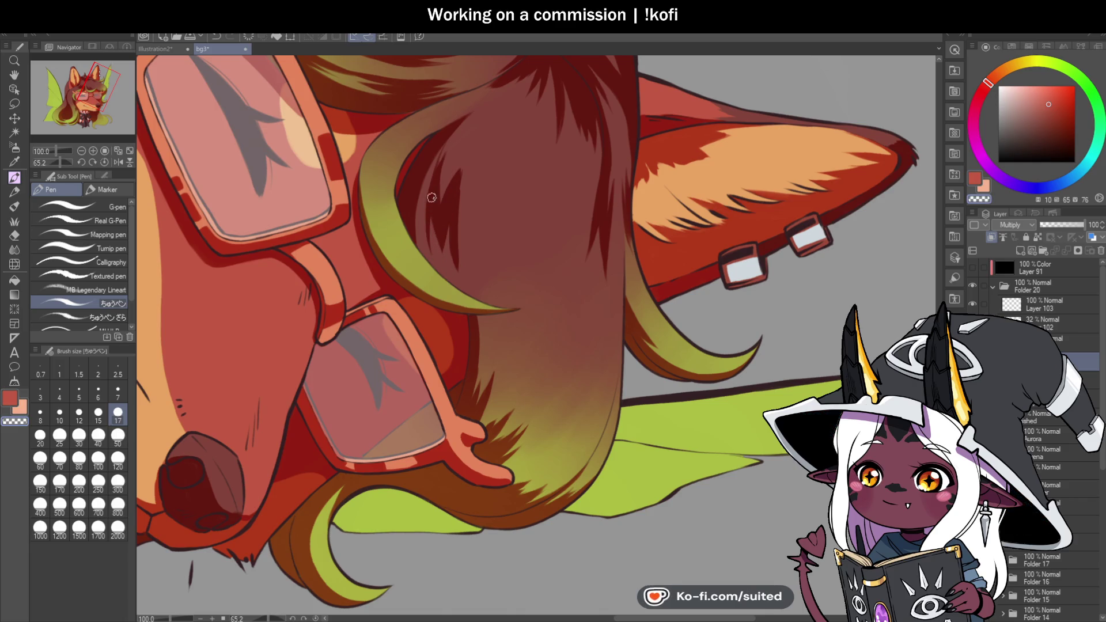
mouse_move(441, 141)
mouse_down()
mouse_move(654, 190)
mouse_move(593, 229)
mouse_move(542, 180)
mouse_up()
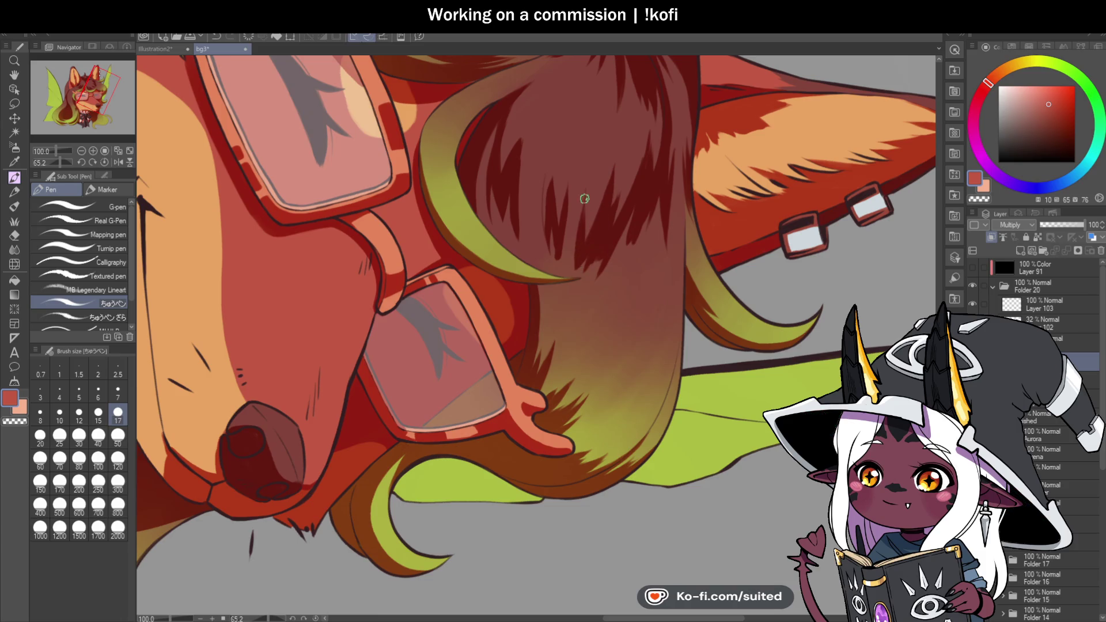
Mirror the canvas and tilt the view to -60° for the strand strokes
scroll(575, 254, down, 4)
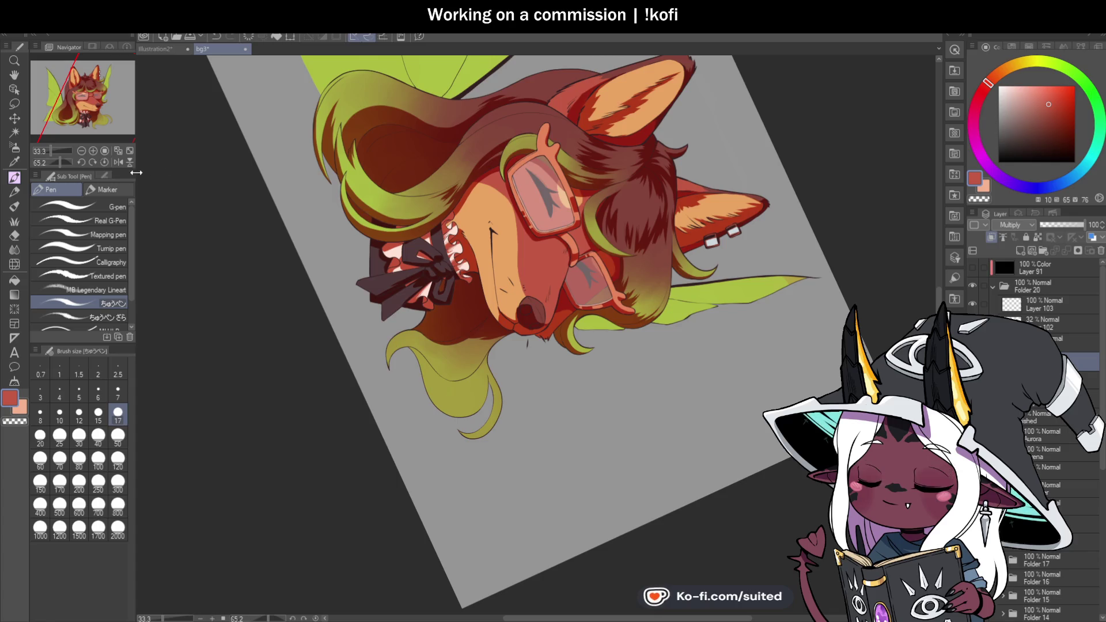
click(106, 160)
click(118, 162)
scroll(576, 242, down, 3)
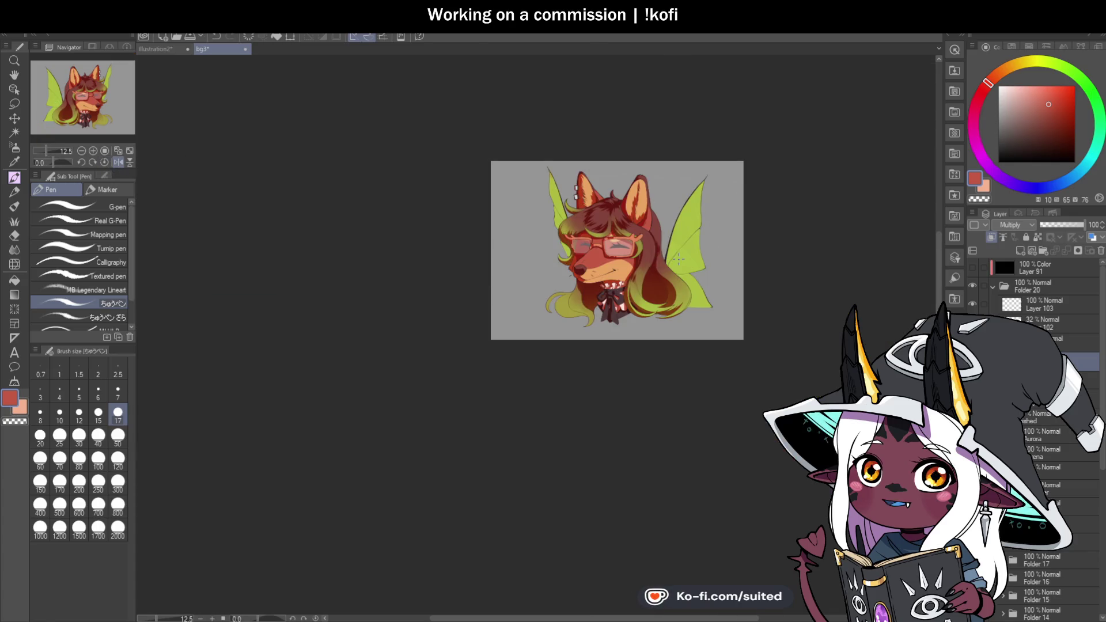
scroll(590, 230, up, 2)
scroll(590, 231, up, 3)
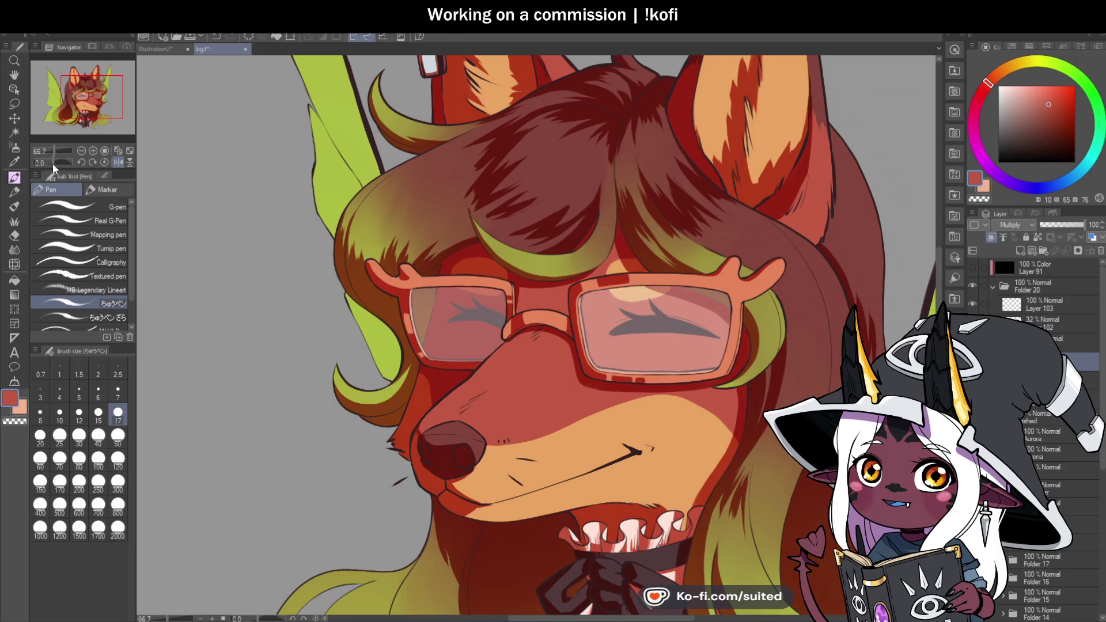
drag(55, 163, 47, 164)
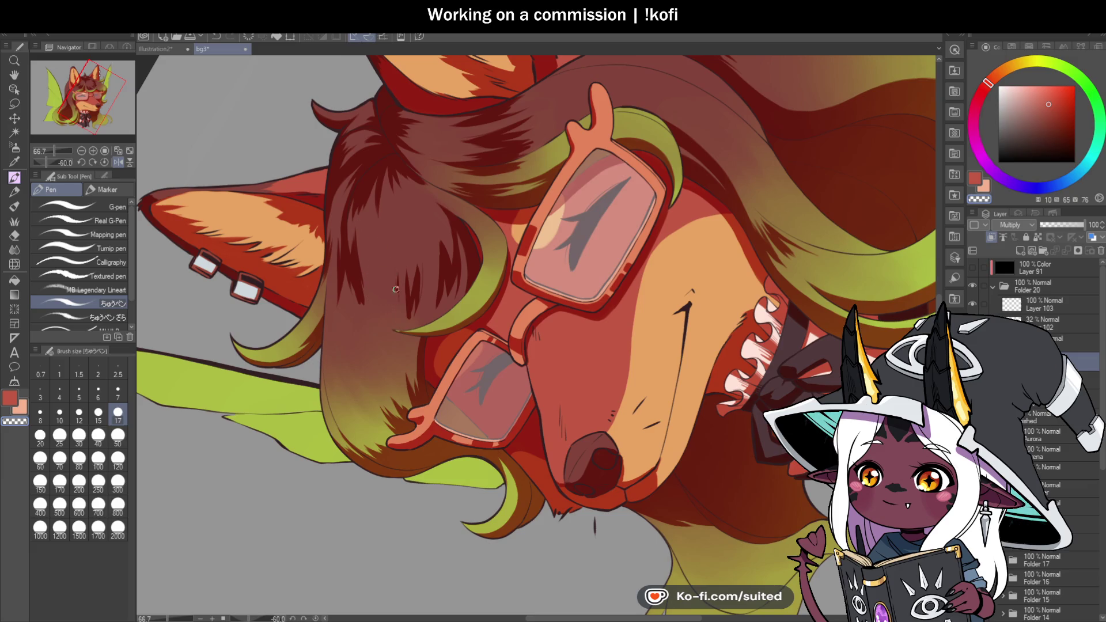
scroll(406, 270, down, 2)
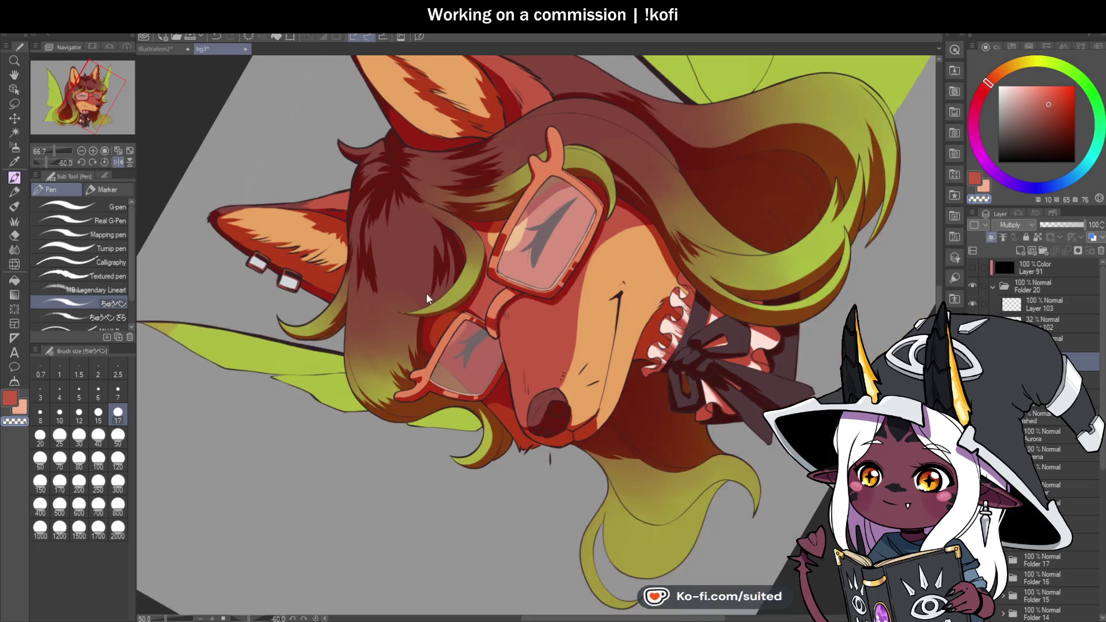
scroll(424, 284, up, 3)
scroll(393, 324, up, 3)
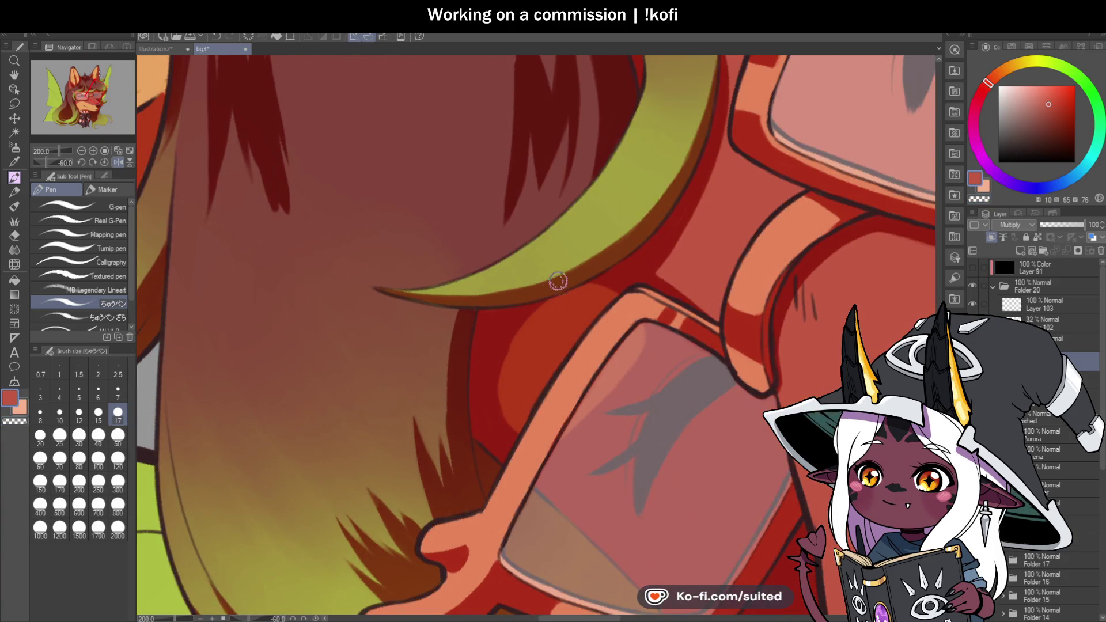
scroll(471, 318, down, 3)
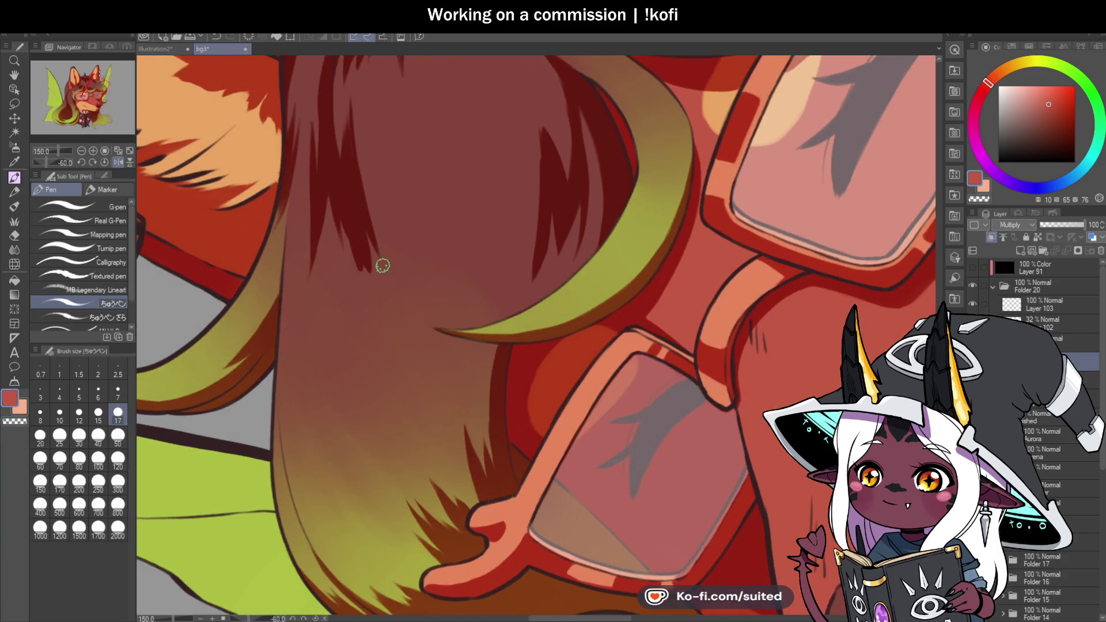
Paint dark strand lines into the brown hair, softening one of them
drag(385, 276, 390, 123)
drag(402, 260, 398, 130)
drag(398, 89, 410, 213)
drag(410, 145, 415, 225)
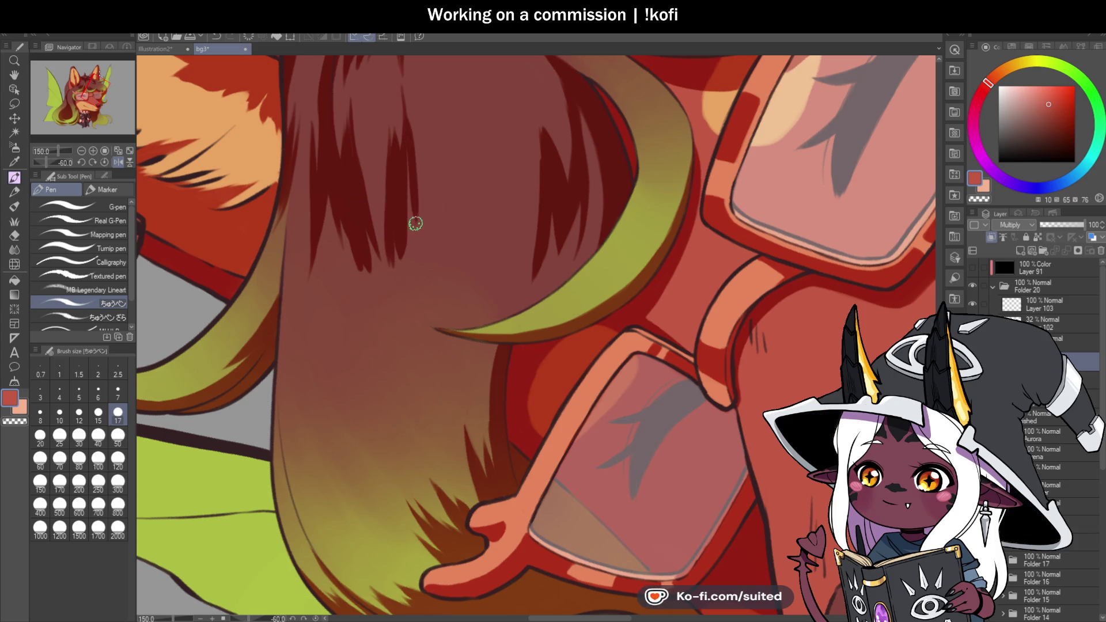
scroll(410, 184, up, 1)
mouse_move(408, 135)
mouse_down()
mouse_move(423, 268)
mouse_move(368, 209)
mouse_up()
scroll(396, 176, down, 8)
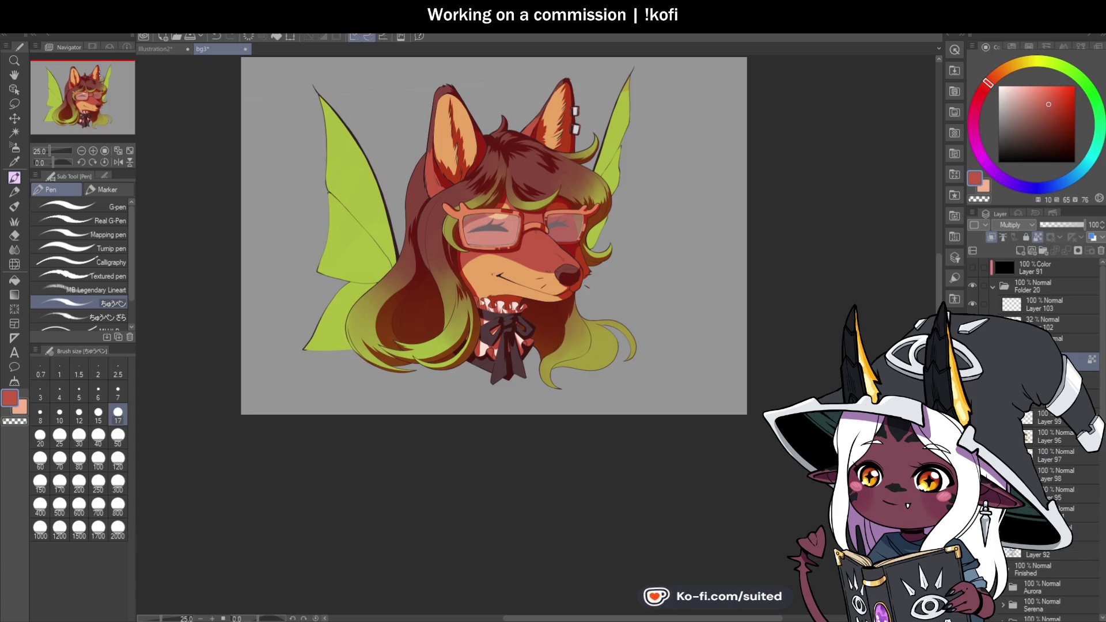
Select the character's pixels and ready a size-2000 mixing brush in pale pink
key(ctrl+shift+d)
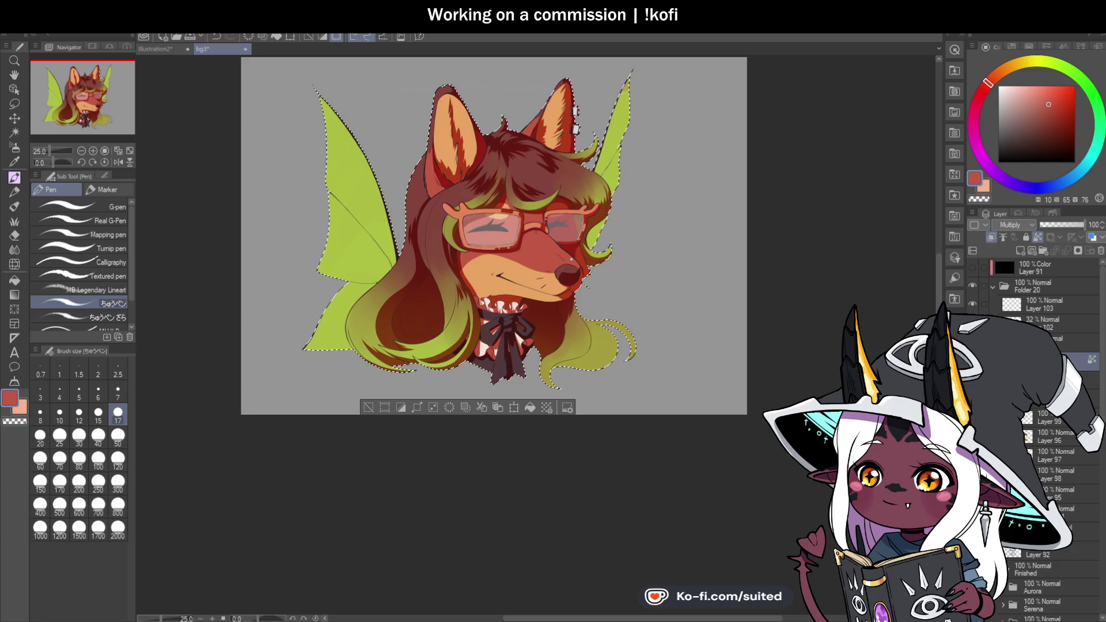
key(i)
drag(994, 94, 1046, 107)
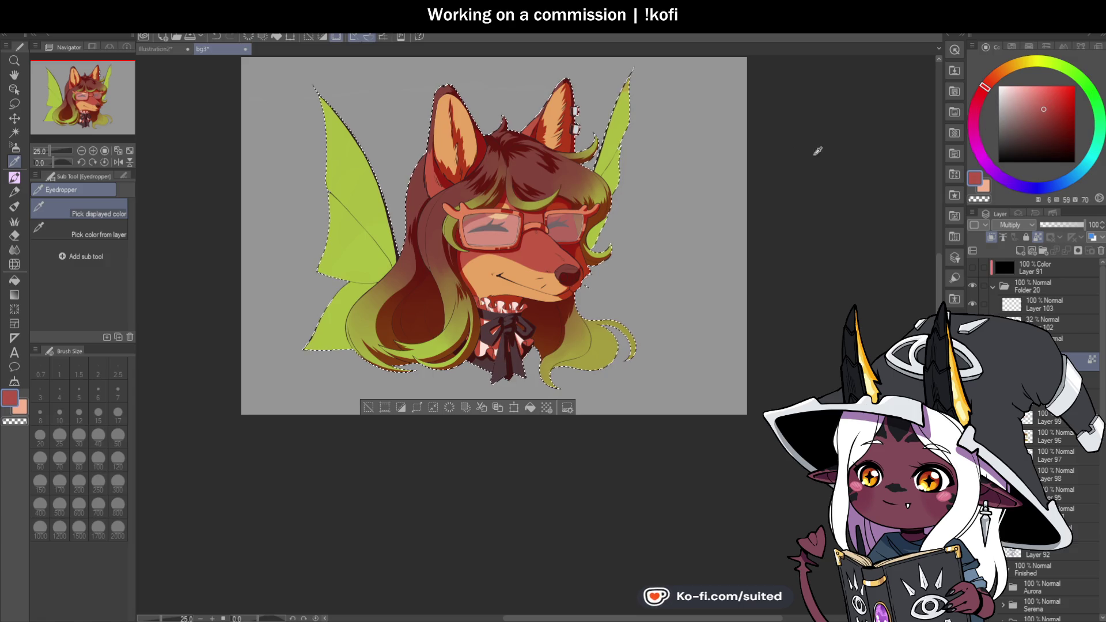
key(b)
click(118, 527)
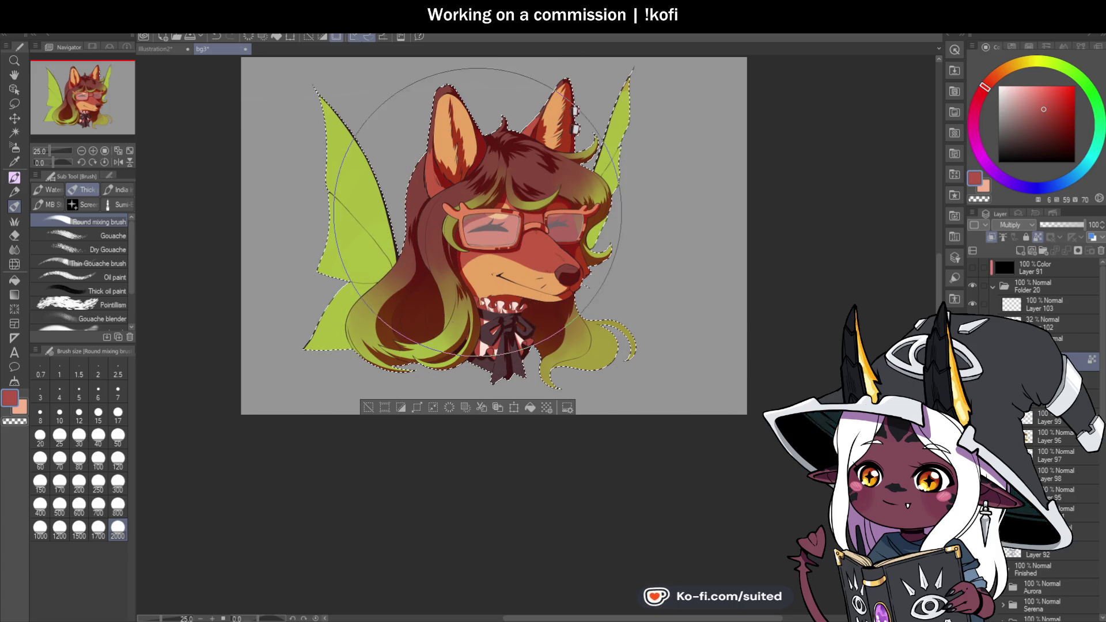
click(1038, 106)
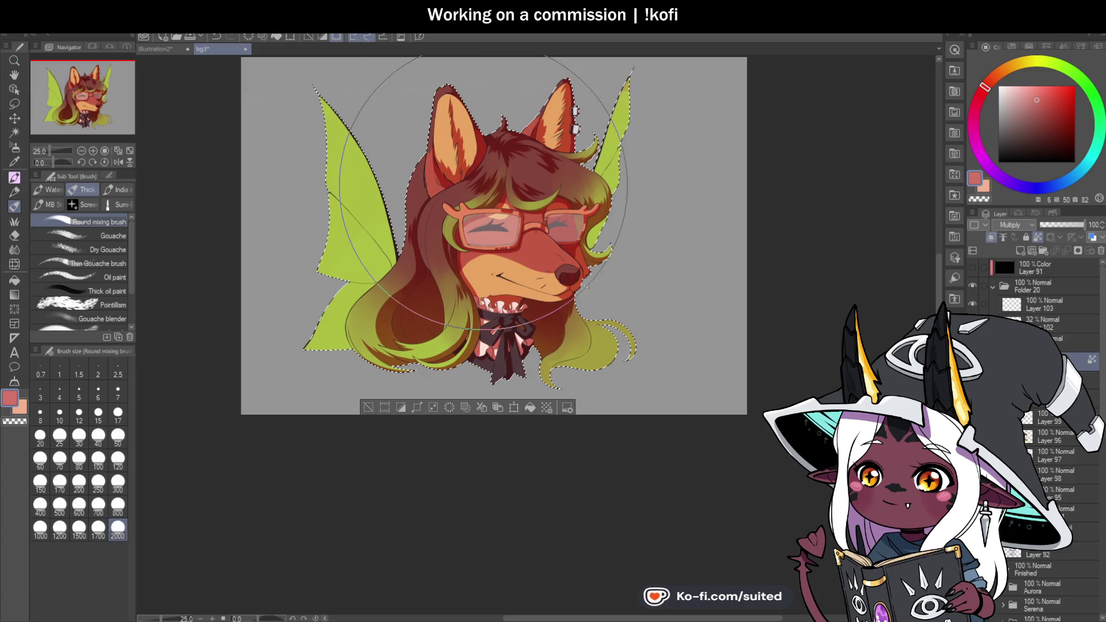
click(1025, 100)
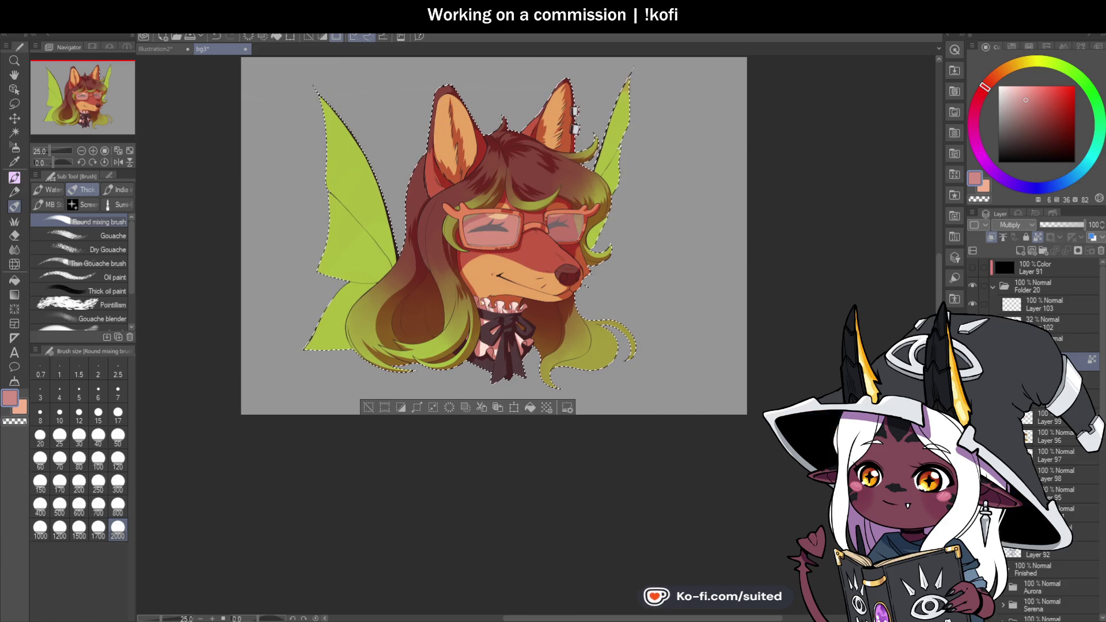
key(ctrl+z)
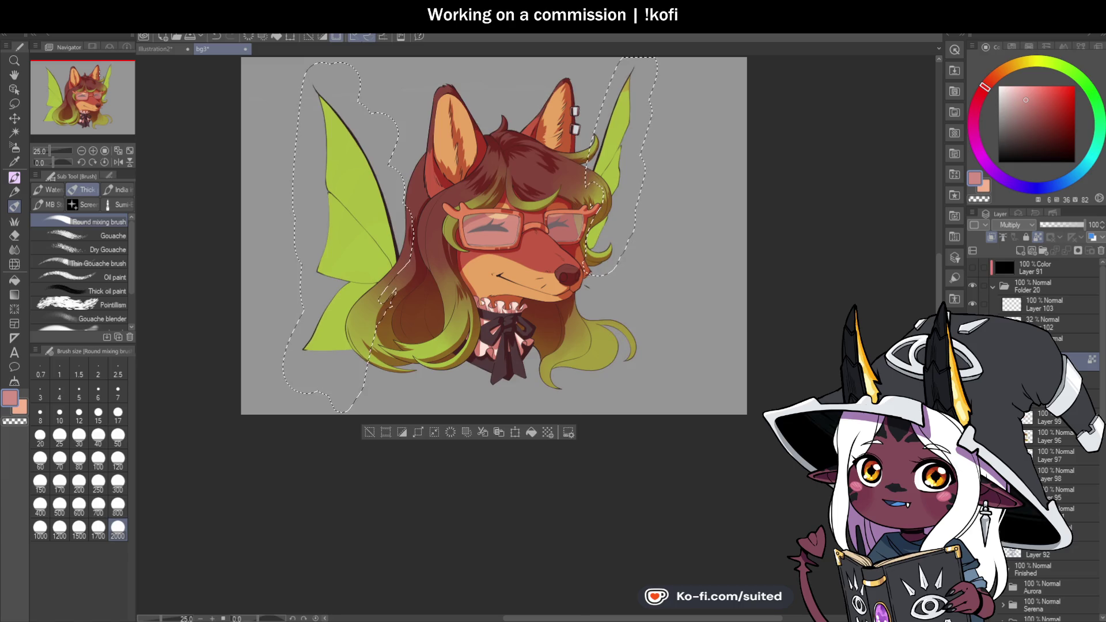
Restore the ears-and-muzzle selection and lighten the sampled muzzle orange to pale peach
key(ctrl+z)
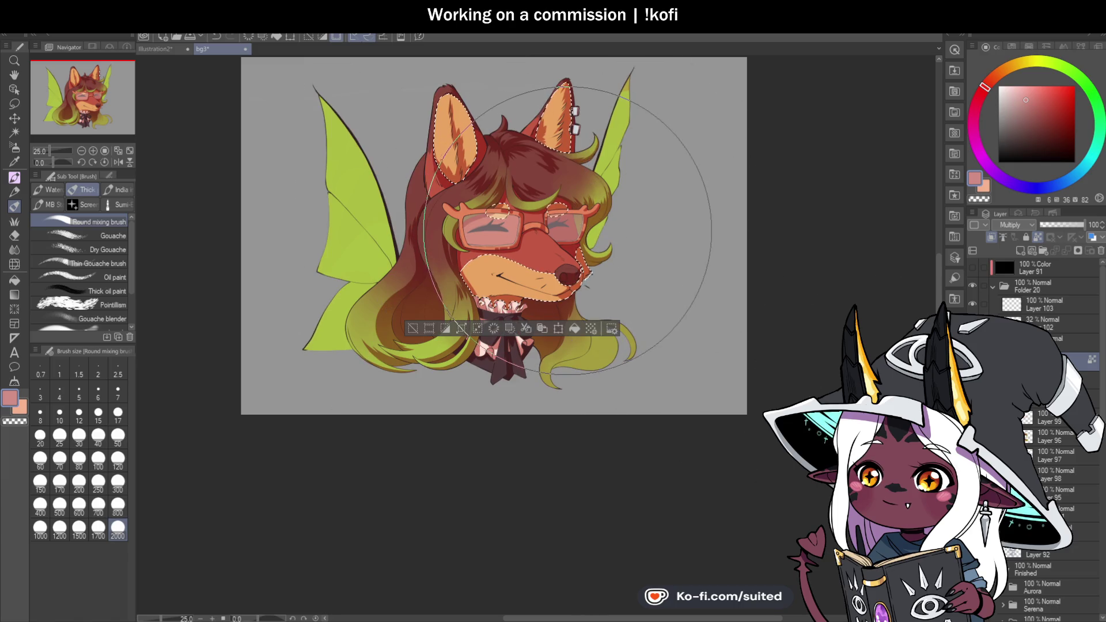
key(i)
click(493, 261)
key(b)
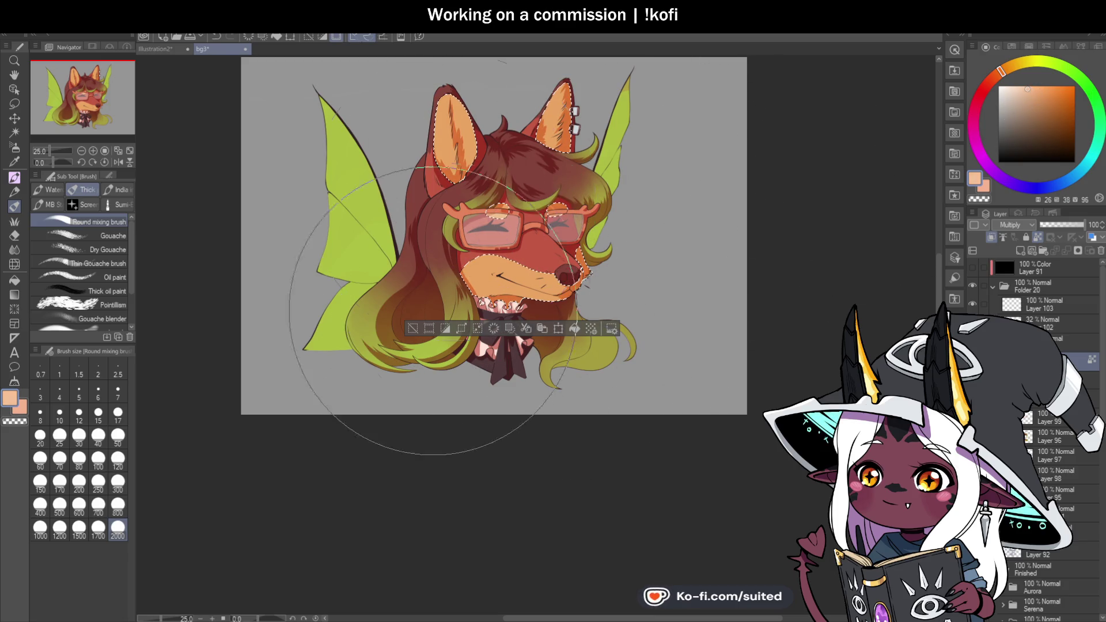
click(1001, 76)
click(1015, 91)
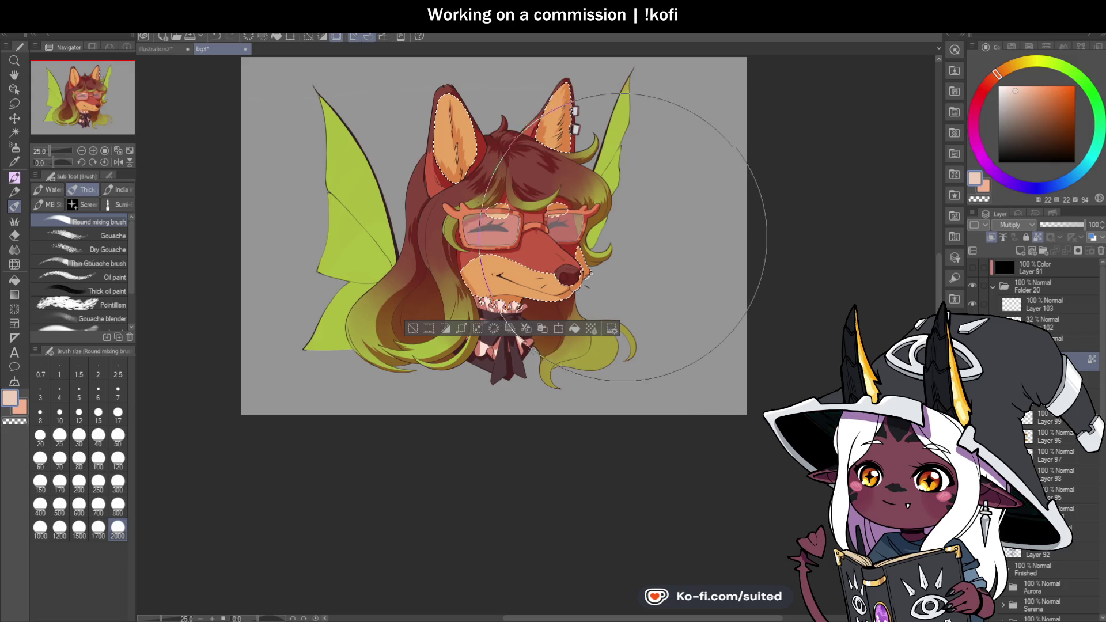
scroll(619, 224, up, 1)
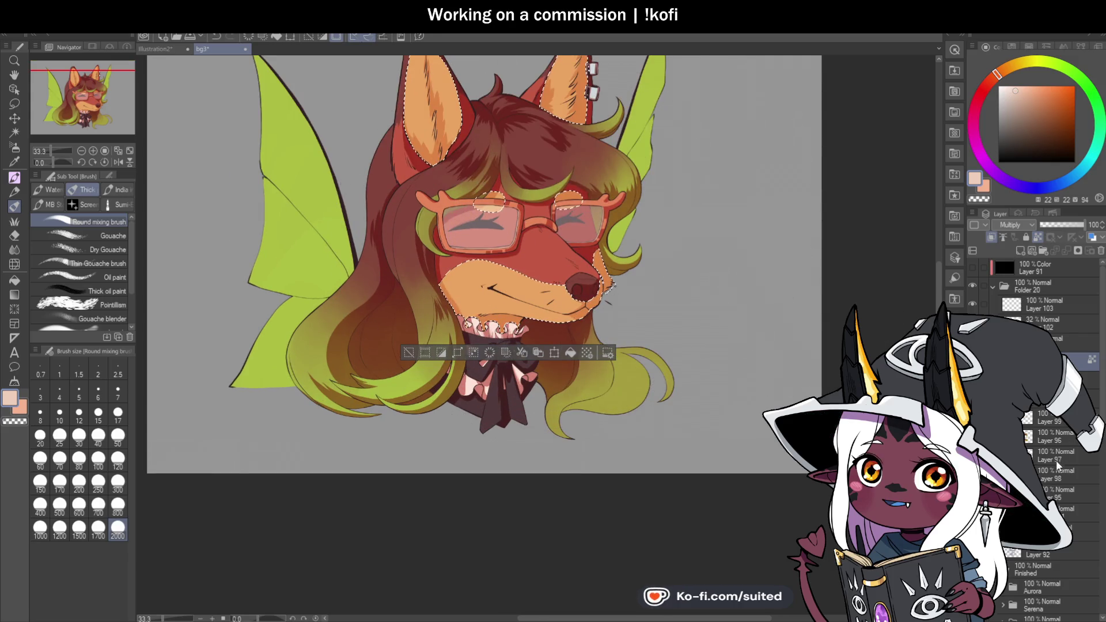
Restore the bow selection, sample its dark colour, and paint pale pinkish-grey highlights on the bow
key(ctrl+z)
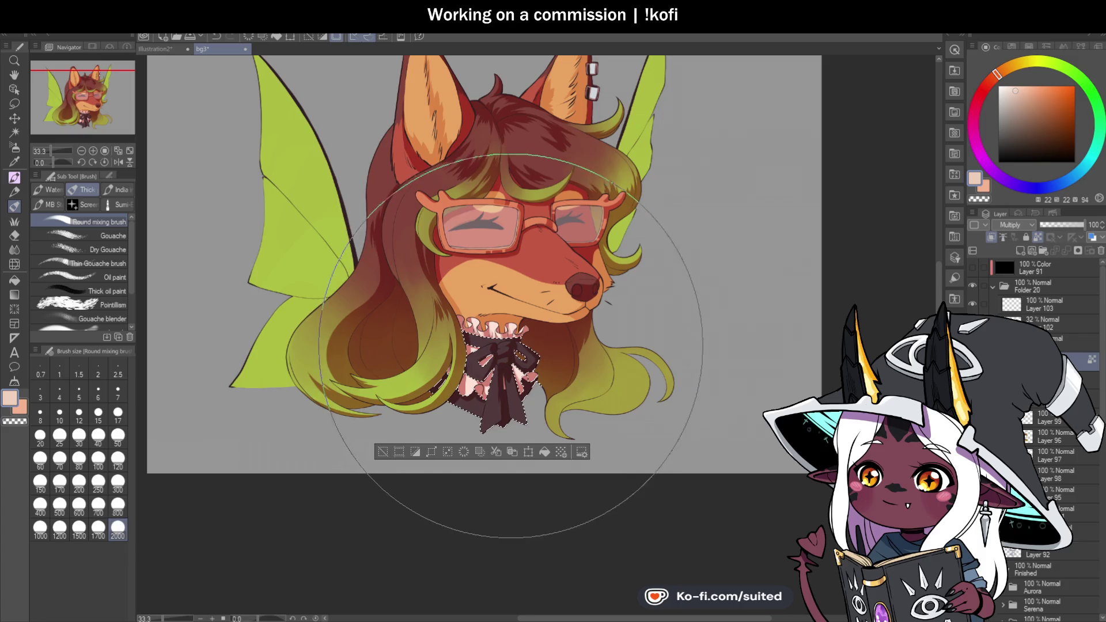
key(i)
click(495, 407)
key(b)
click(977, 110)
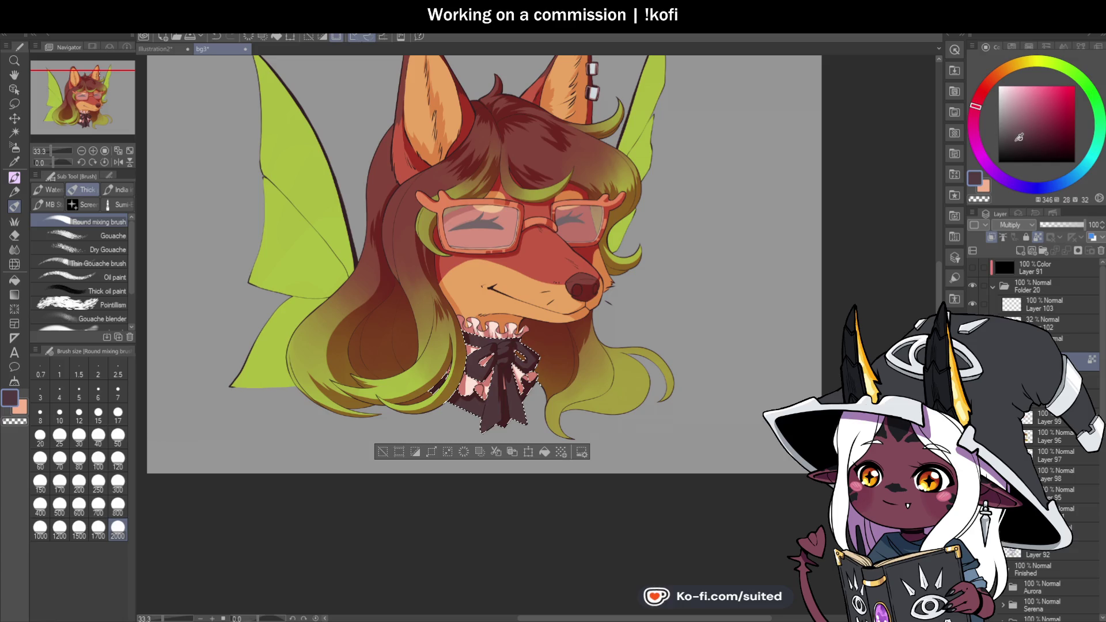
click(1008, 119)
click(1004, 120)
drag(553, 369, 568, 371)
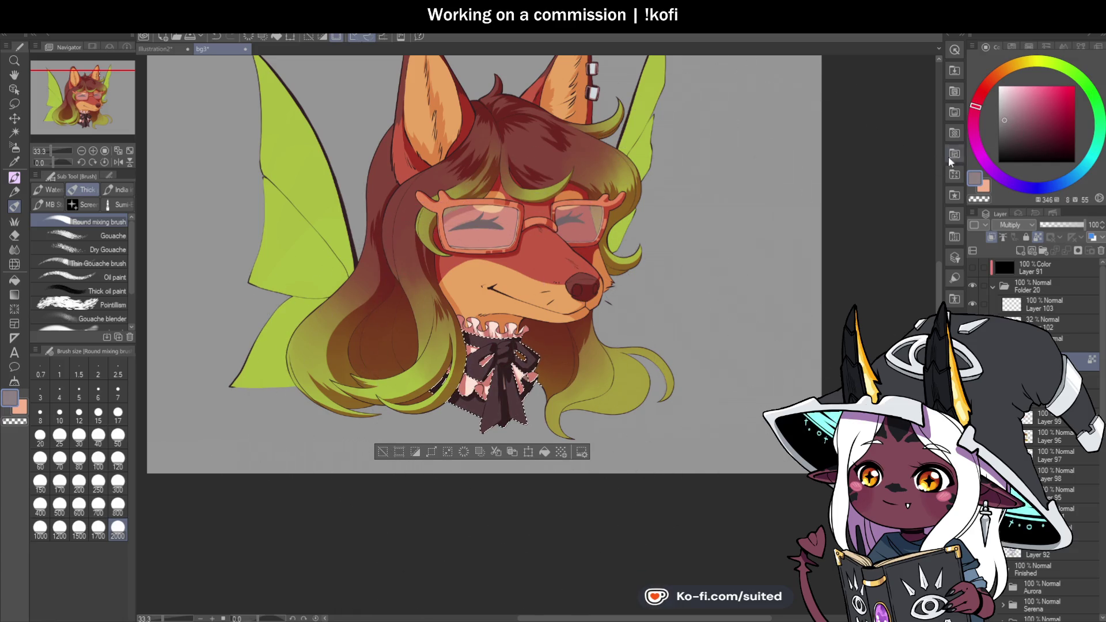
click(1004, 112)
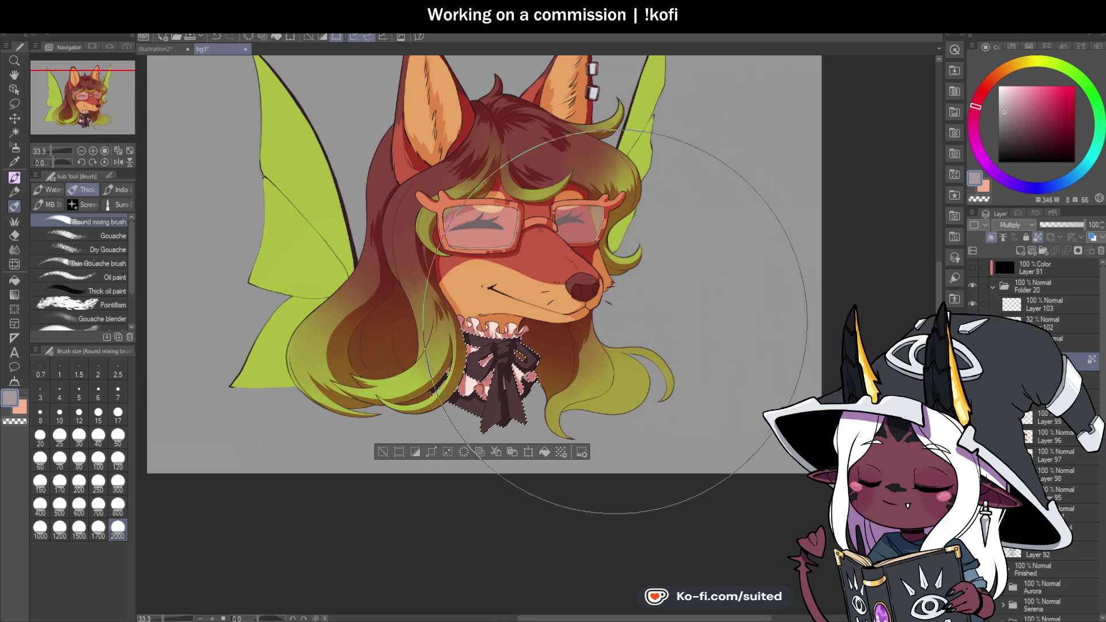
scroll(508, 386, up, 3)
scroll(509, 396, down, 4)
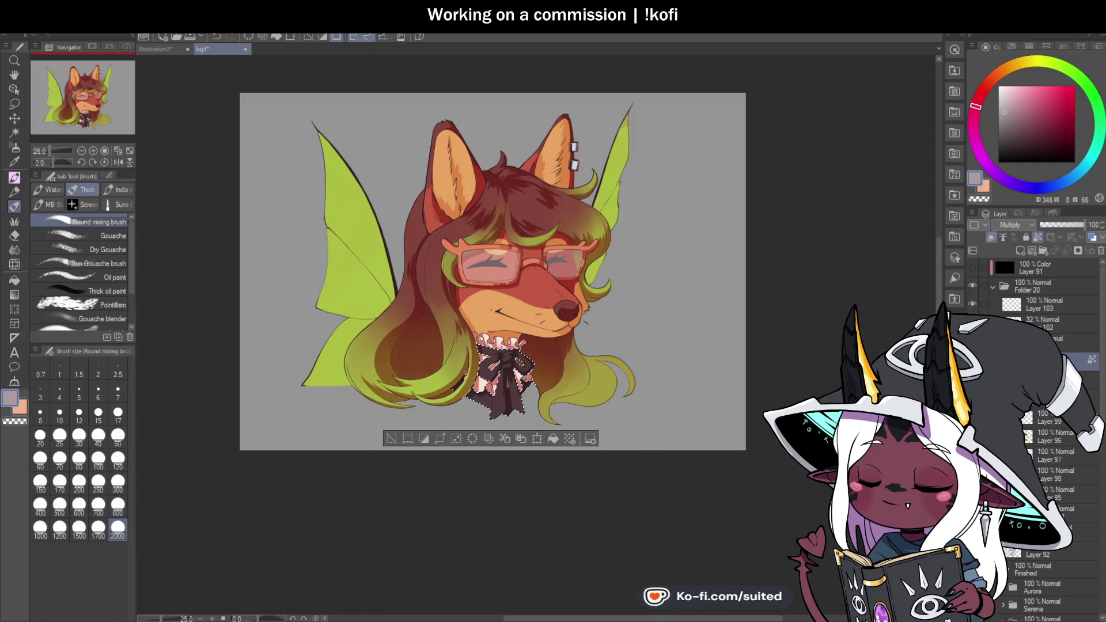
Sample a light peach from the artwork and turn it into a slightly darker grey pink
key(i)
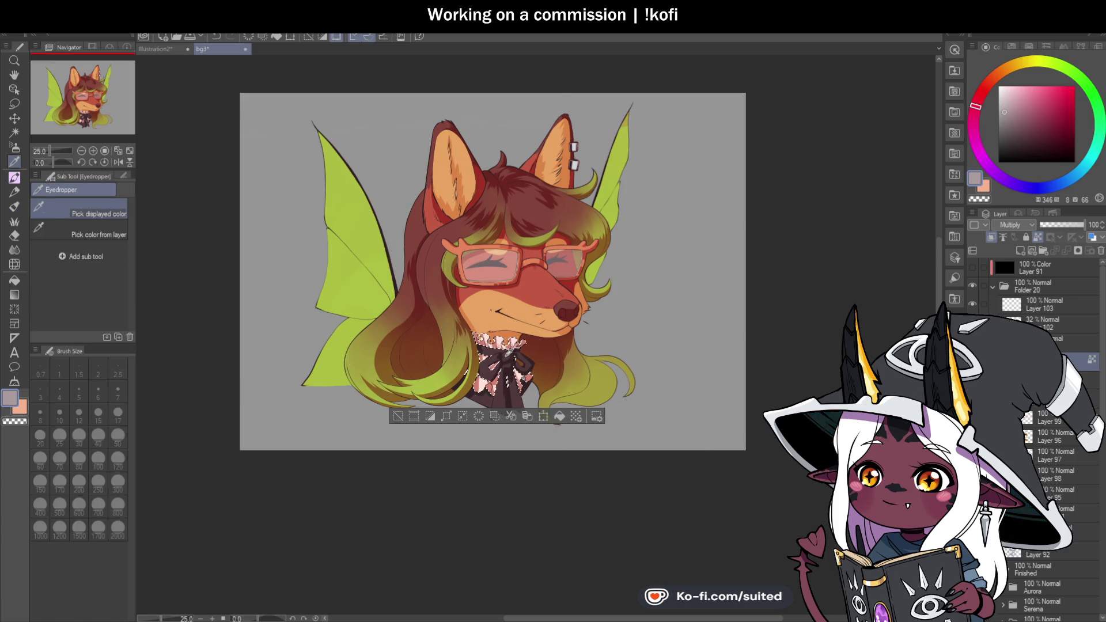
scroll(511, 351, up, 5)
click(544, 329)
scroll(549, 326, down, 2)
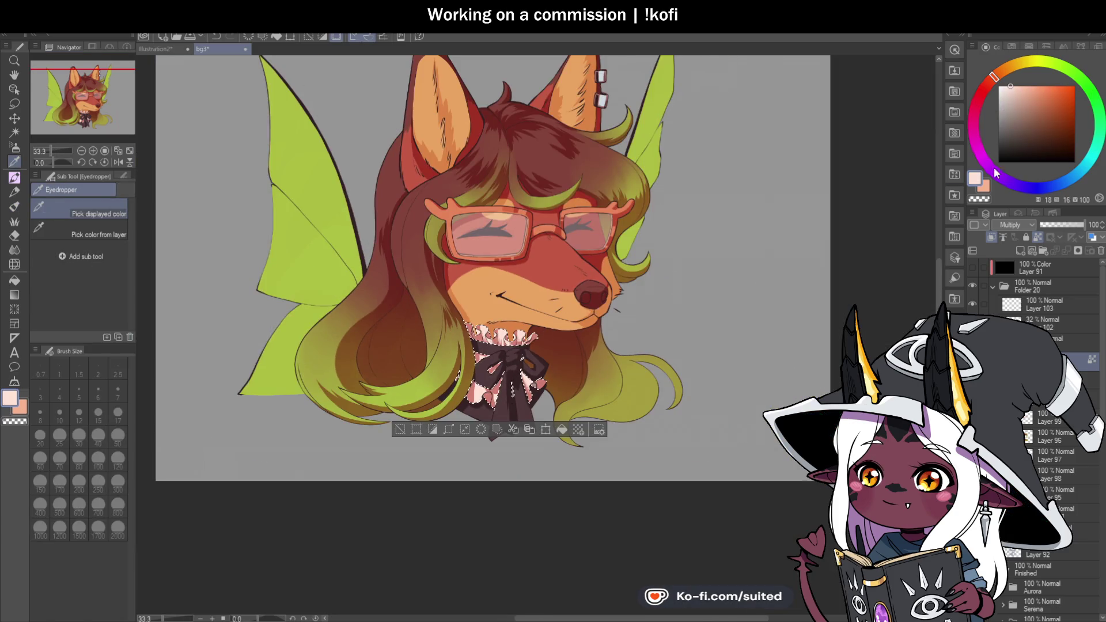
drag(998, 84, 995, 86)
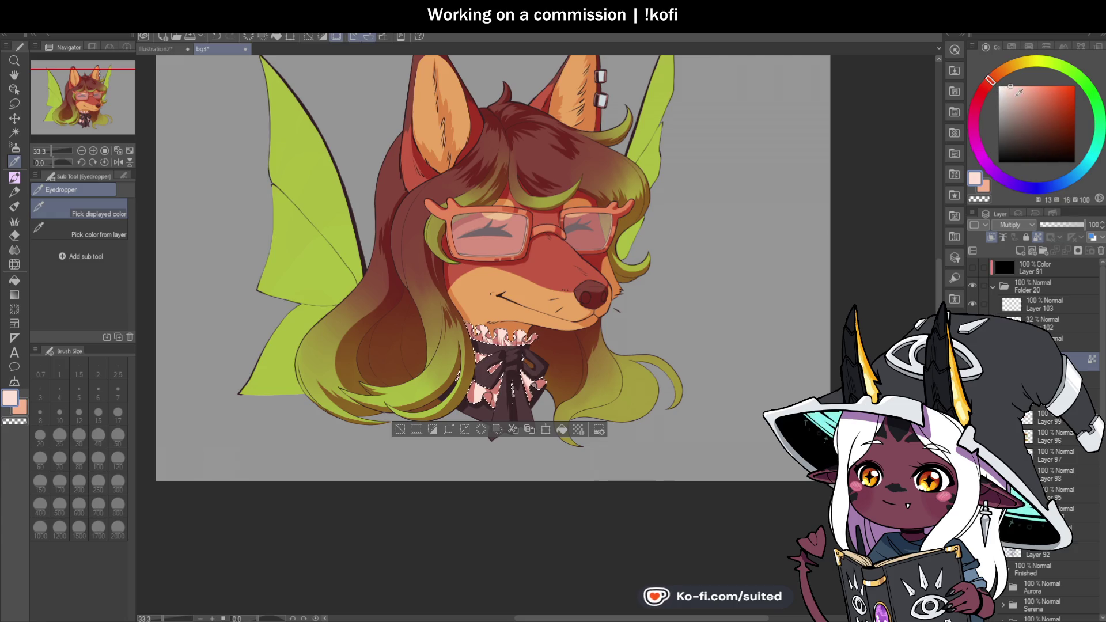
click(1008, 94)
key(b)
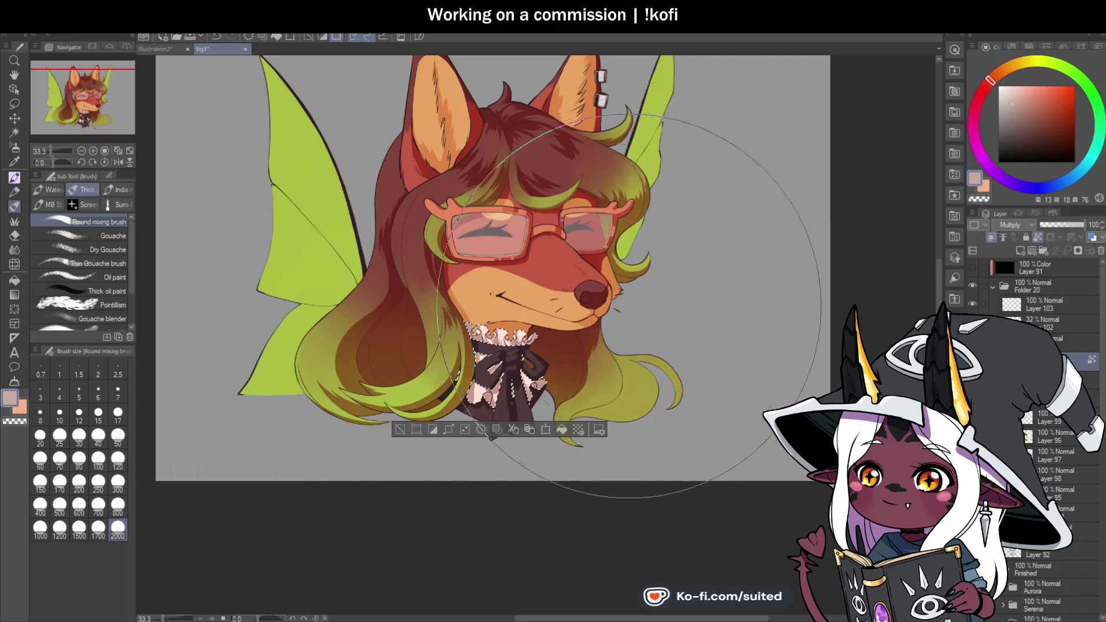
click(1018, 104)
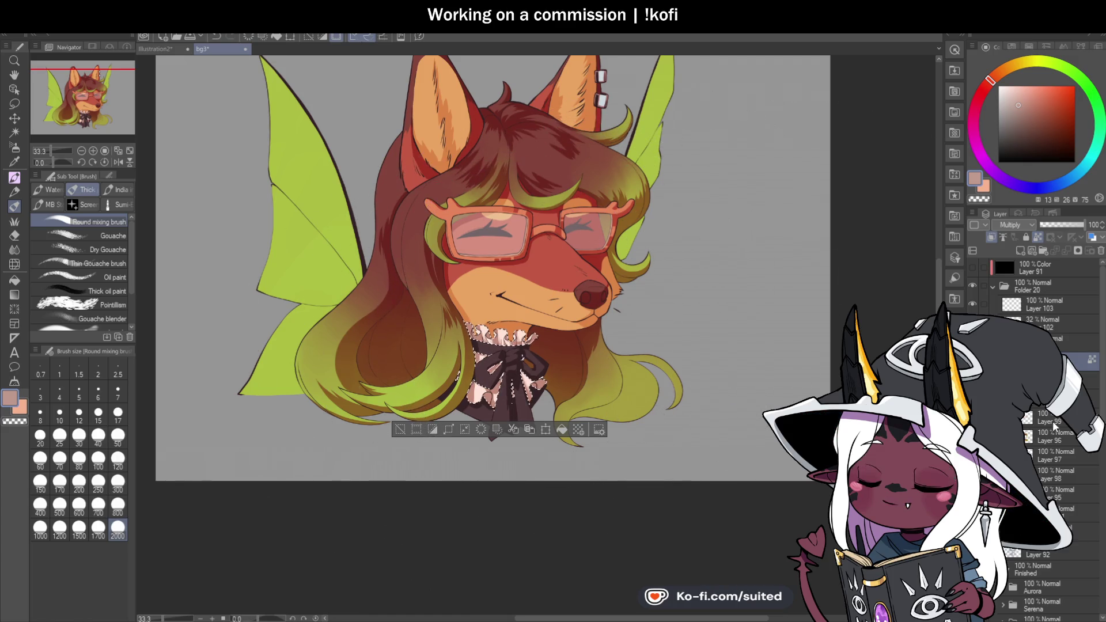
Limit painting to the head and hair, pick a lighter, redder hair brown, then select the glasses
key(ctrl+z)
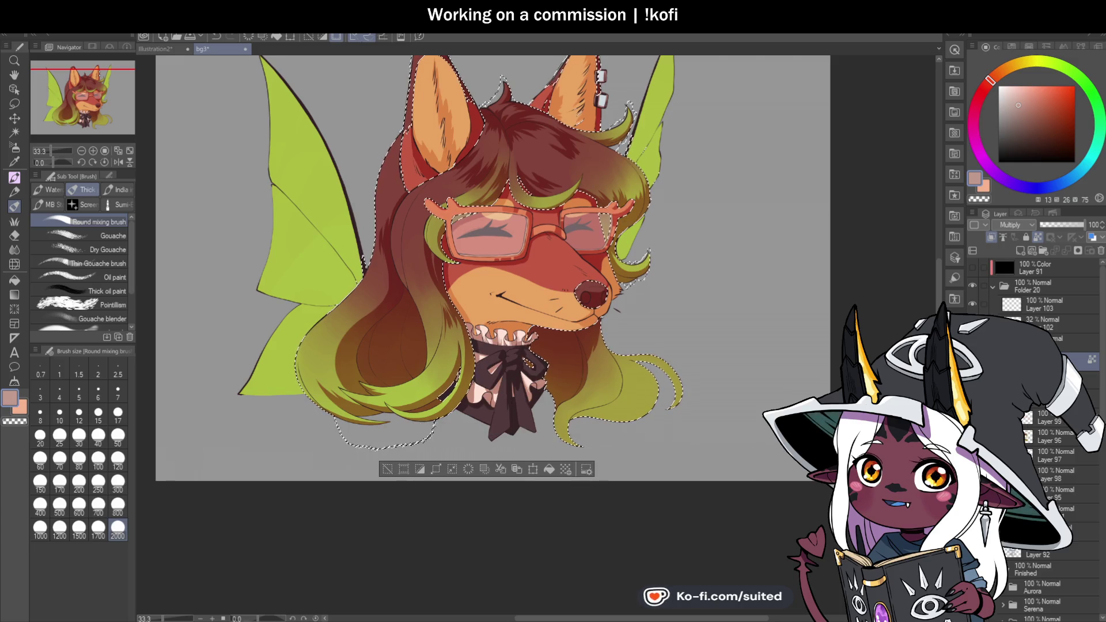
key(i)
click(398, 165)
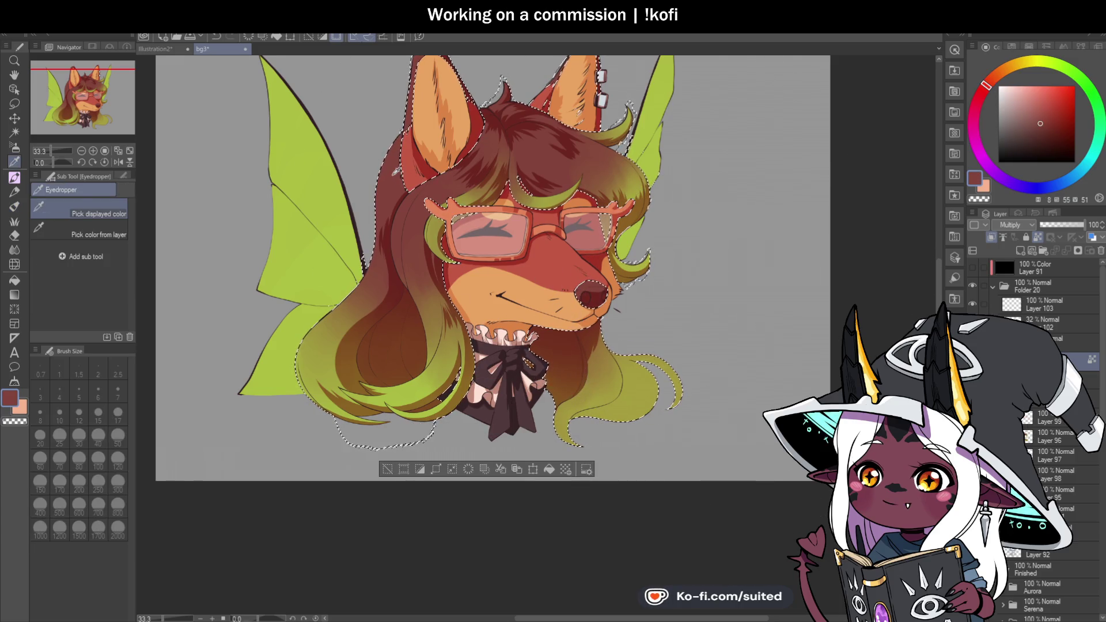
key(b)
click(987, 91)
click(1031, 110)
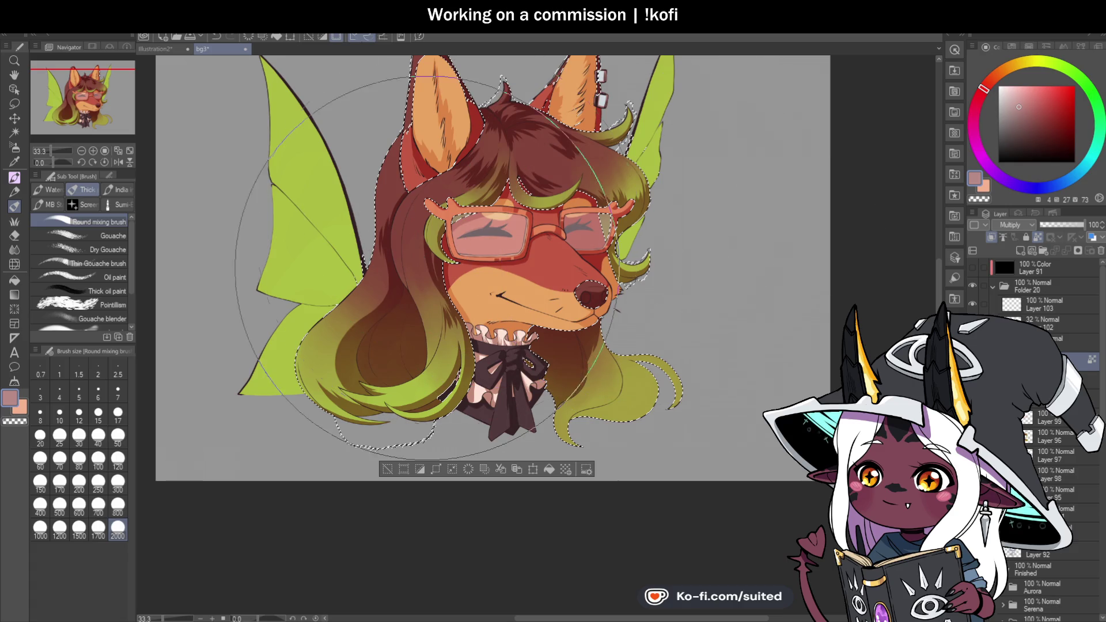
ctrl+click(1027, 419)
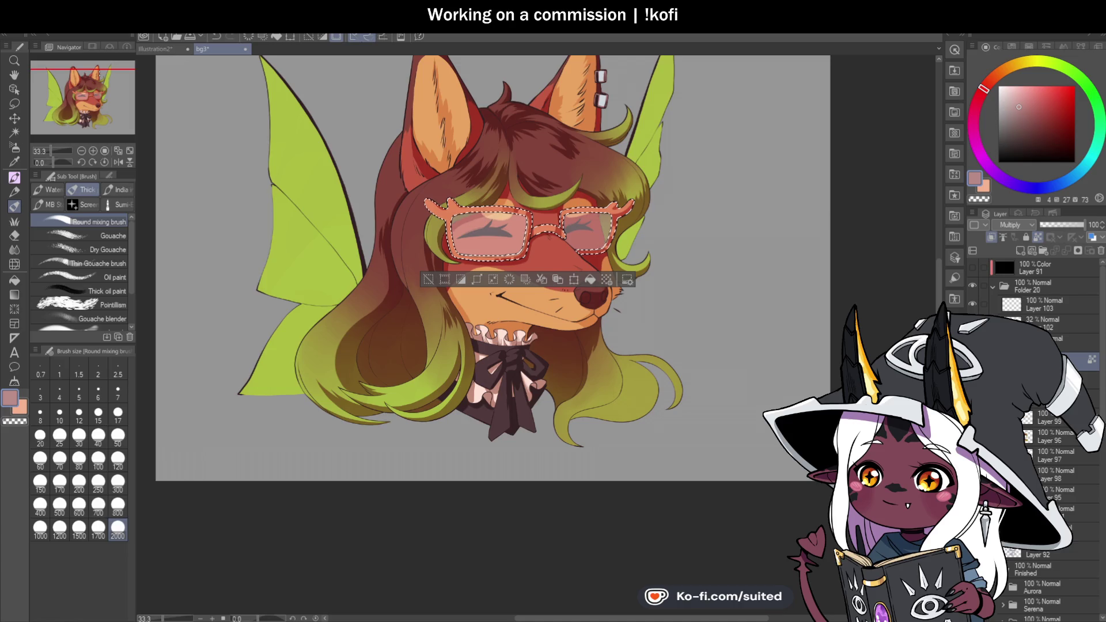
Sample the face's orange skin tone and darken it slightly
key(i)
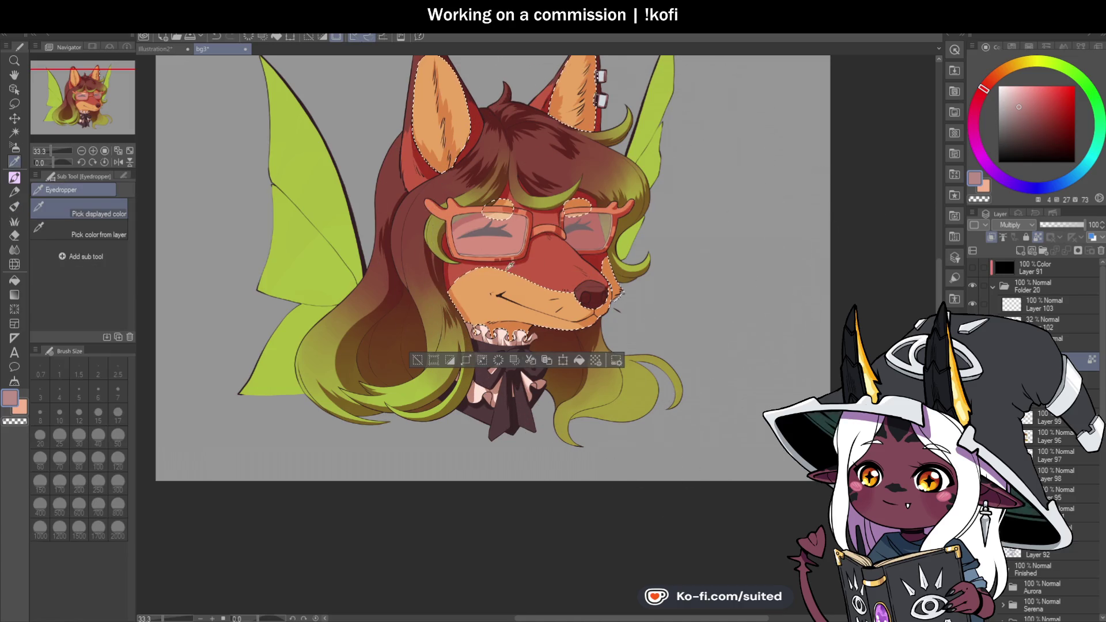
click(480, 290)
key(b)
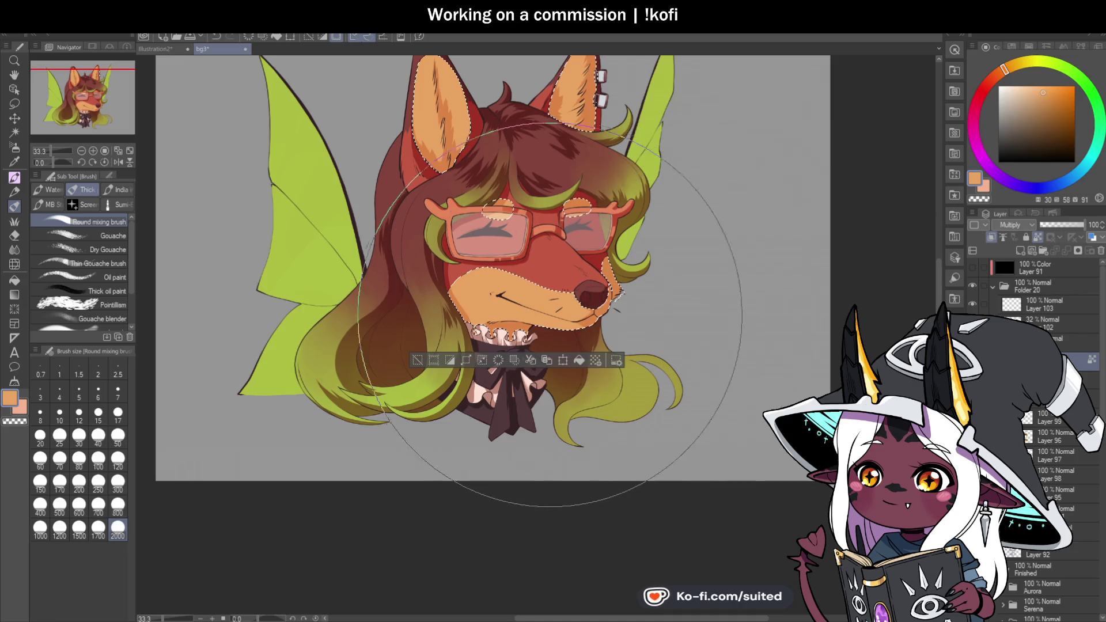
scroll(649, 405, down, 2)
scroll(656, 412, up, 4)
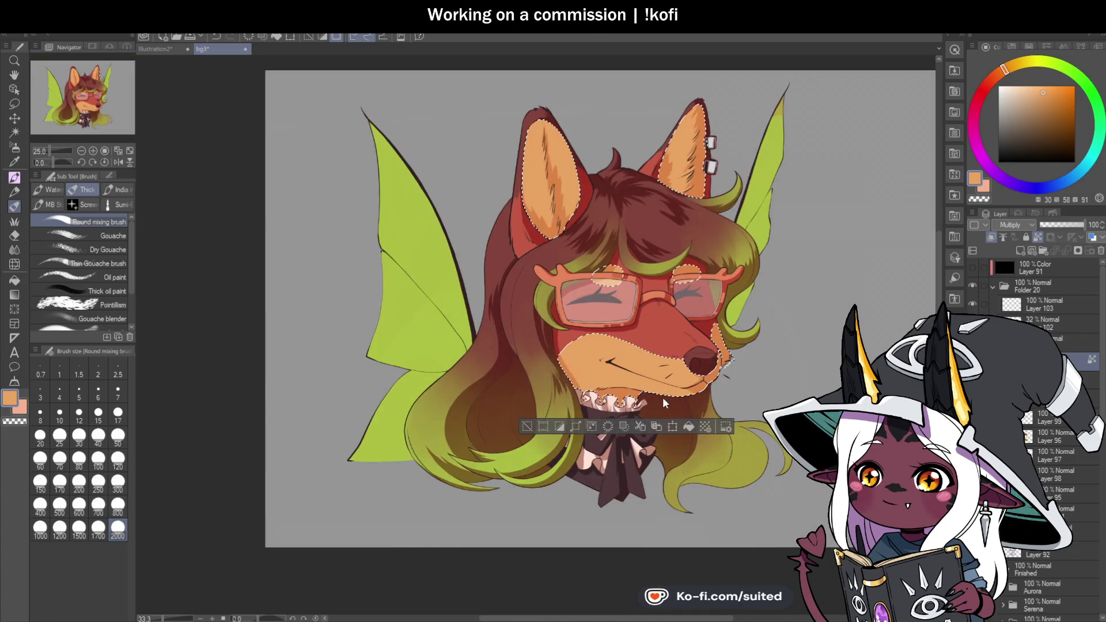
scroll(720, 427, down, 2)
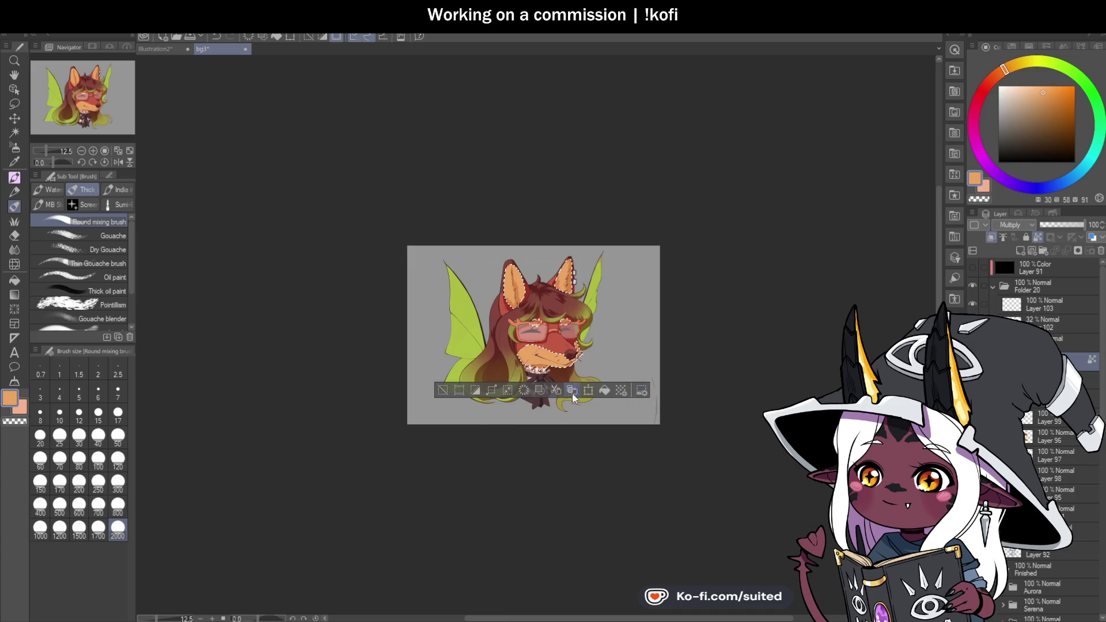
scroll(572, 408, up, 1)
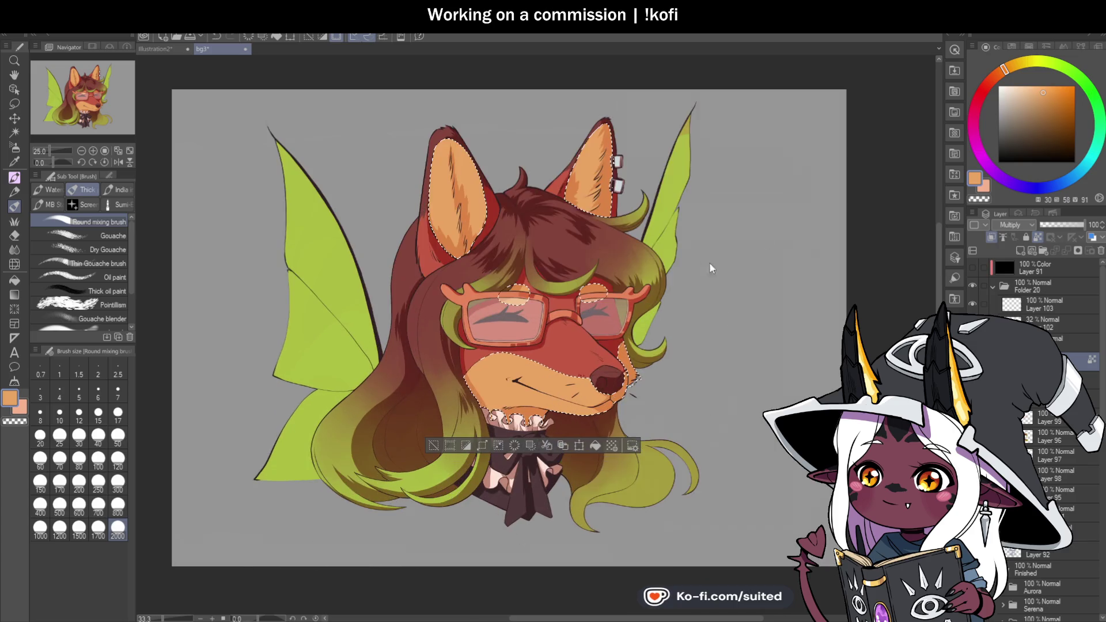
click(1023, 96)
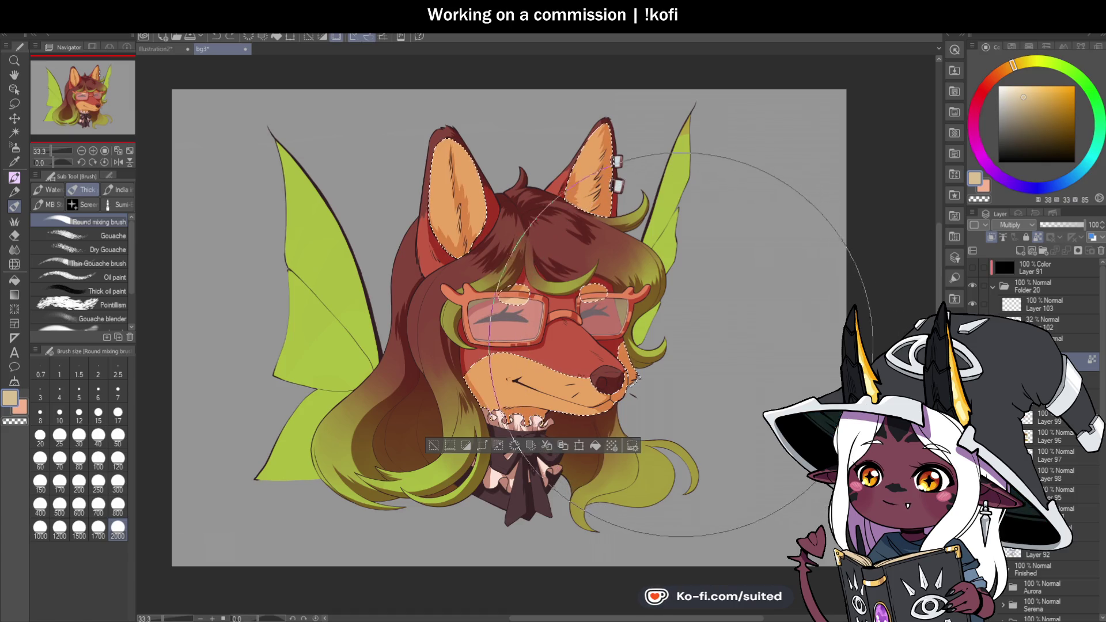
Sample the muzzle orange and lighten it to a soft pale peach for the ears and muzzle
key(i)
click(574, 395)
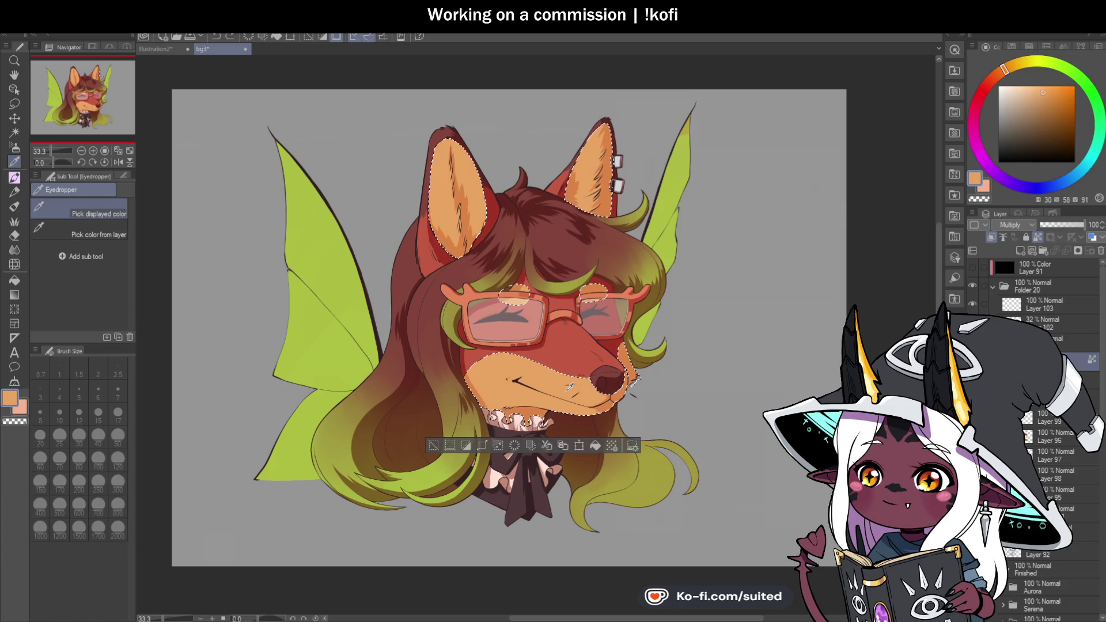
key(b)
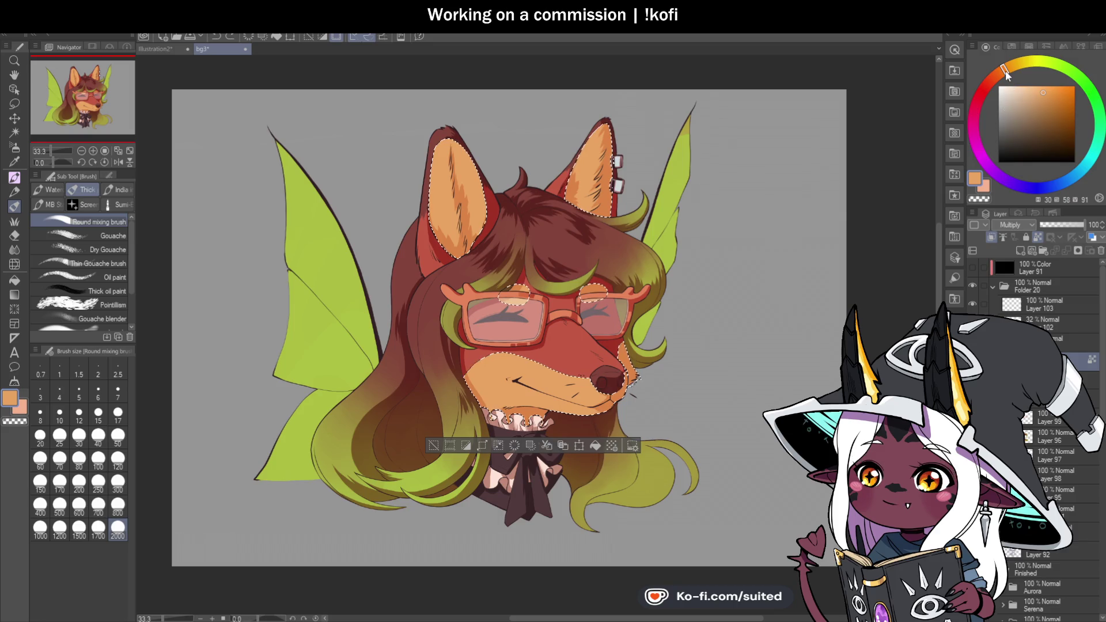
drag(1046, 90, 1038, 91)
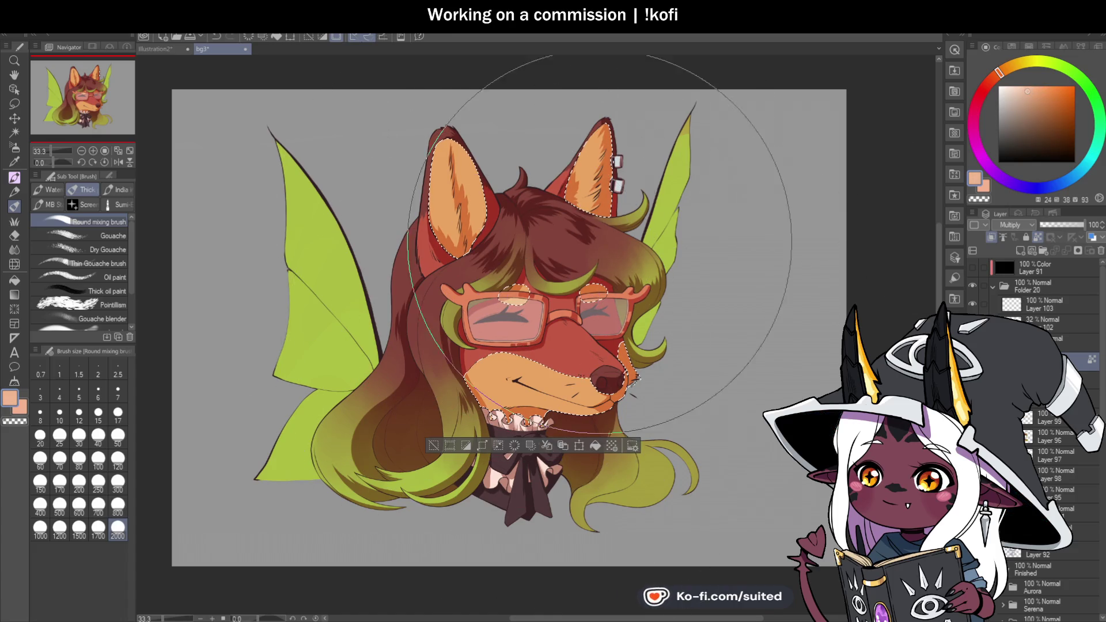
drag(1025, 91, 1023, 87)
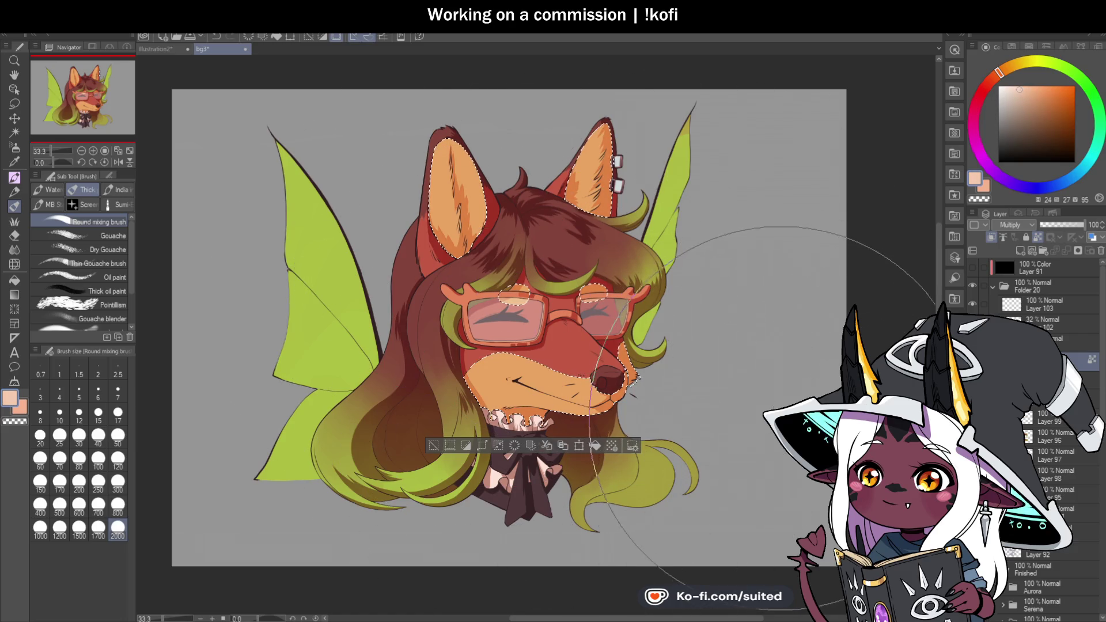
click(1020, 94)
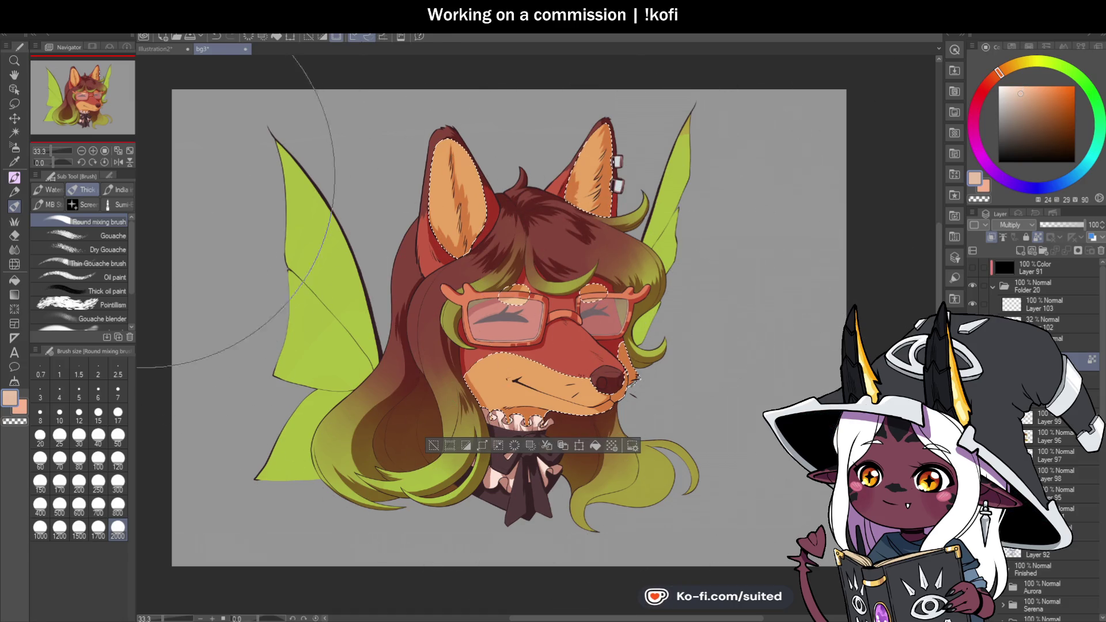
Mirror the canvas to check the drawing, flip it back, and restore the bow and collar selection
key(h)
scroll(556, 280, down, 2)
scroll(555, 281, up, 2)
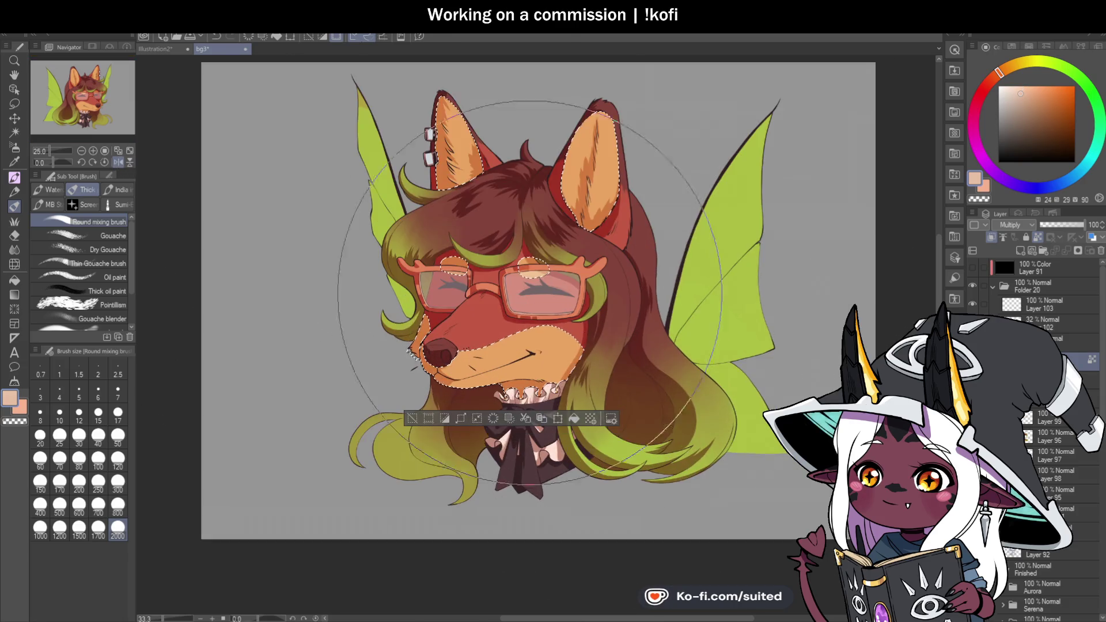
key(h)
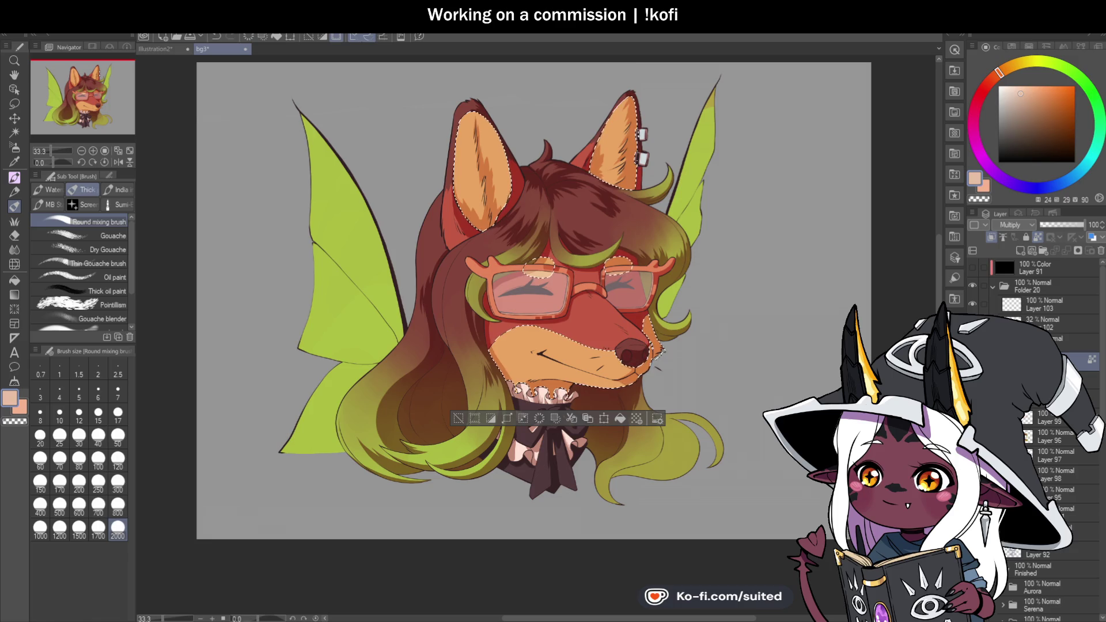
key(ctrl+z)
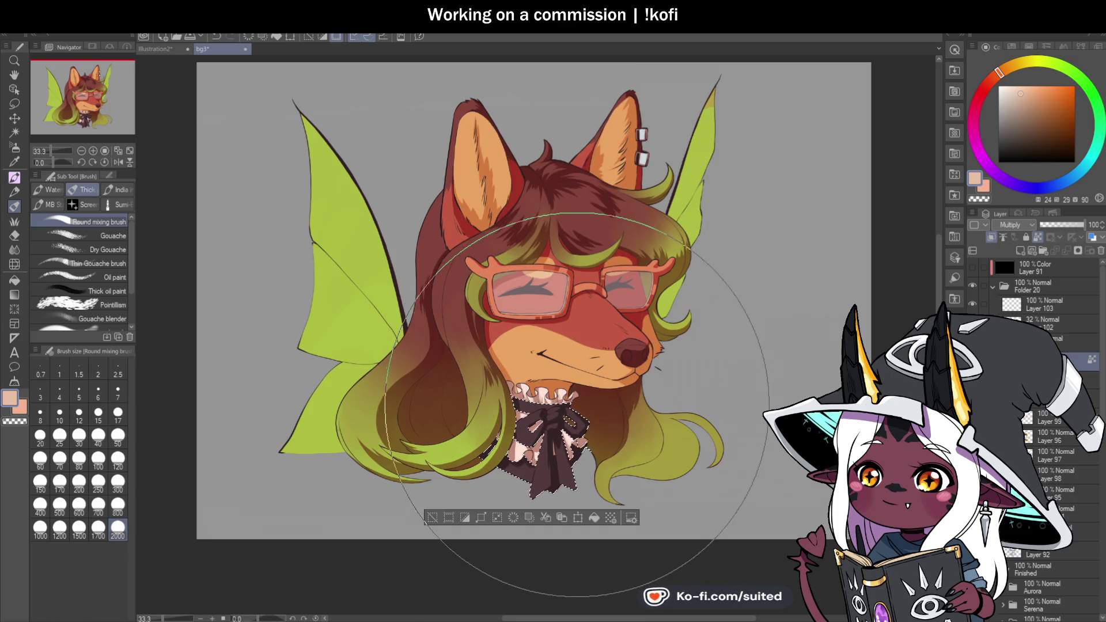
Sample the bow's dark brown and lighten it to a pale mauve pink for shading
key(i)
click(541, 469)
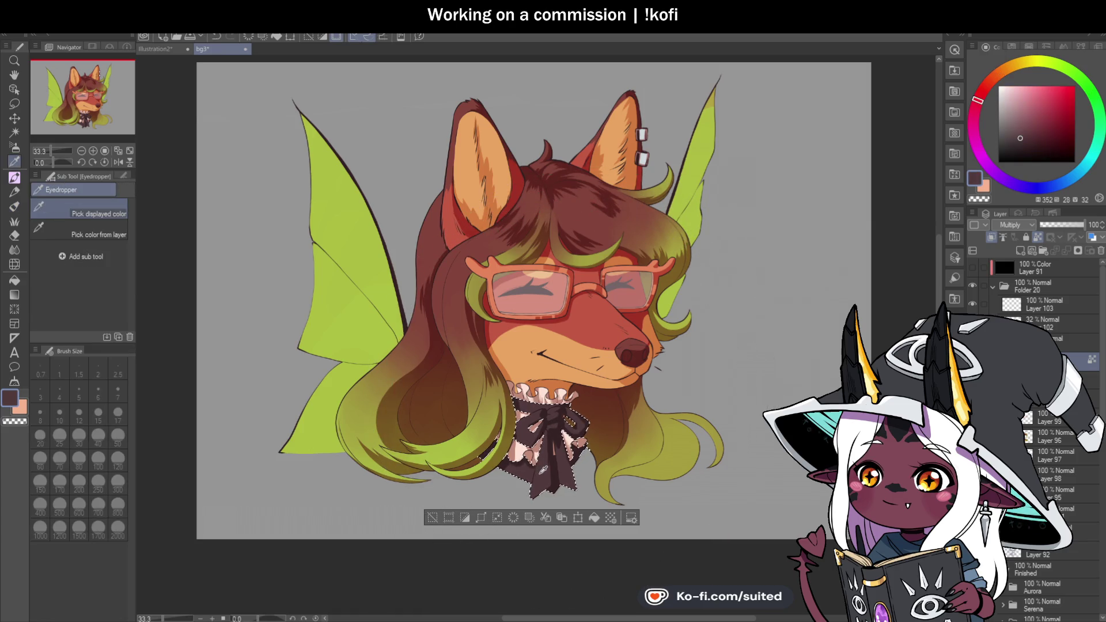
key(b)
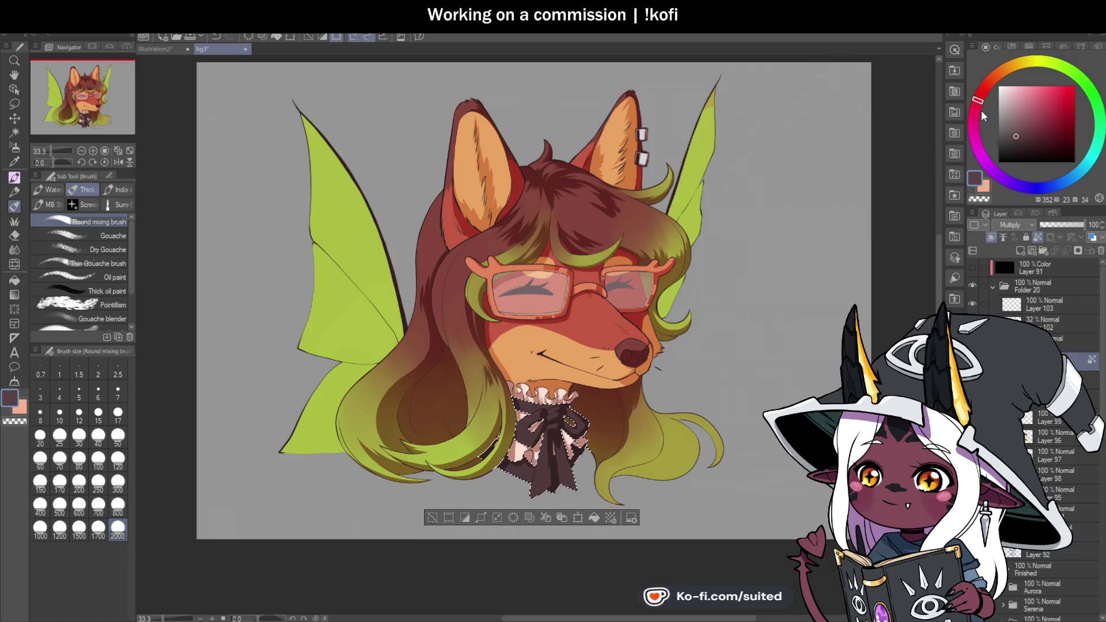
click(1017, 135)
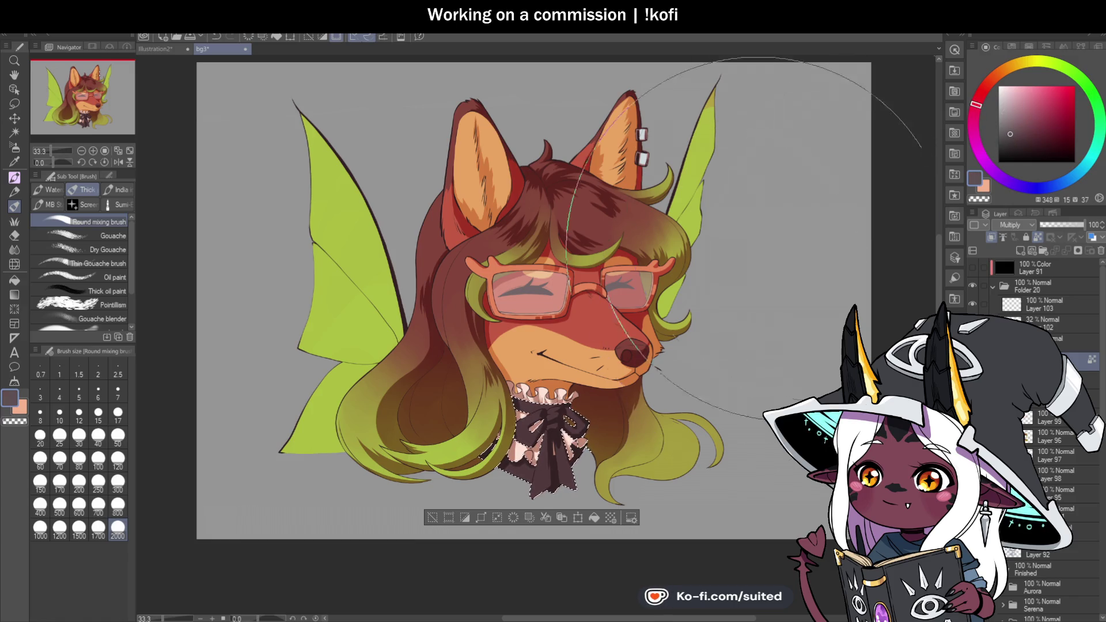
click(1005, 115)
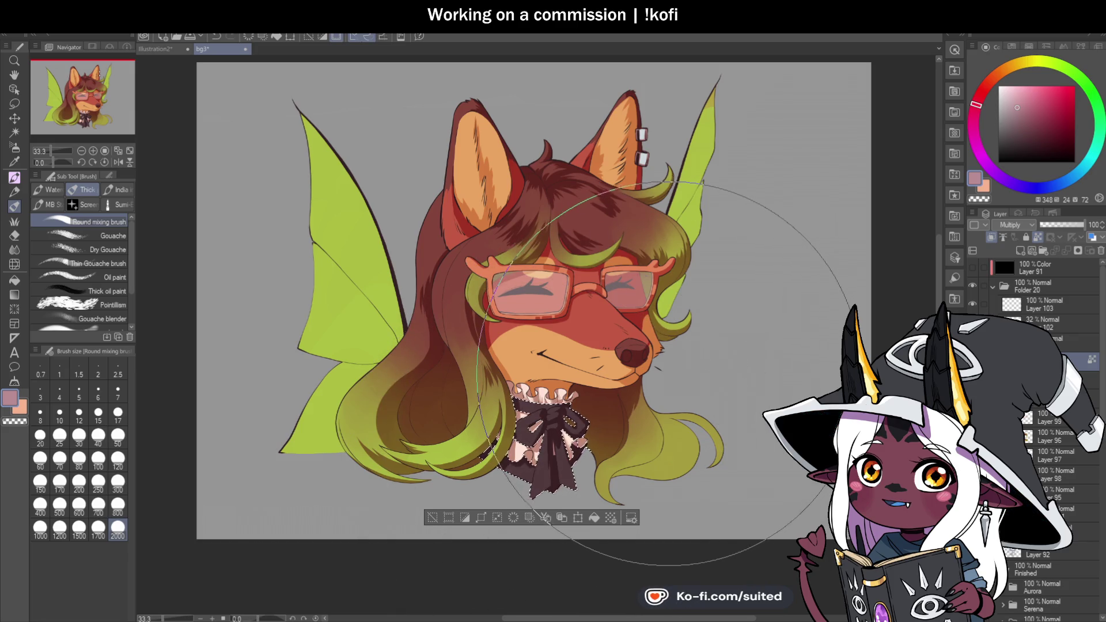
click(1015, 99)
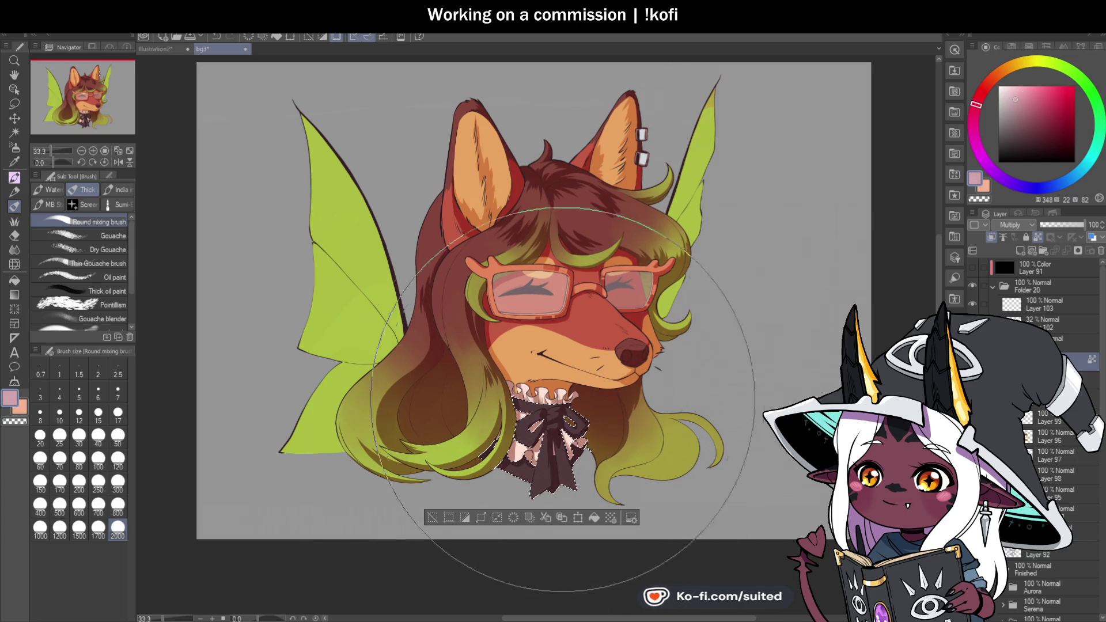
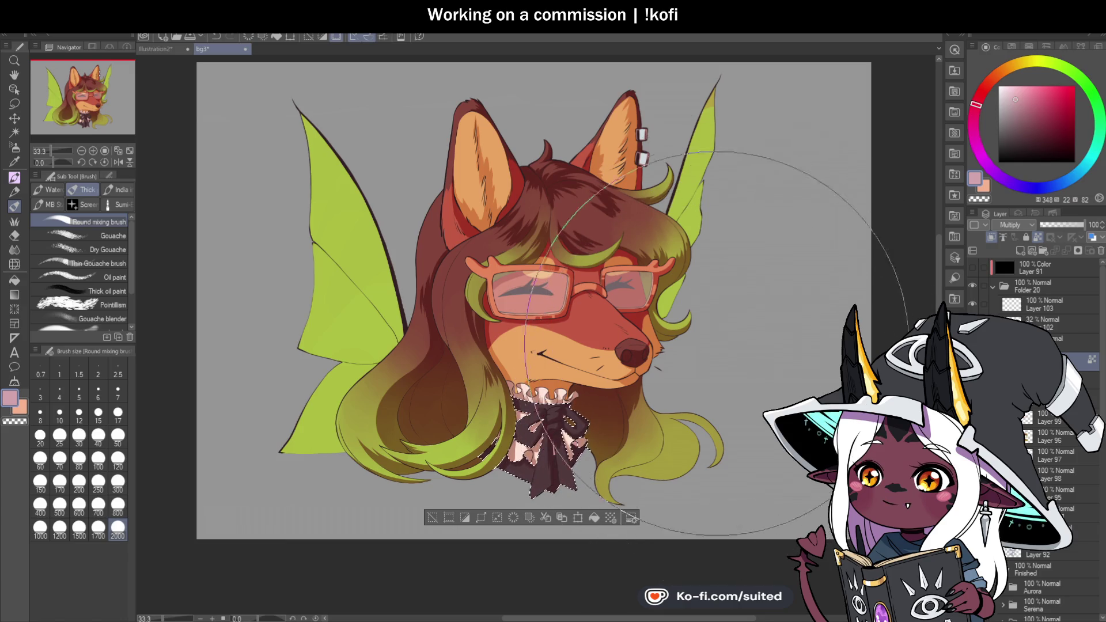
Choose a darker, less saturated shading colour and switch to the bow's layer, Layer 98
click(1016, 99)
click(1011, 94)
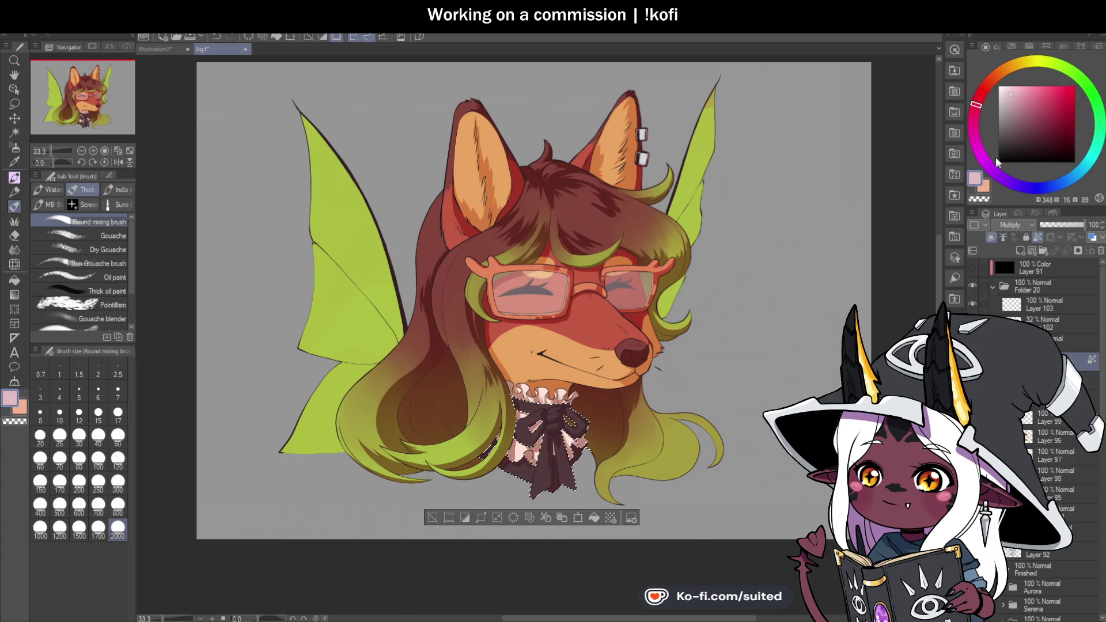
click(1016, 105)
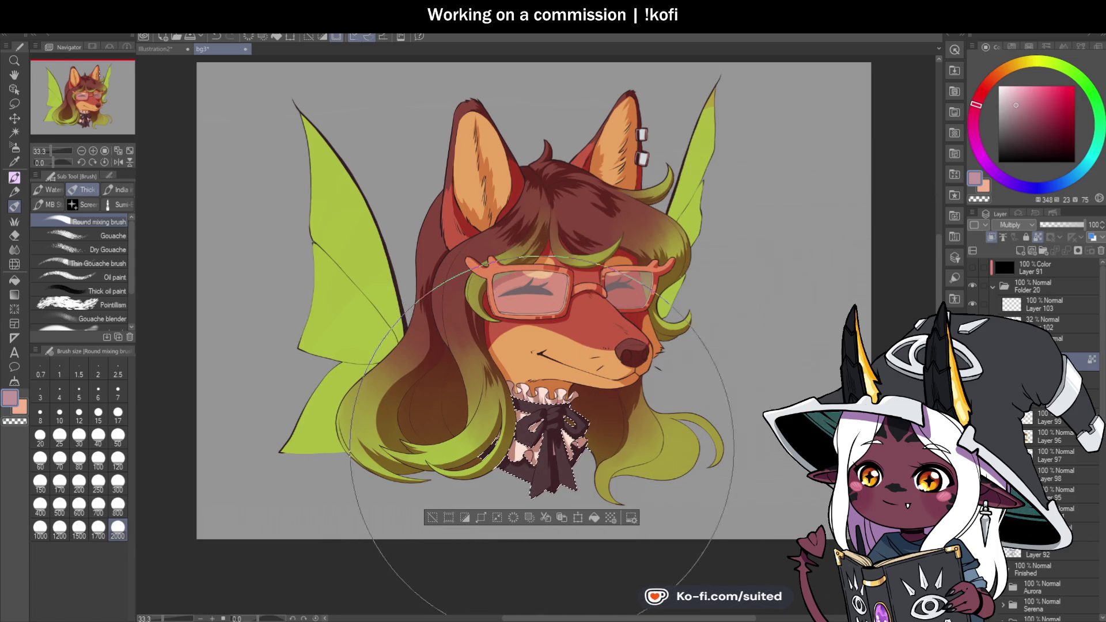
click(1051, 475)
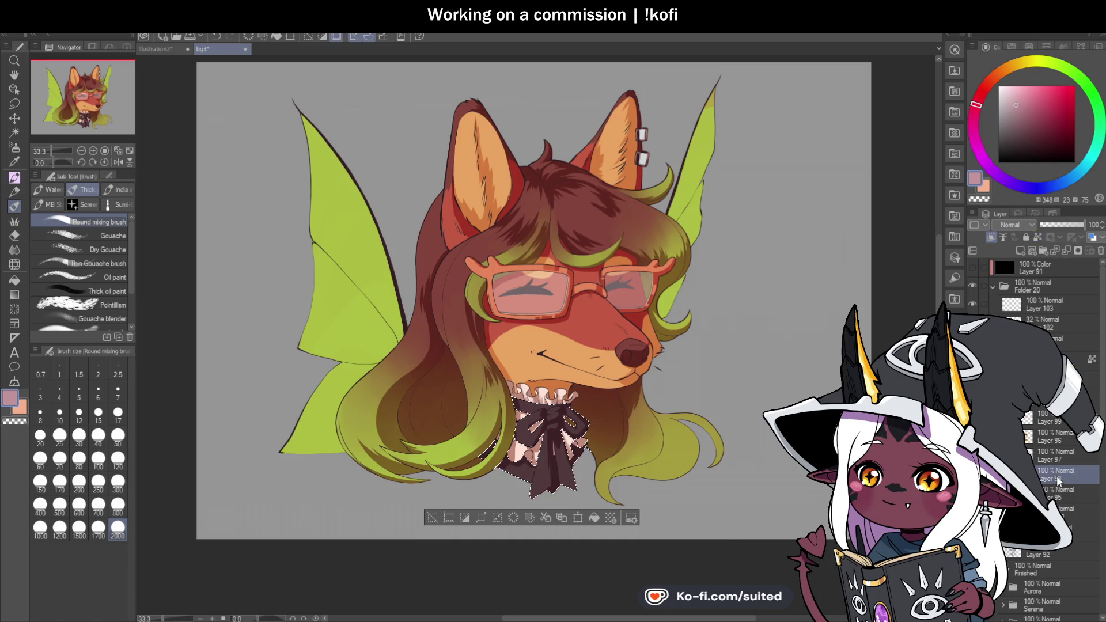
key(i)
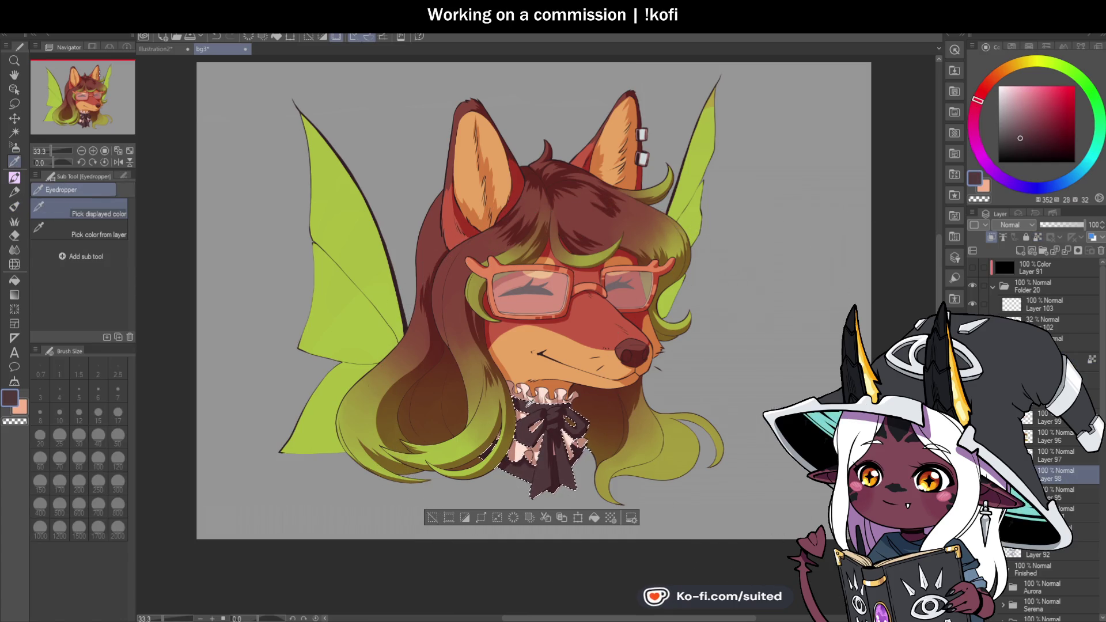
key(b)
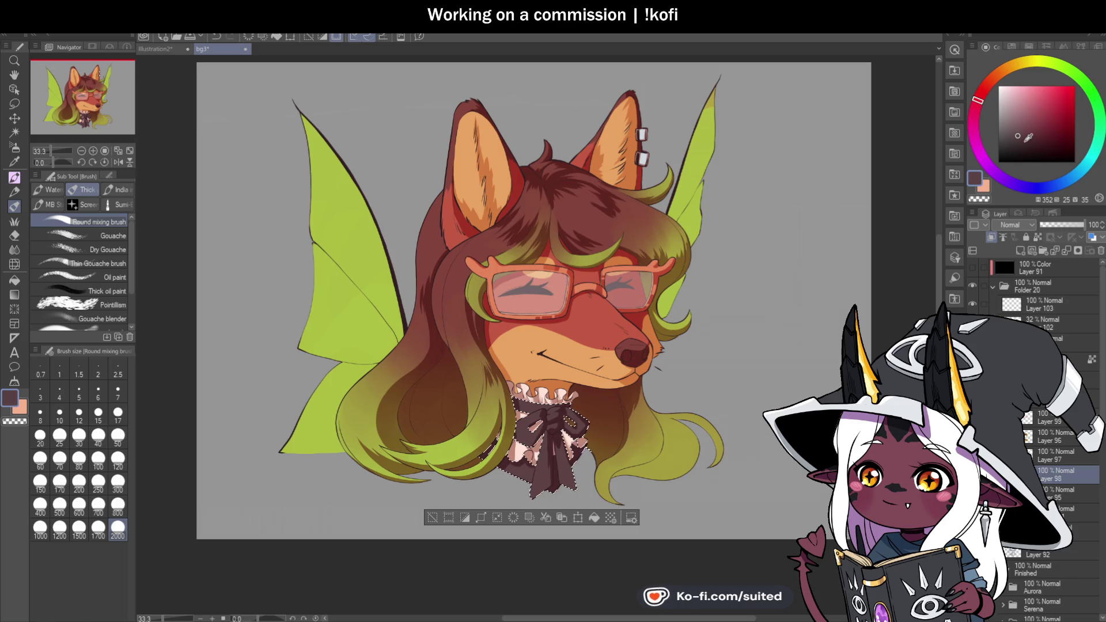
Paint dark brown to near-black shading over the bow, then reselect the Multiply layer
click(978, 112)
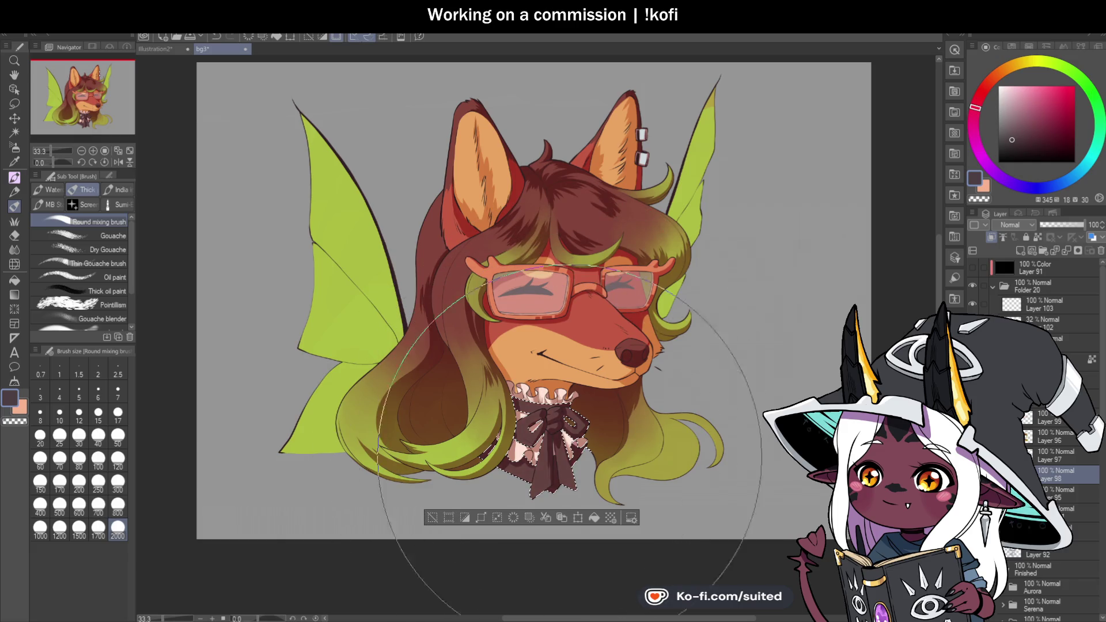
click(1010, 145)
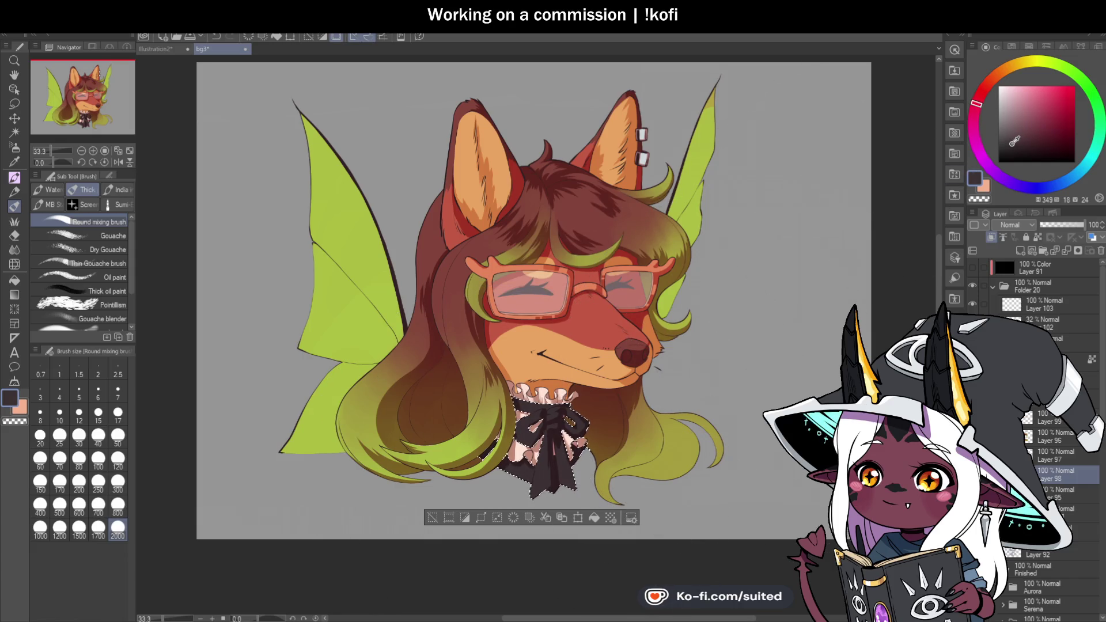
click(1013, 142)
click(565, 429)
click(566, 429)
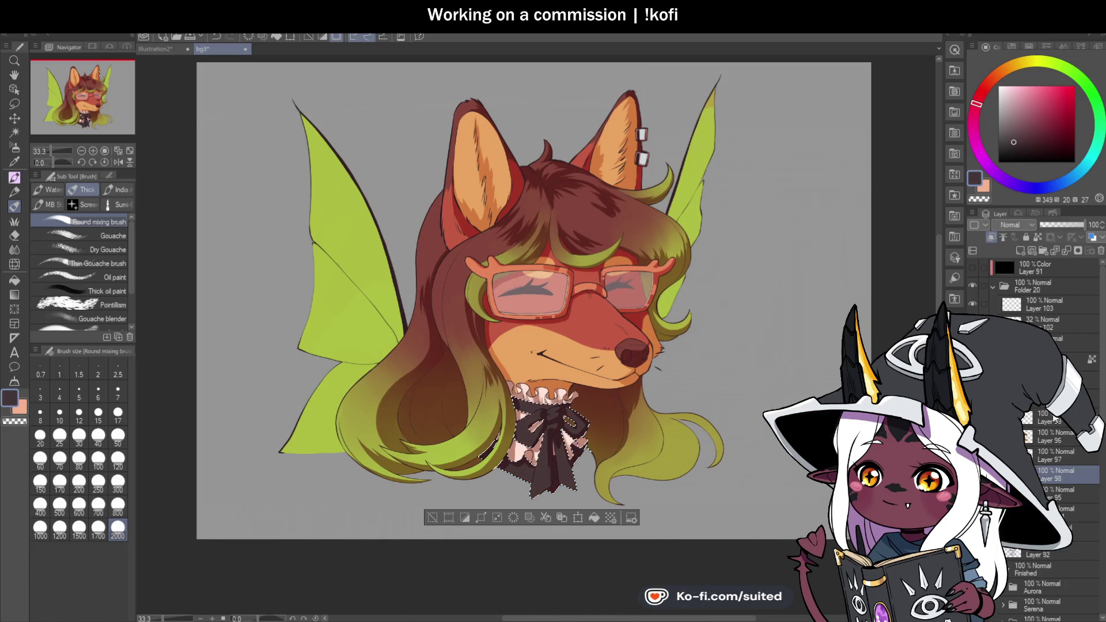
click(1049, 359)
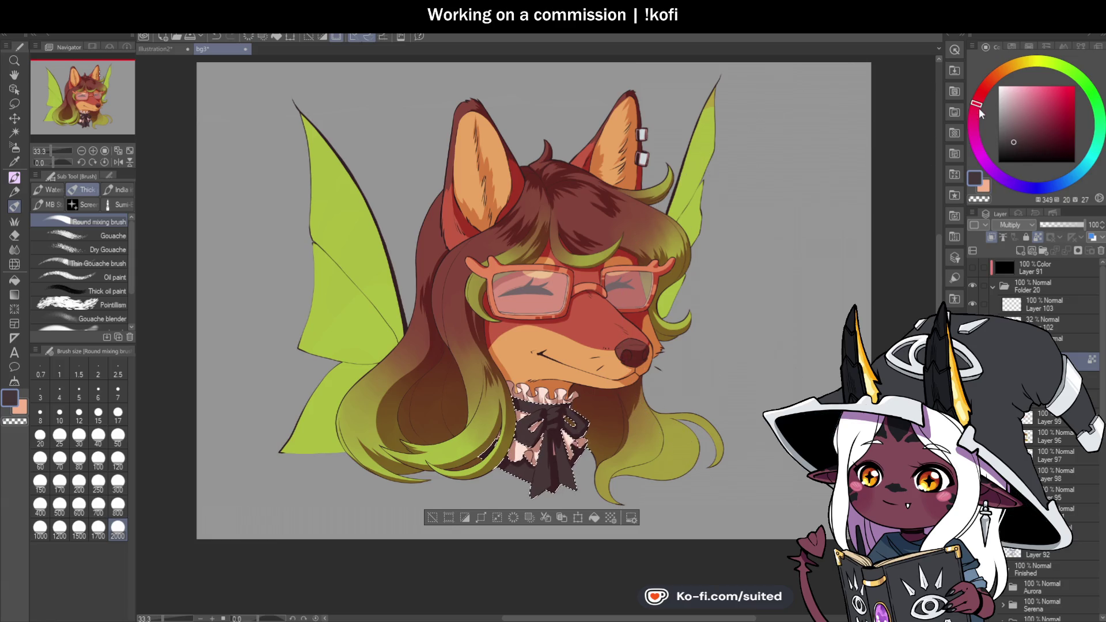
drag(975, 102, 977, 101)
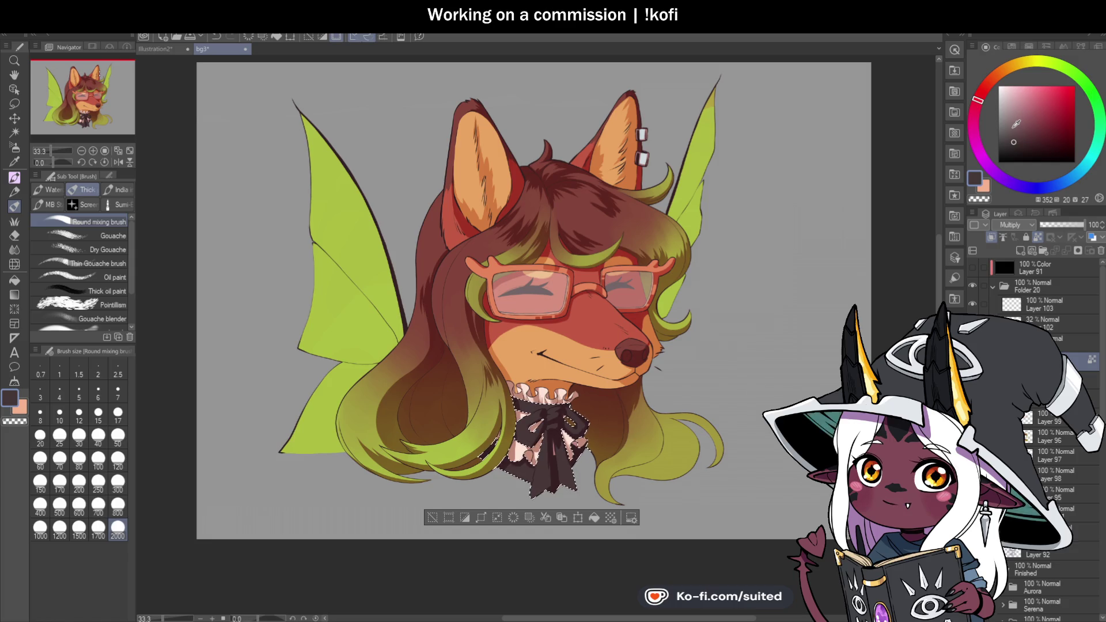
Refine the shading colour to a muted mauve and mirror the canvas to check proportions
click(1017, 137)
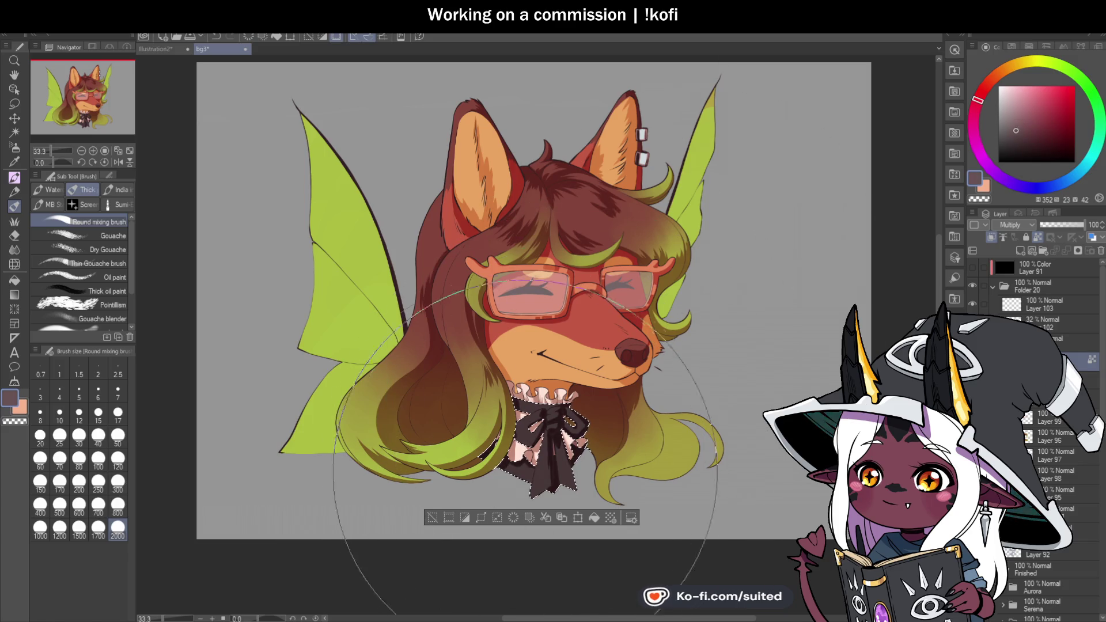
click(1016, 131)
click(1006, 118)
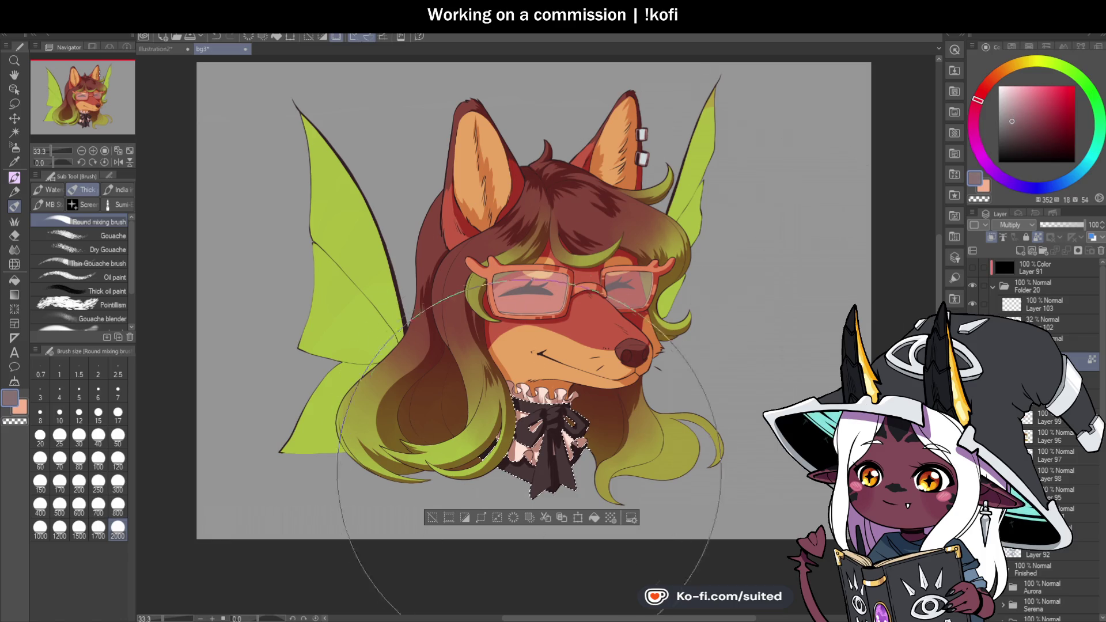
click(1017, 123)
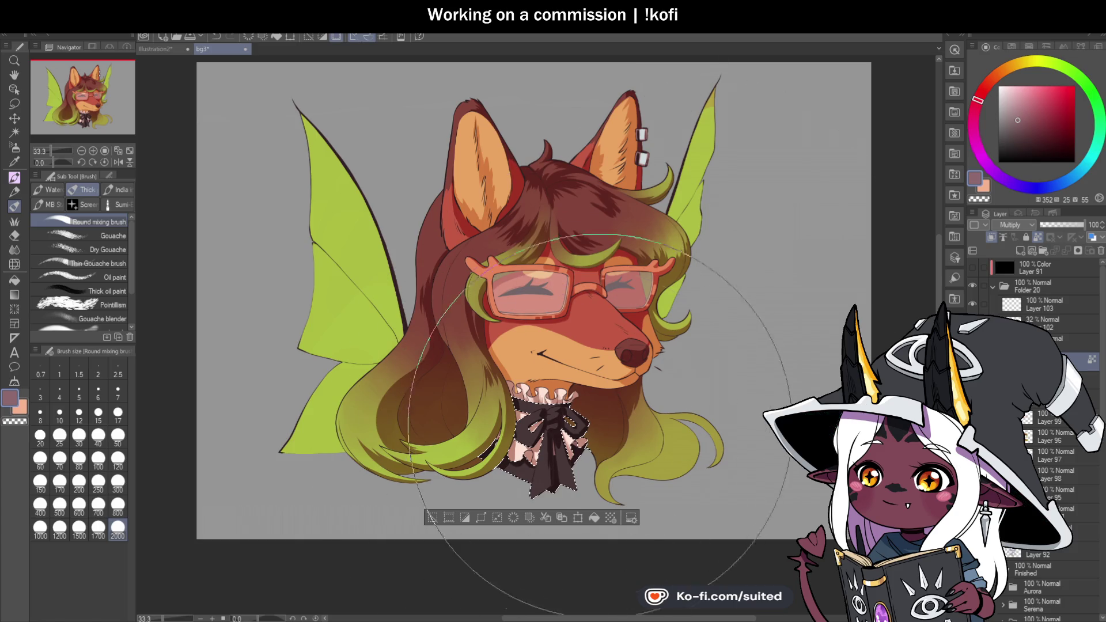
click(119, 162)
Lighten the painting colour to a paler mauve while zooming around the bow
scroll(553, 437, down, 1)
scroll(553, 449, up, 3)
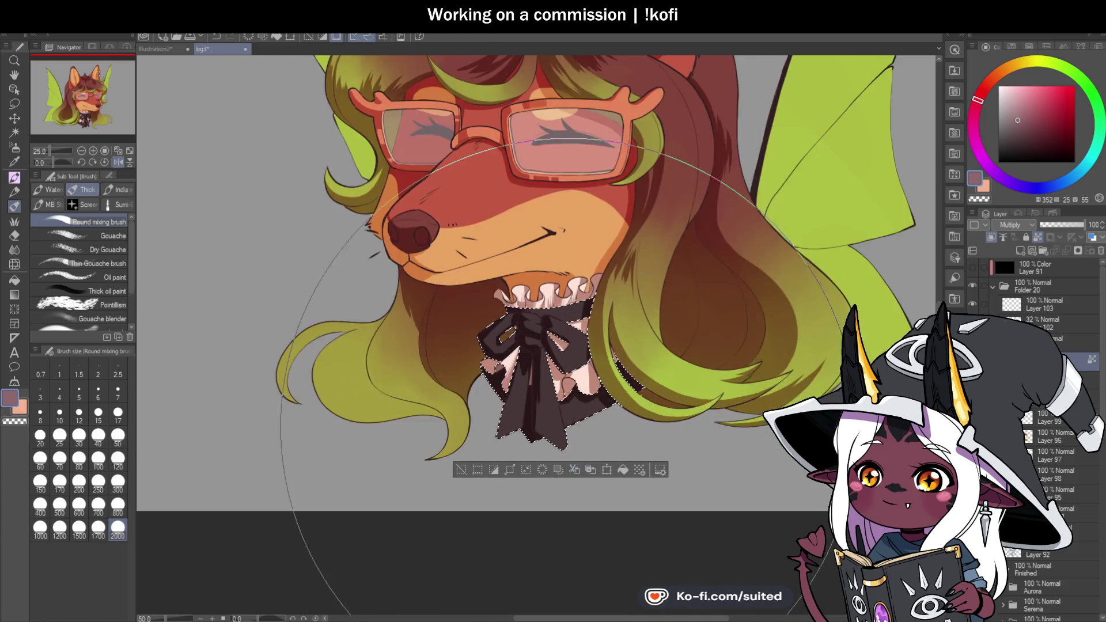
scroll(588, 320, up, 3)
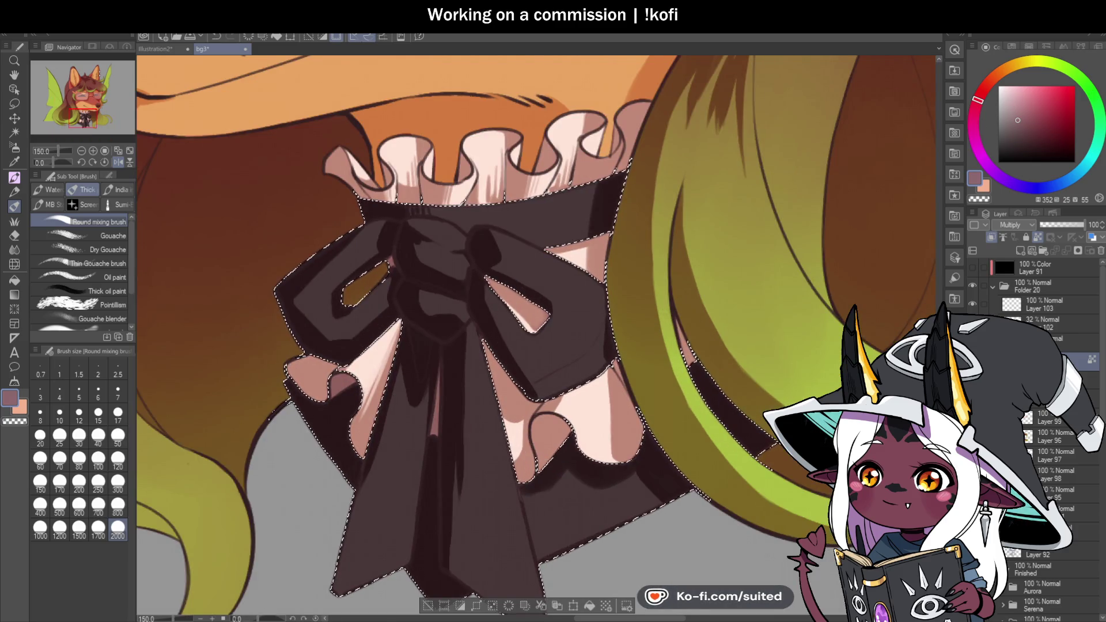
click(1007, 111)
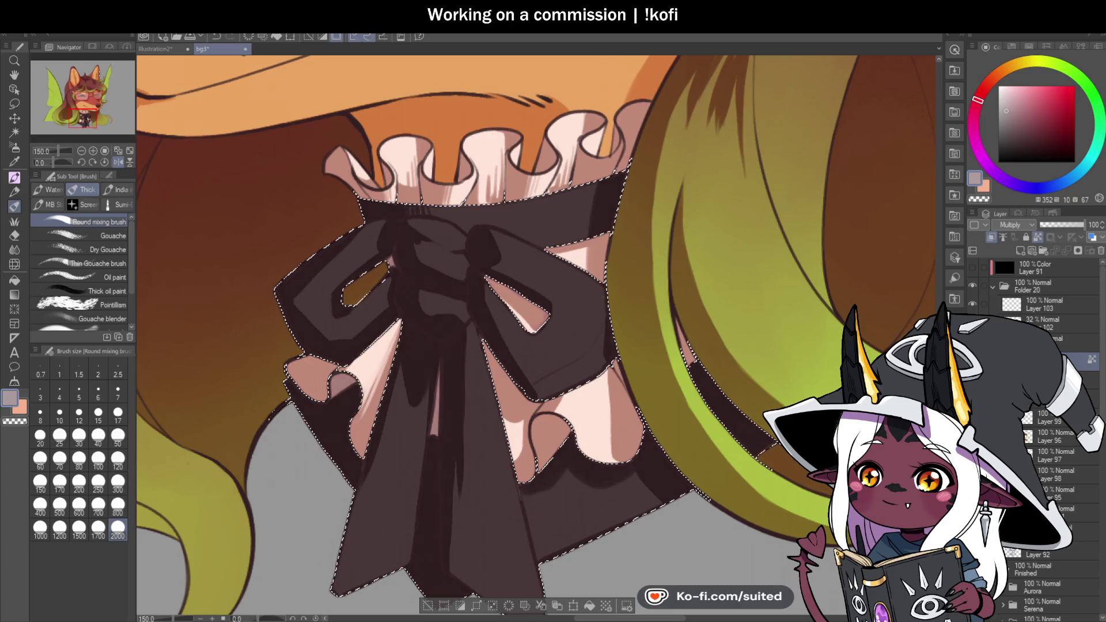
scroll(507, 317, down, 3)
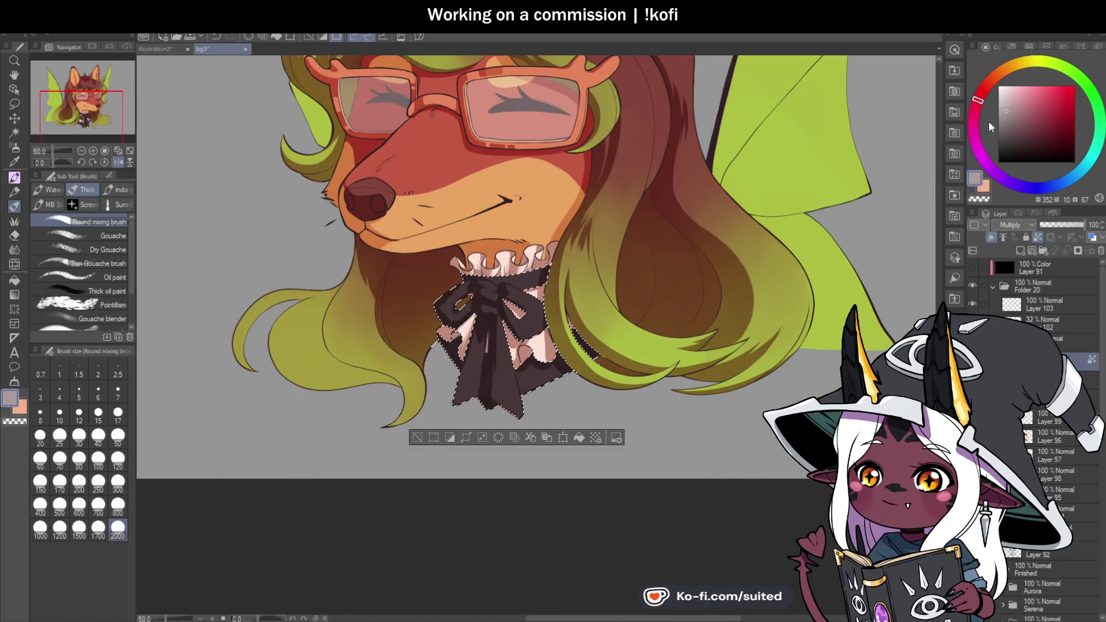
click(1004, 104)
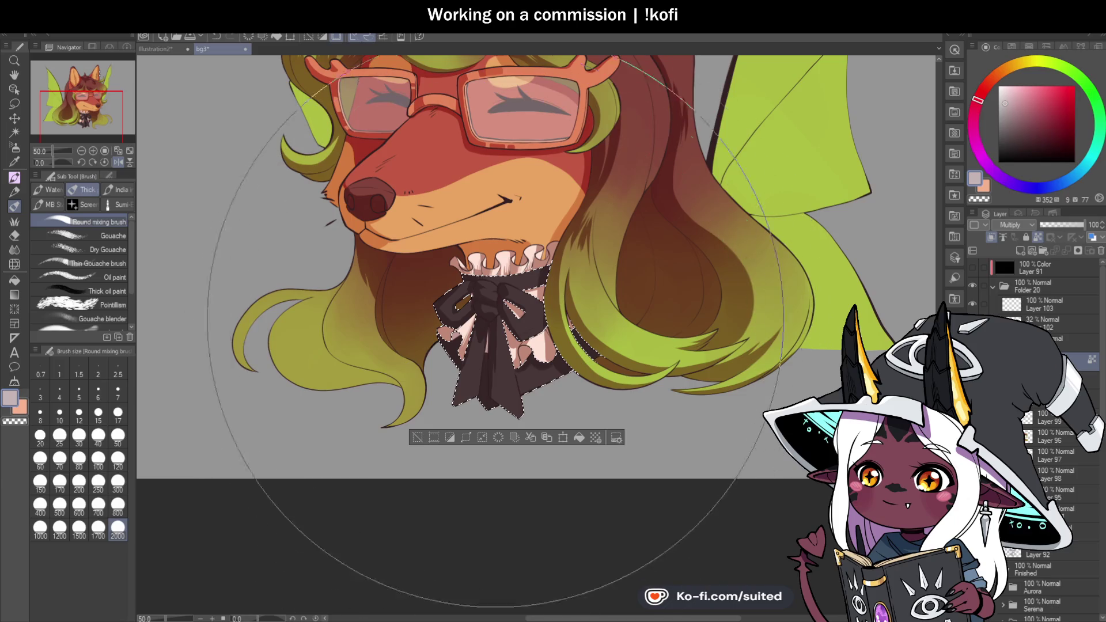
Unflip the canvas and undo back to the face-and-hair selection
key(h)
scroll(714, 368, down, 2)
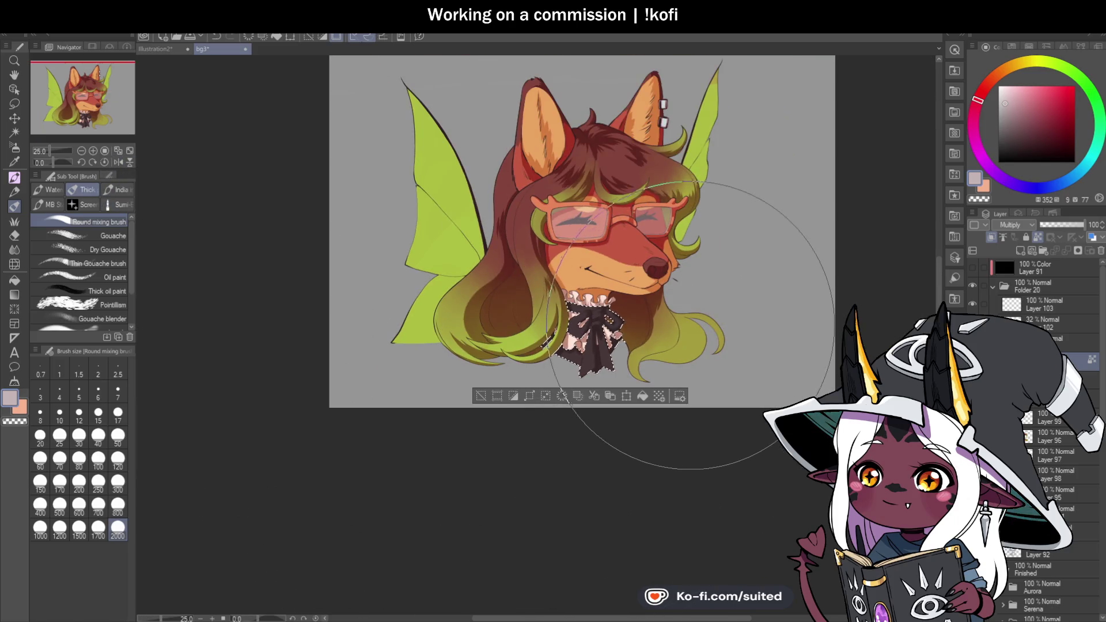
scroll(691, 309, up, 1)
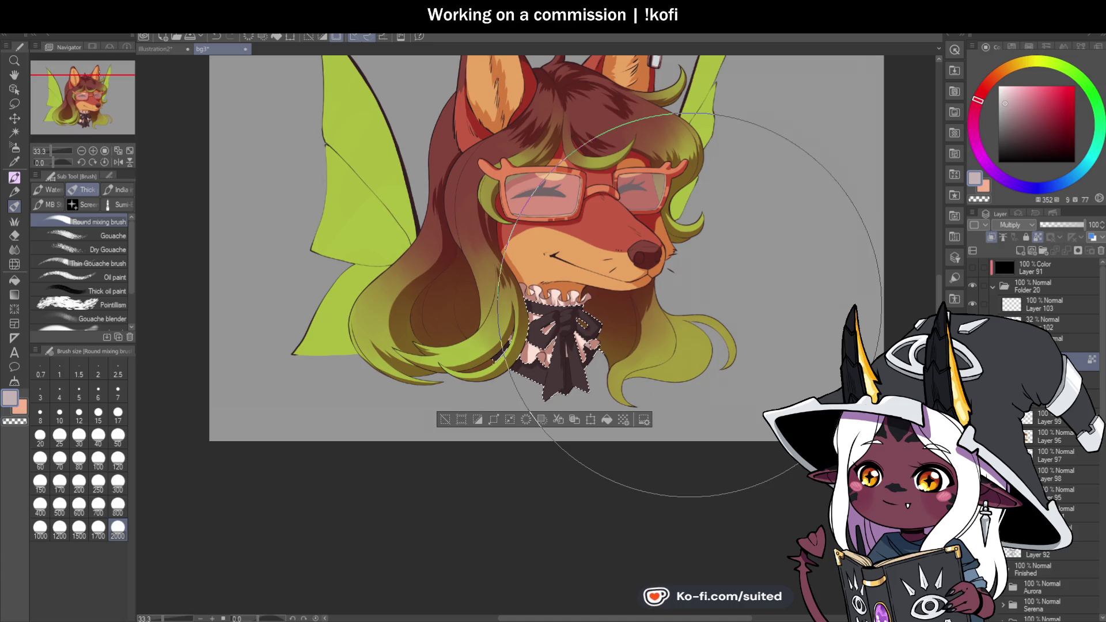
scroll(612, 352, up, 2)
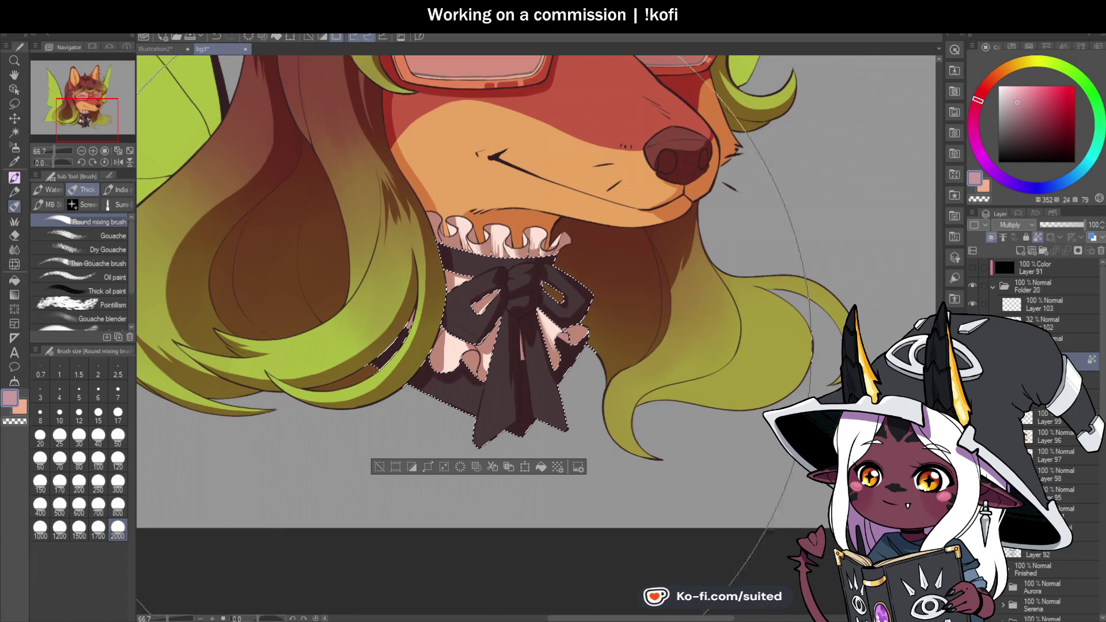
scroll(552, 425, down, 2)
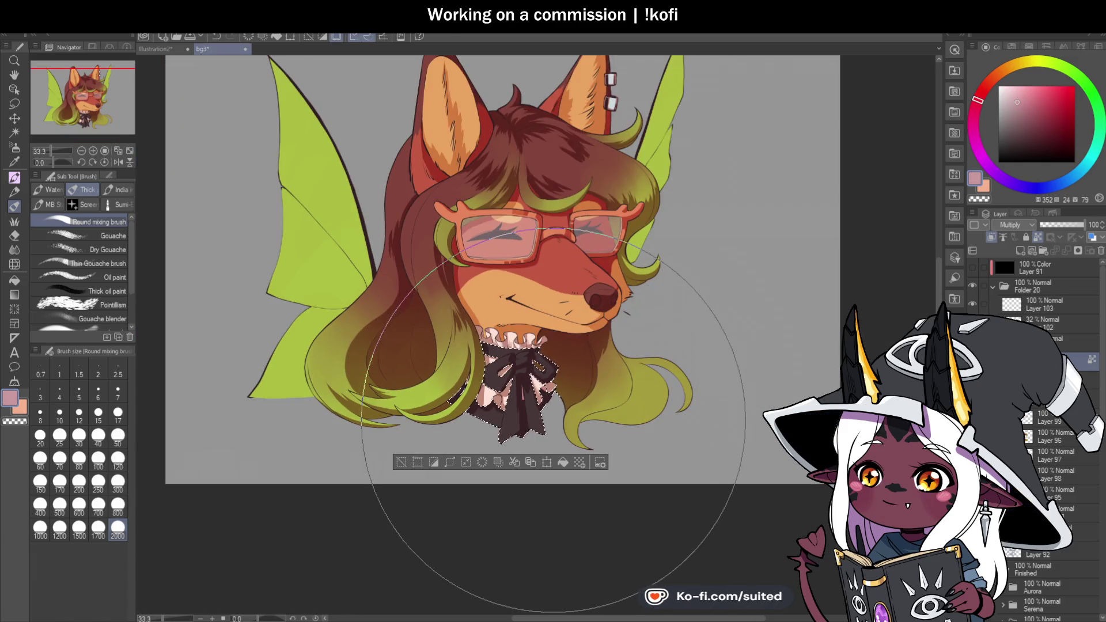
scroll(551, 425, up, 1)
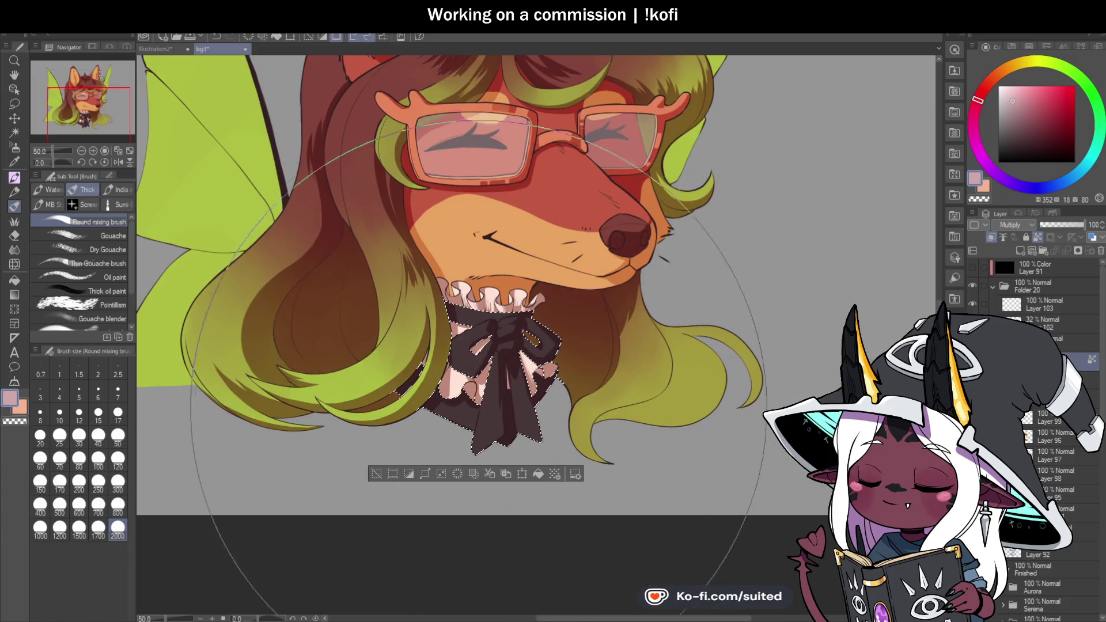
key(ctrl+z)
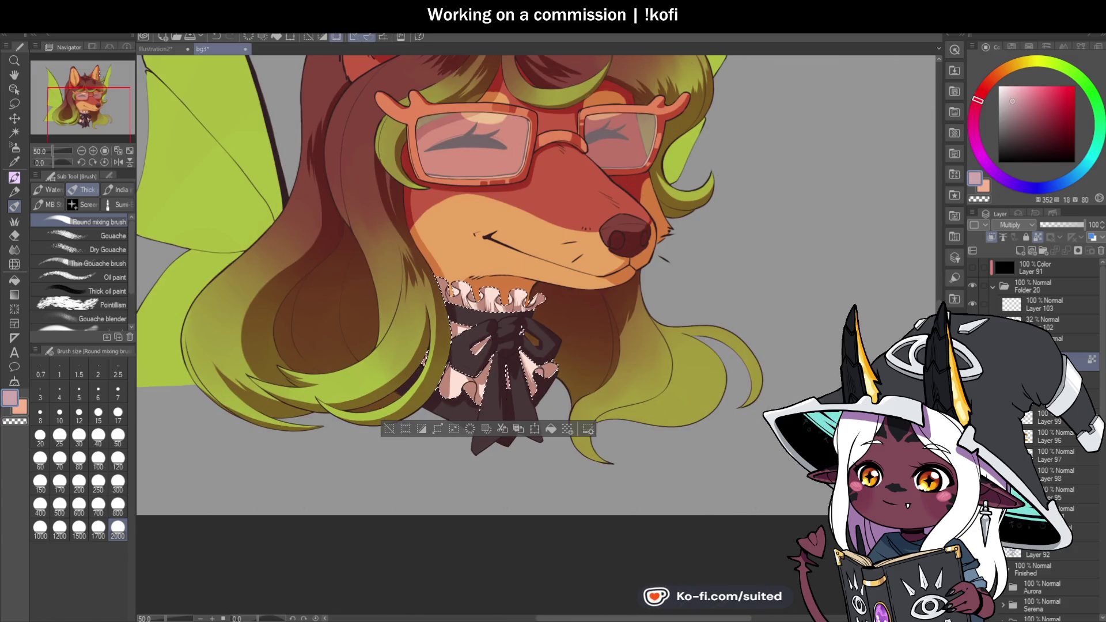
key(ctrl+z)
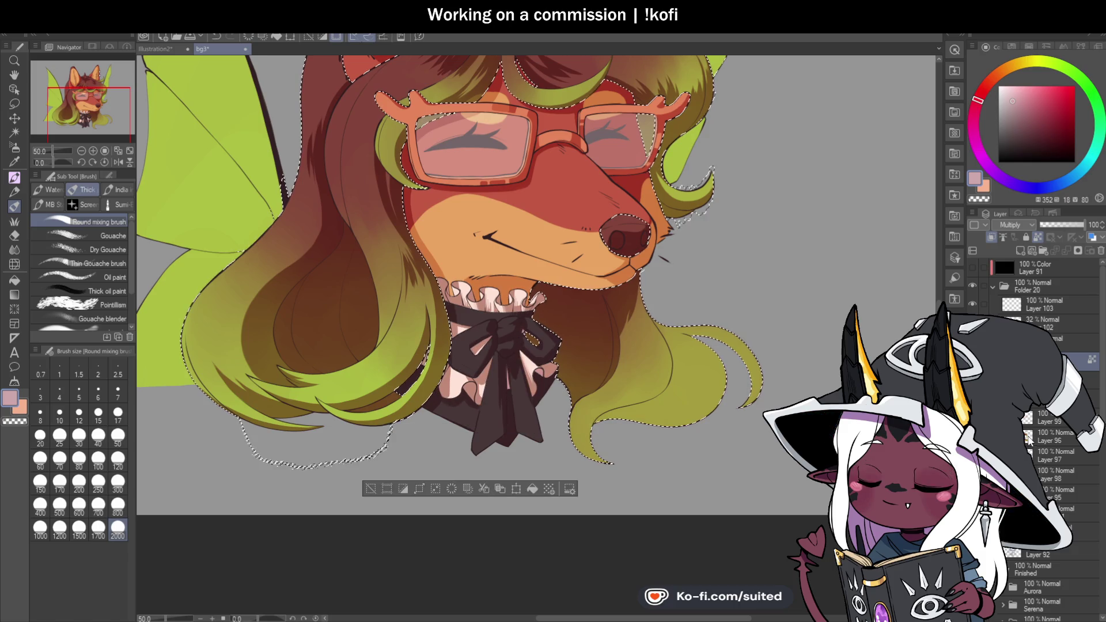
Sample the hair's dark red-brown and shade the left hair lock with it
key(i)
click(328, 73)
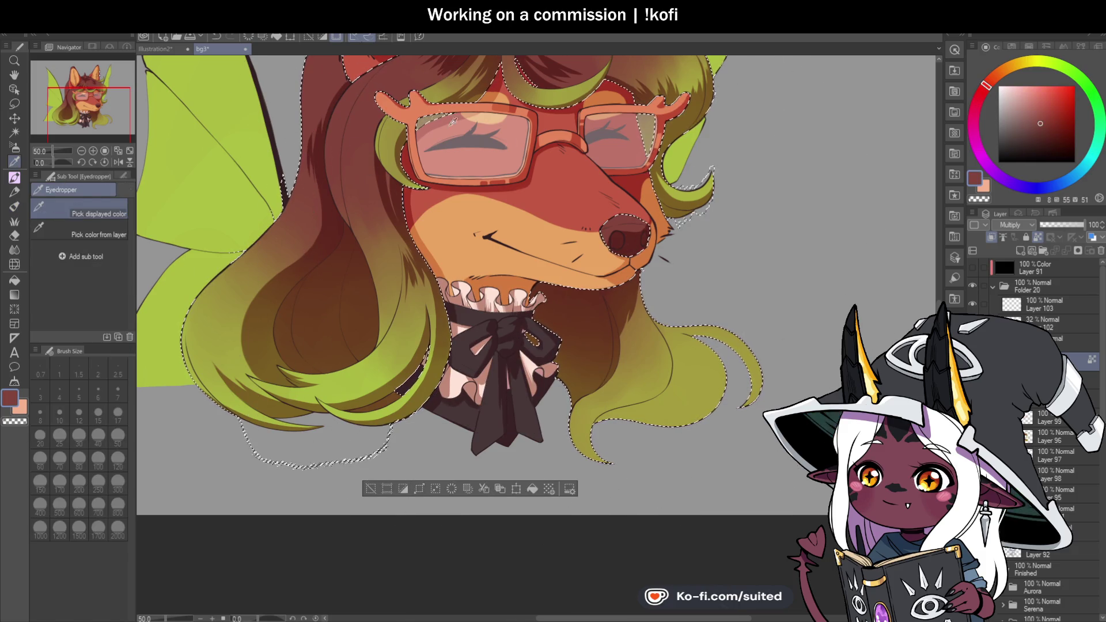
key(b)
key(ctrl+minus)
mouse_move(648, 317)
mouse_down()
mouse_move(605, 99)
mouse_move(555, 420)
mouse_move(716, 271)
mouse_move(426, 235)
mouse_up()
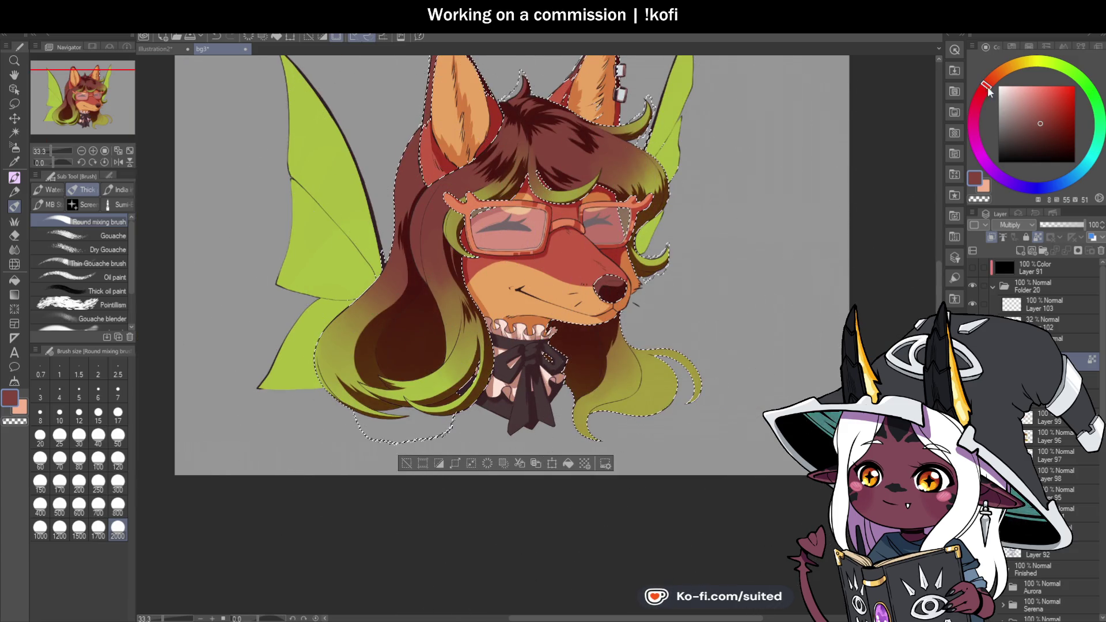
alt+click(519, 248)
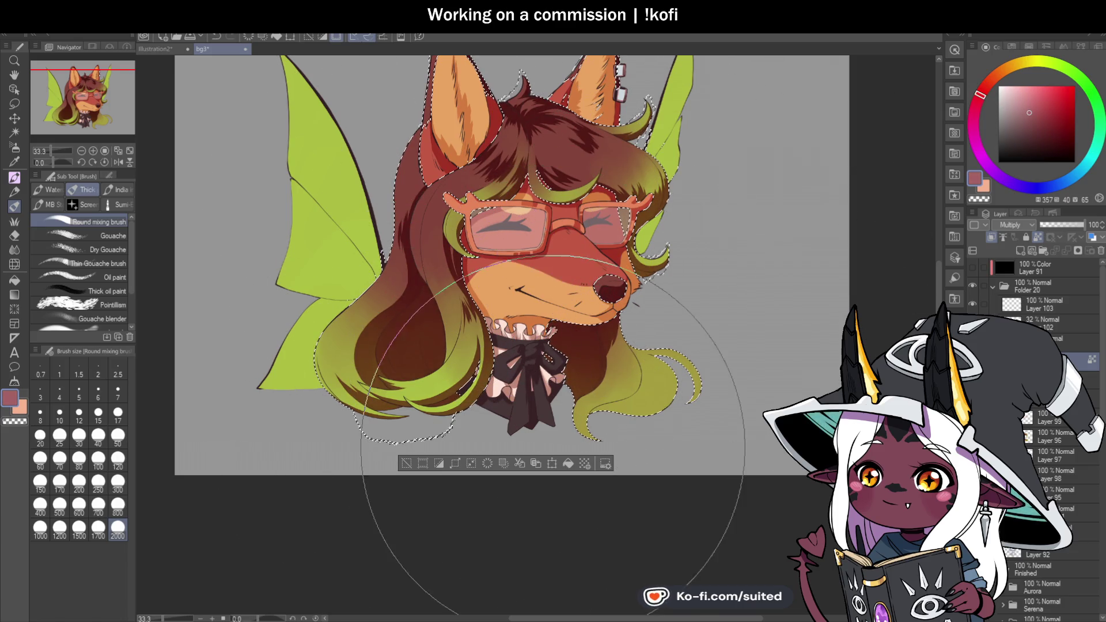
Sample the hair's olive green and paint it into the lower-left hair strands
scroll(806, 288, down, 1)
scroll(772, 242, up, 1)
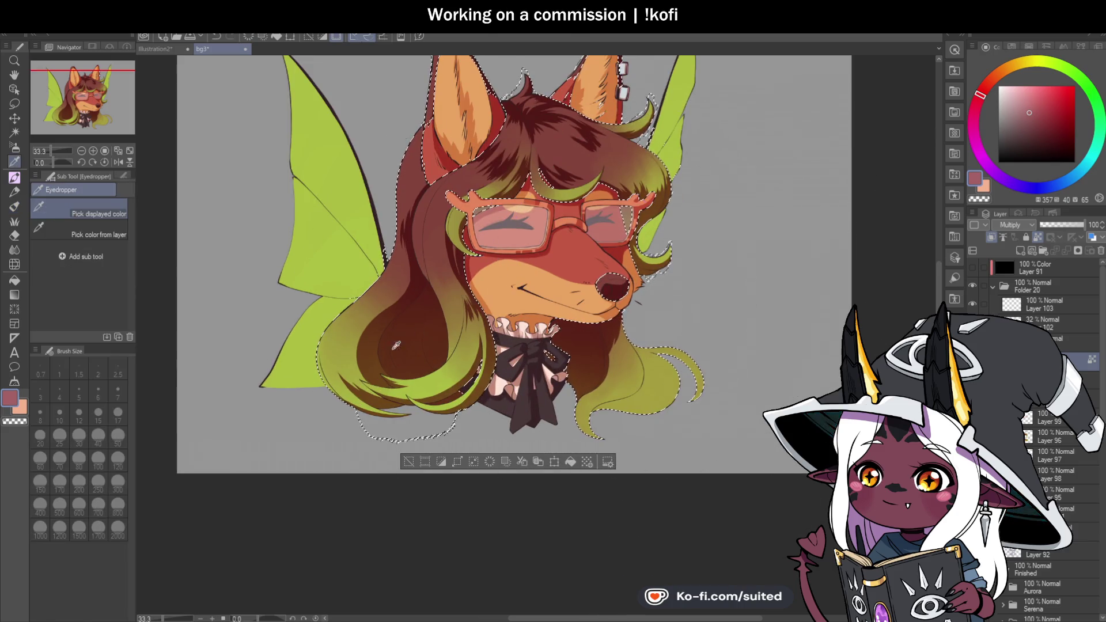
alt+click(637, 396)
mouse_move(580, 395)
mouse_down()
mouse_move(440, 420)
mouse_move(440, 388)
mouse_move(476, 303)
mouse_up()
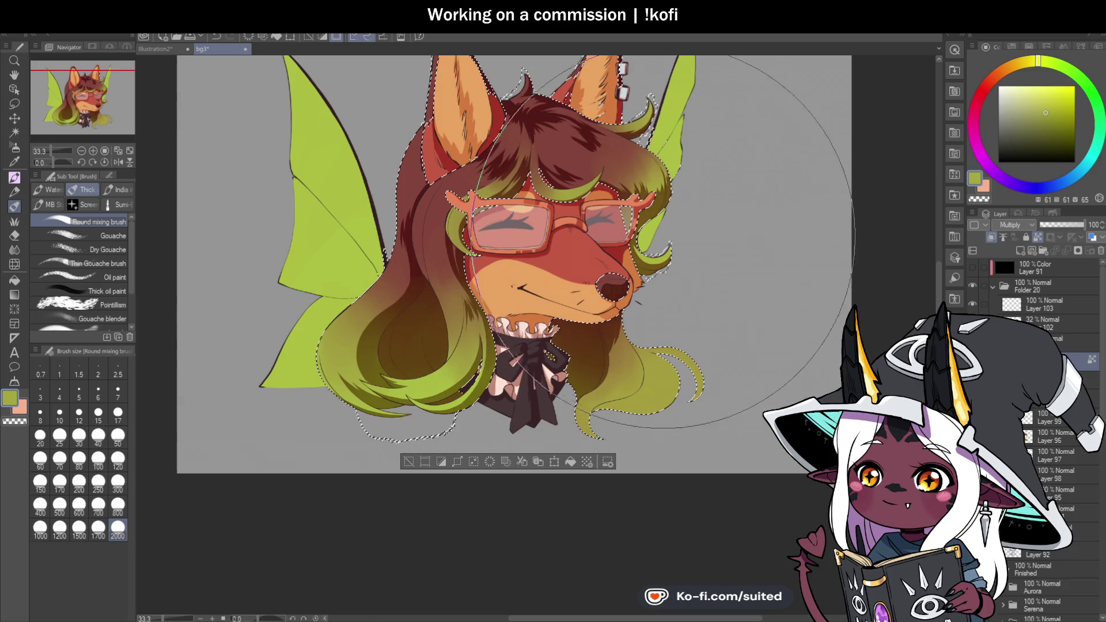
scroll(667, 315, down, 1)
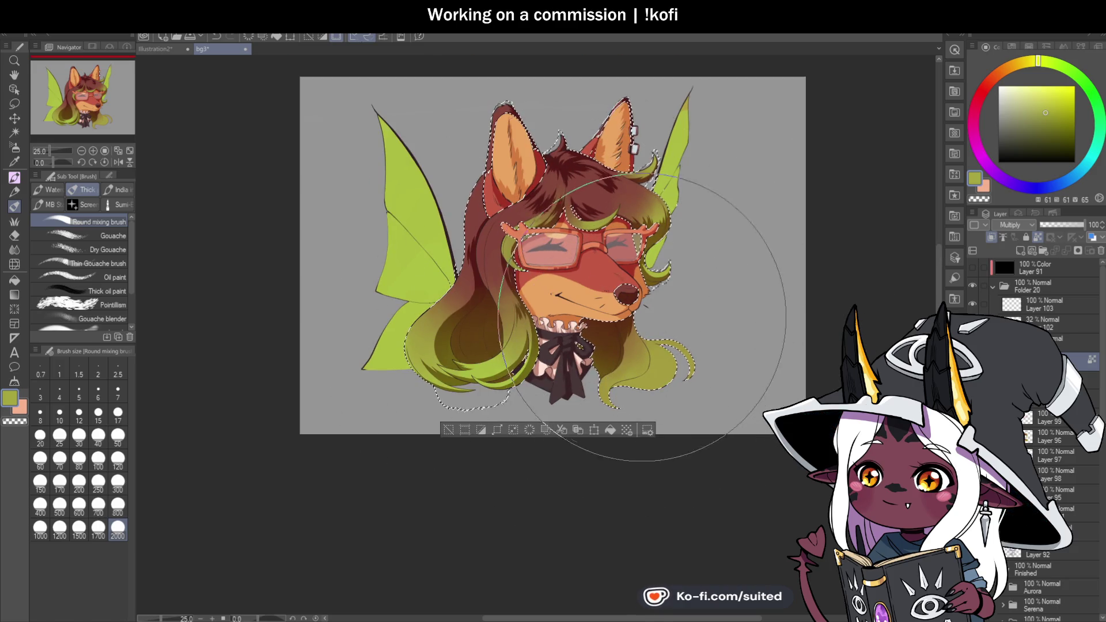
scroll(769, 307, down, 2)
scroll(790, 293, up, 2)
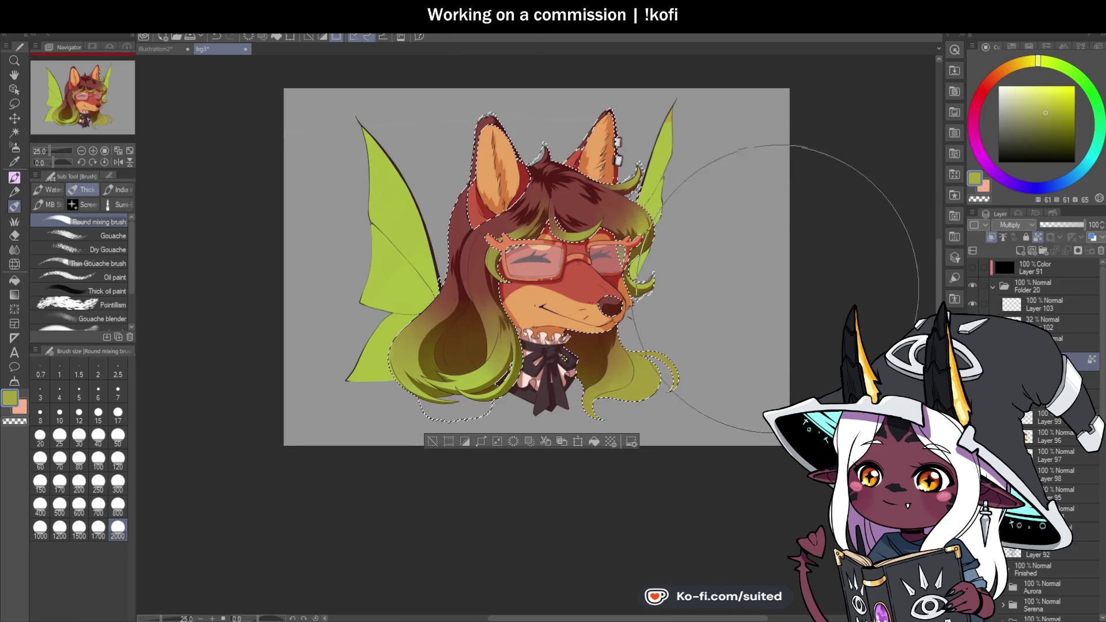
Pick a lighter reddish-brown from the painting and set the brush size to 800
key(i)
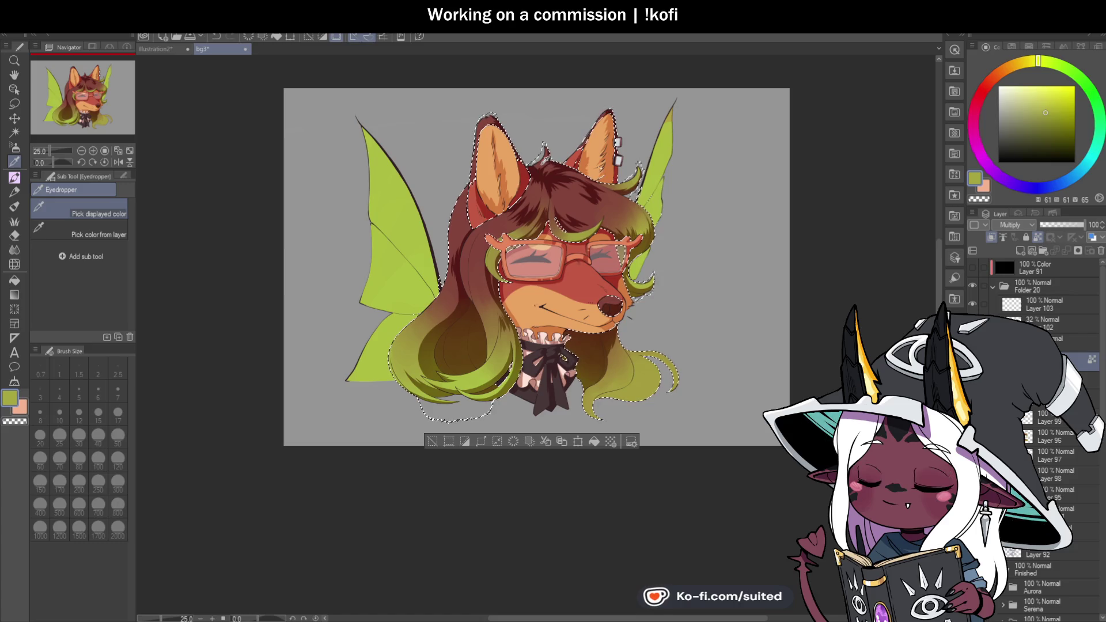
click(576, 190)
key(b)
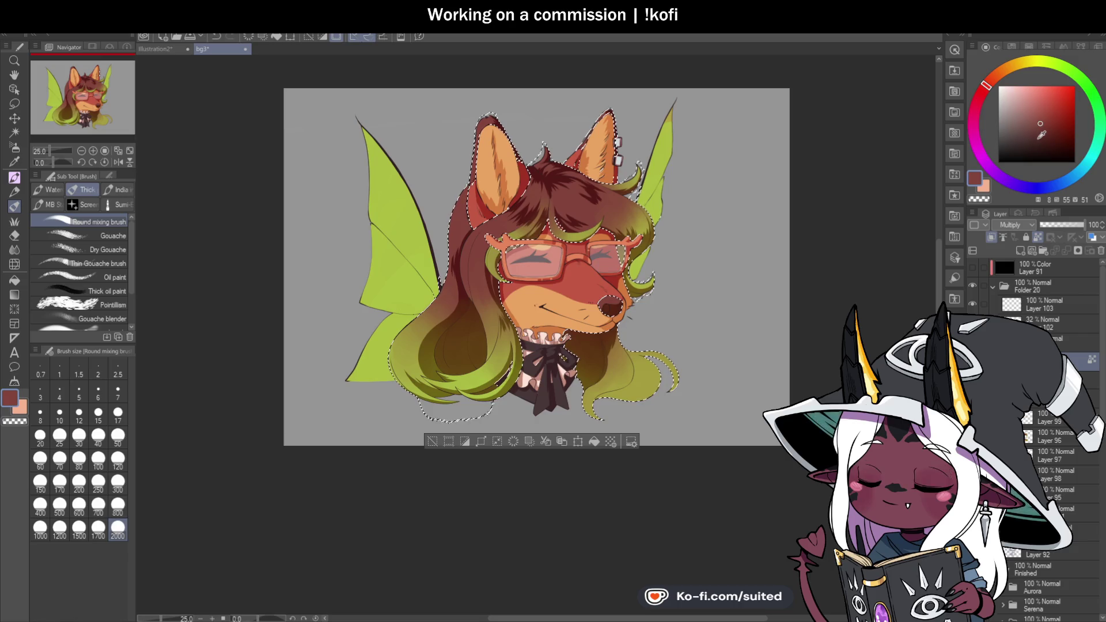
click(1031, 106)
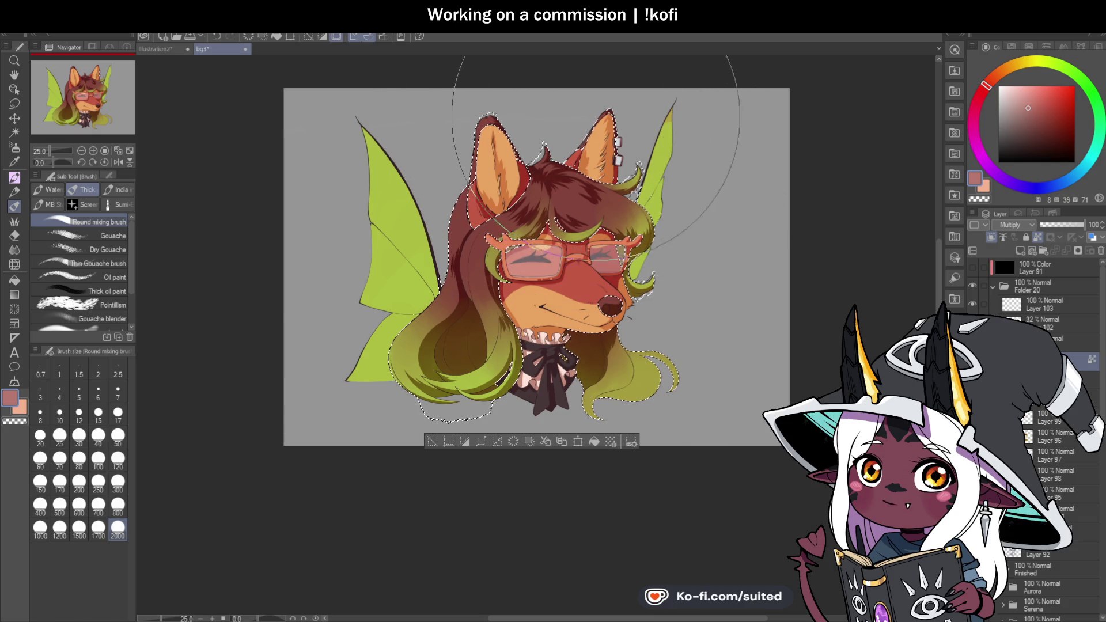
click(117, 506)
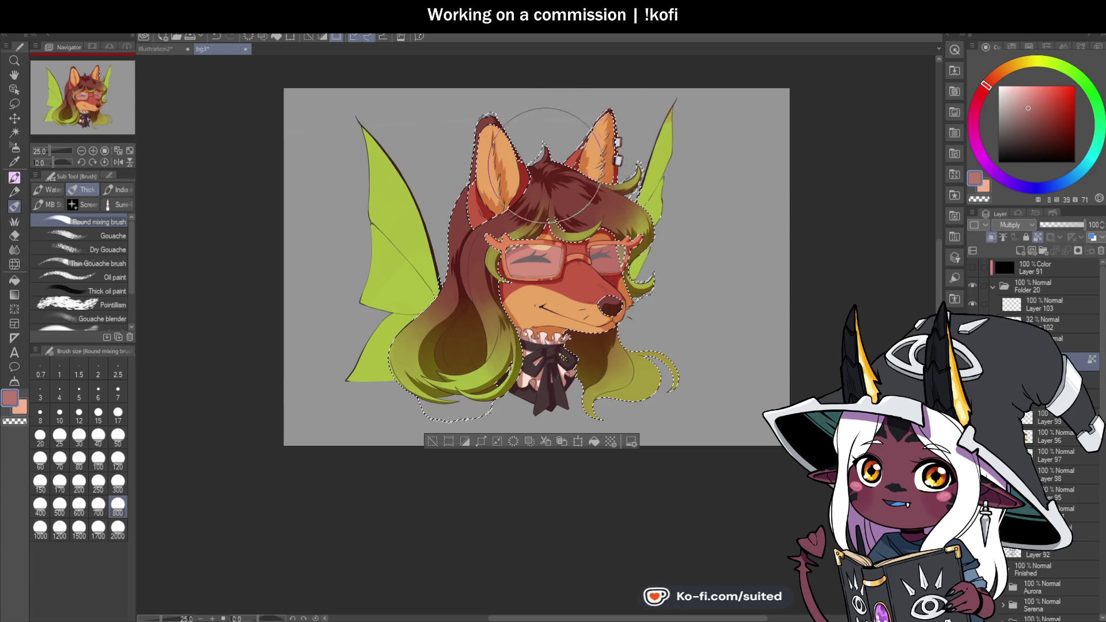
alt+click(591, 137)
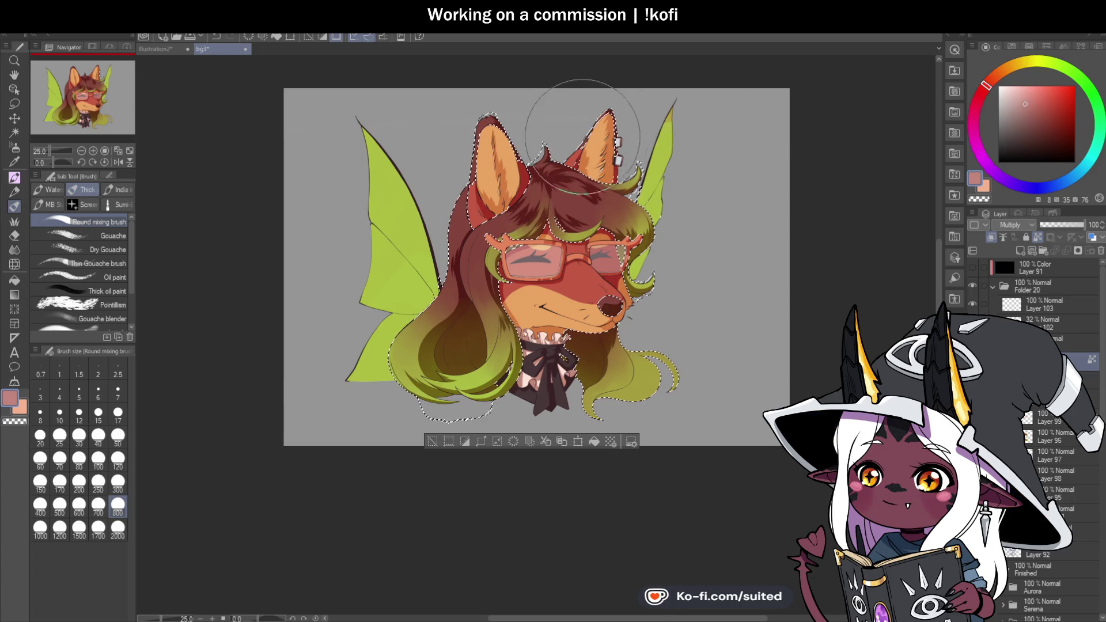
Restrict the selection to the glasses frames and sample their orange
scroll(639, 282, down, 2)
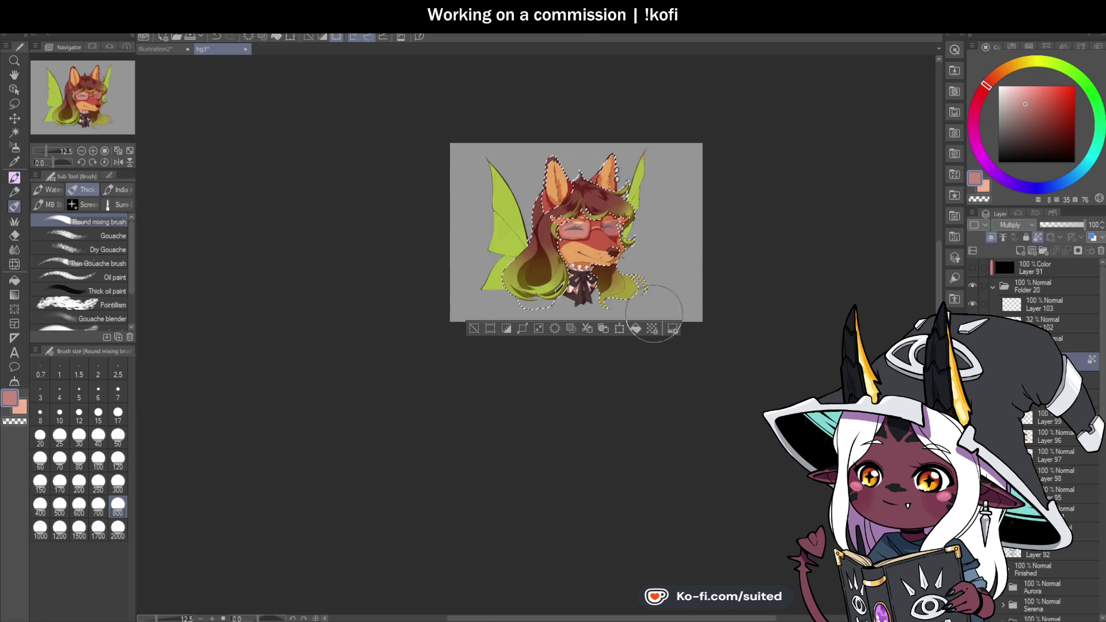
scroll(643, 280, up, 3)
scroll(643, 279, down, 1)
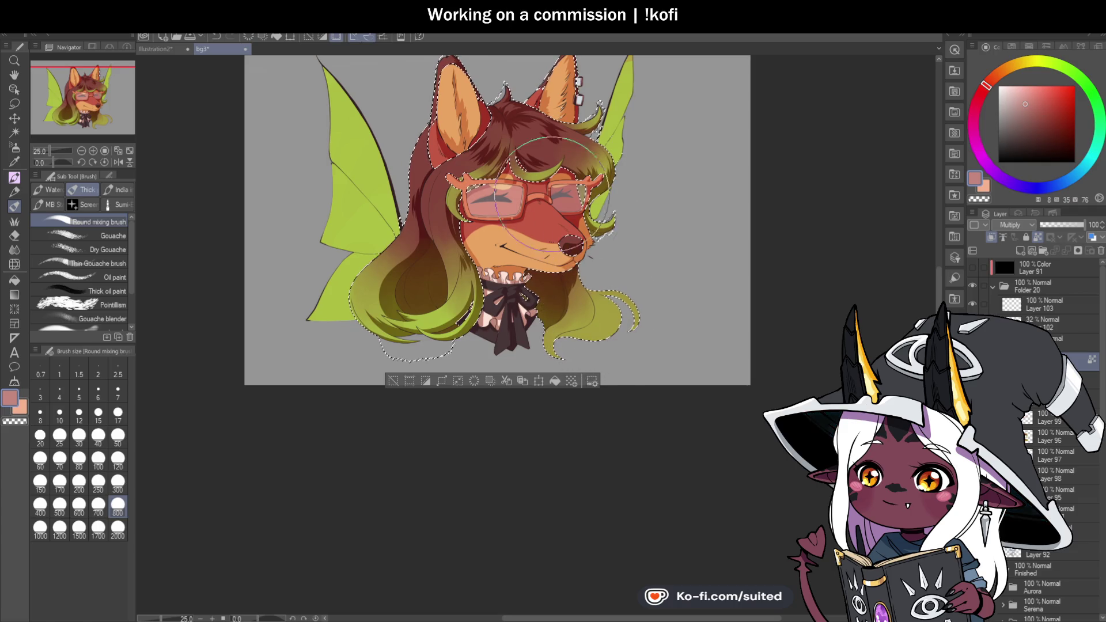
ctrl+click(1027, 420)
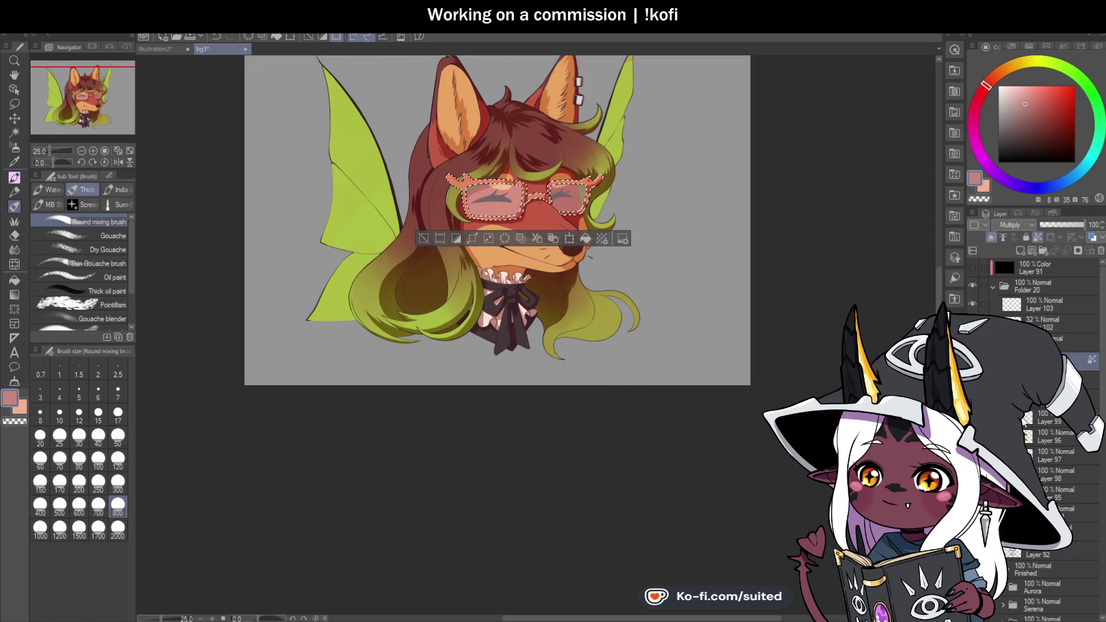
key(i)
click(467, 179)
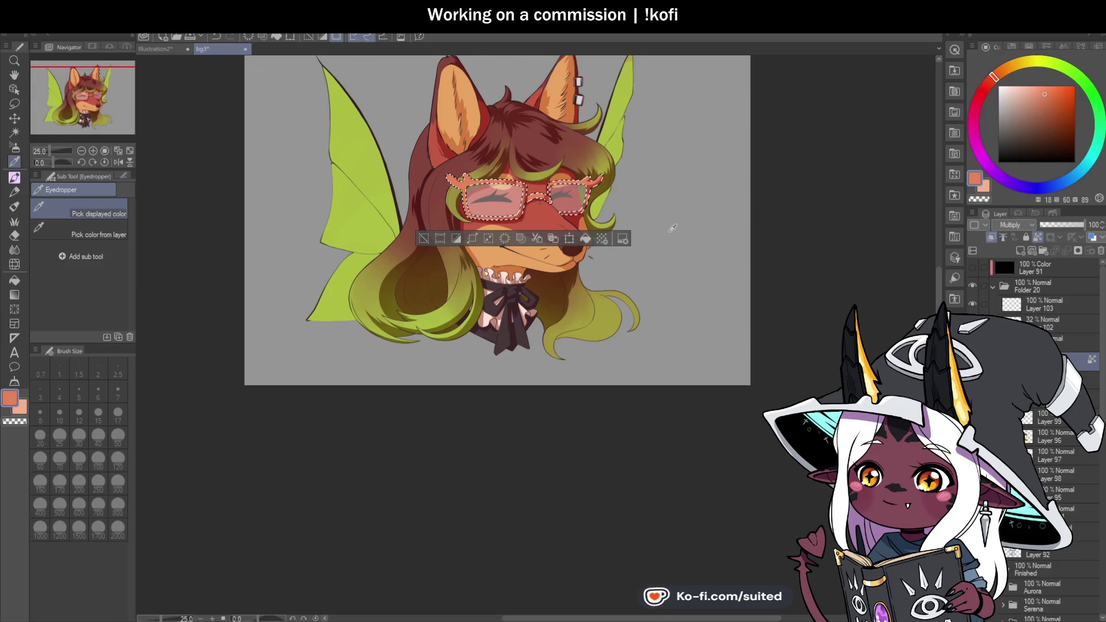
Shift the sampled orange toward a pinkish red for painting the glasses frames
key(b)
drag(995, 85, 999, 88)
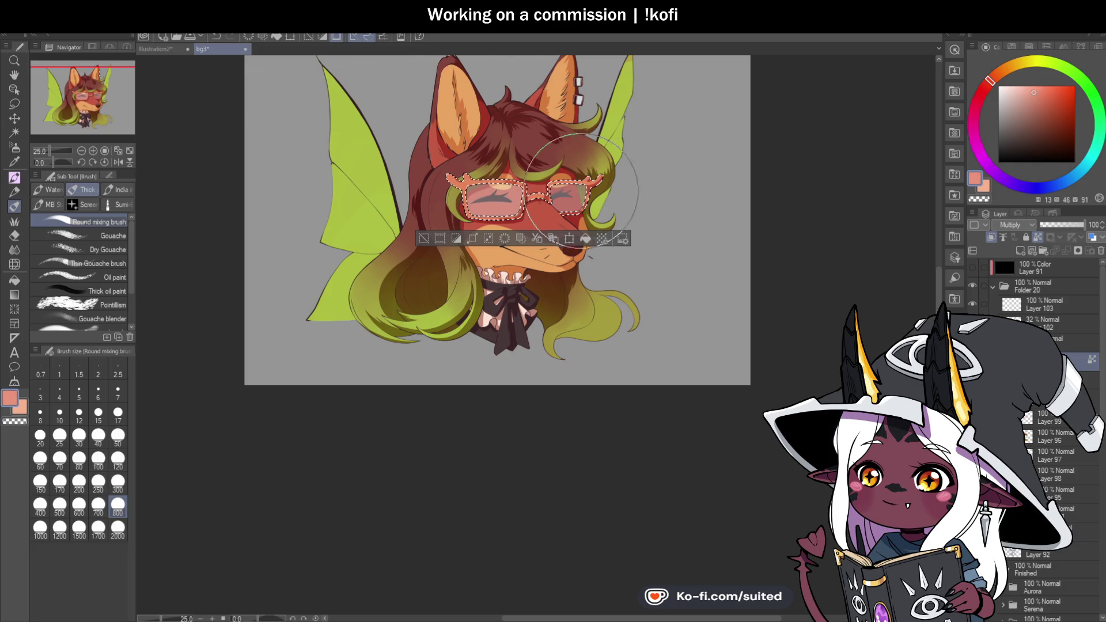
scroll(553, 173, up, 3)
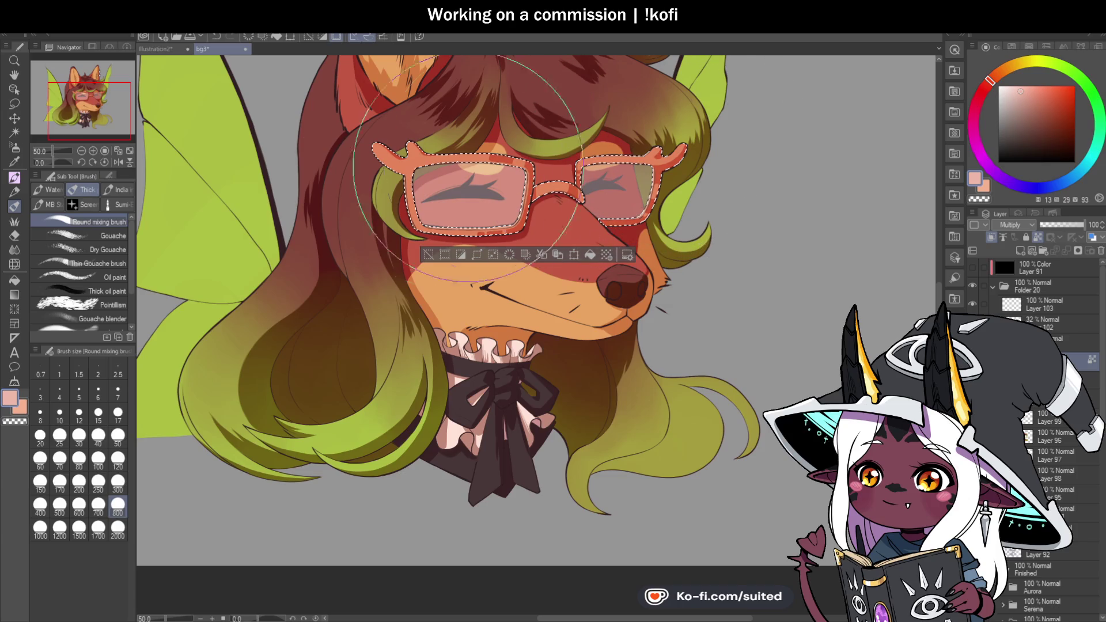
click(982, 91)
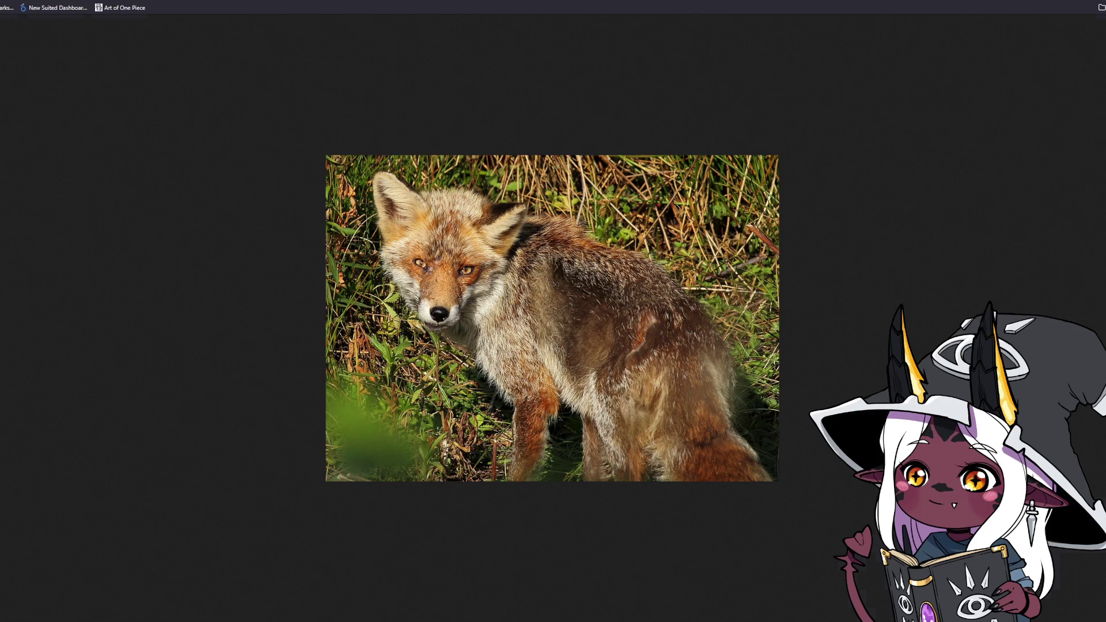
Advance the browser gallery to the next reference photo
click(756, 322)
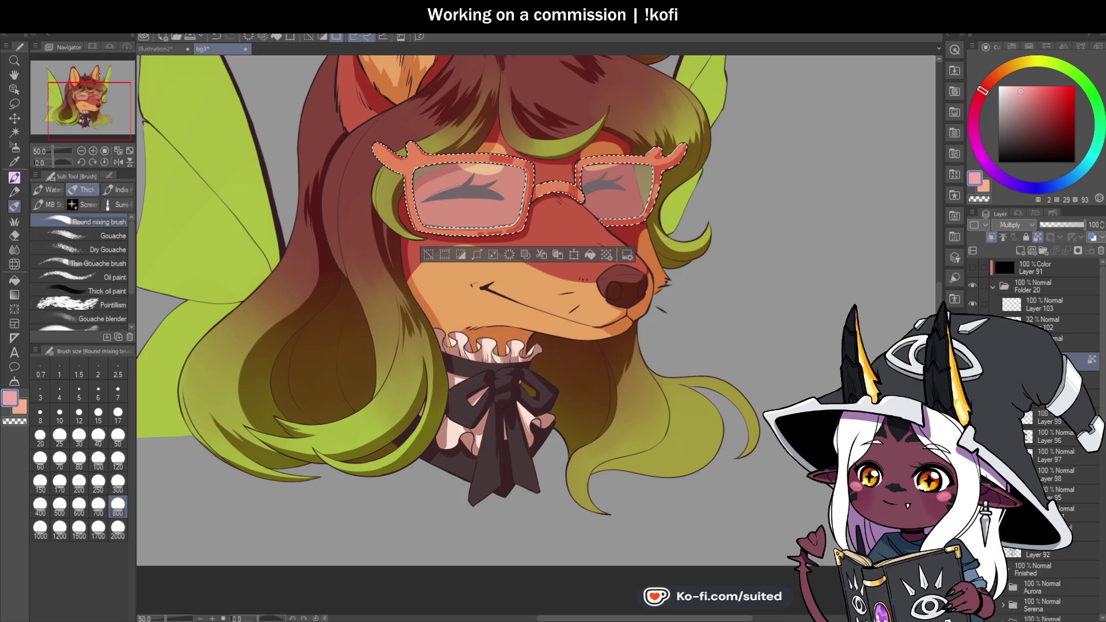
Settle on a slightly duller, darker pink and zoom out to the whole character
scroll(537, 274, down, 1)
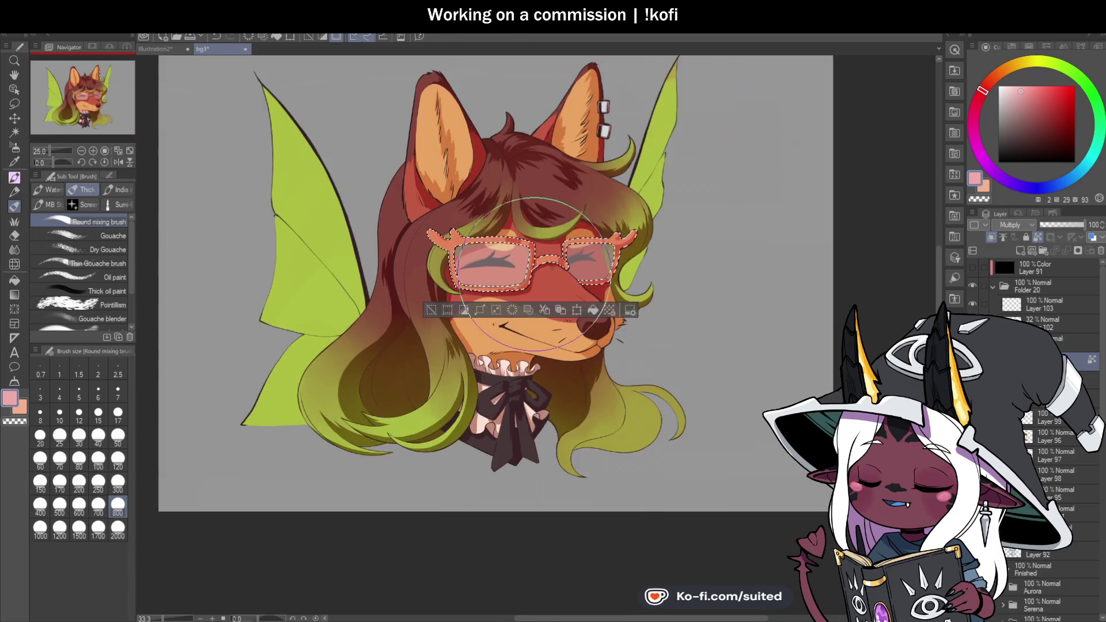
scroll(536, 274, up, 2)
click(986, 96)
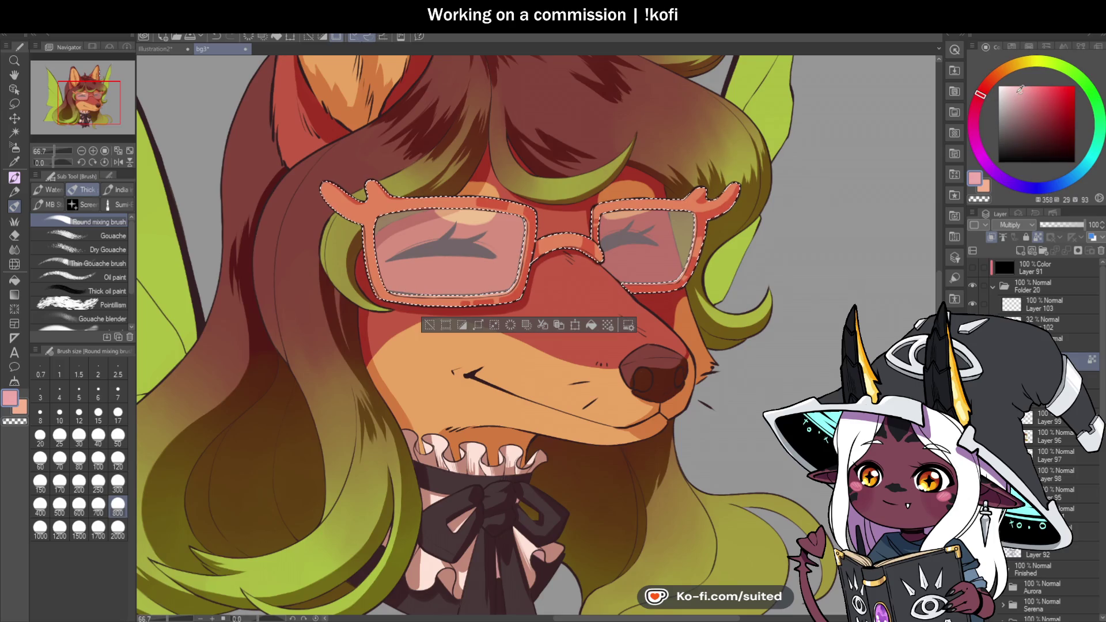
click(1018, 94)
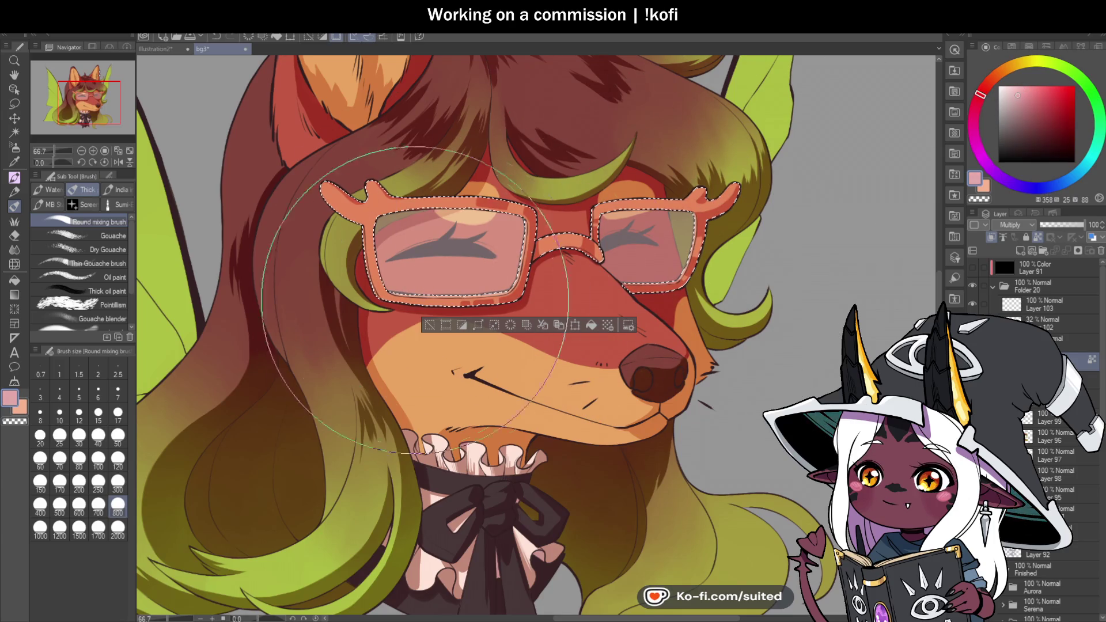
click(1020, 92)
click(1019, 96)
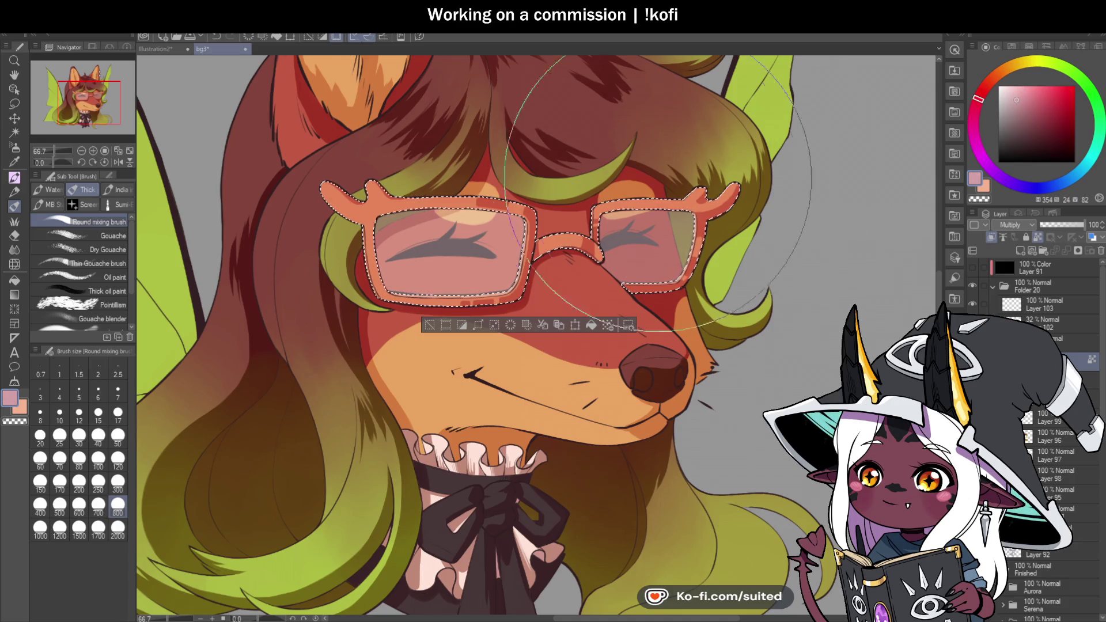
key(ctrl+minus)
key(ctrl+minus)
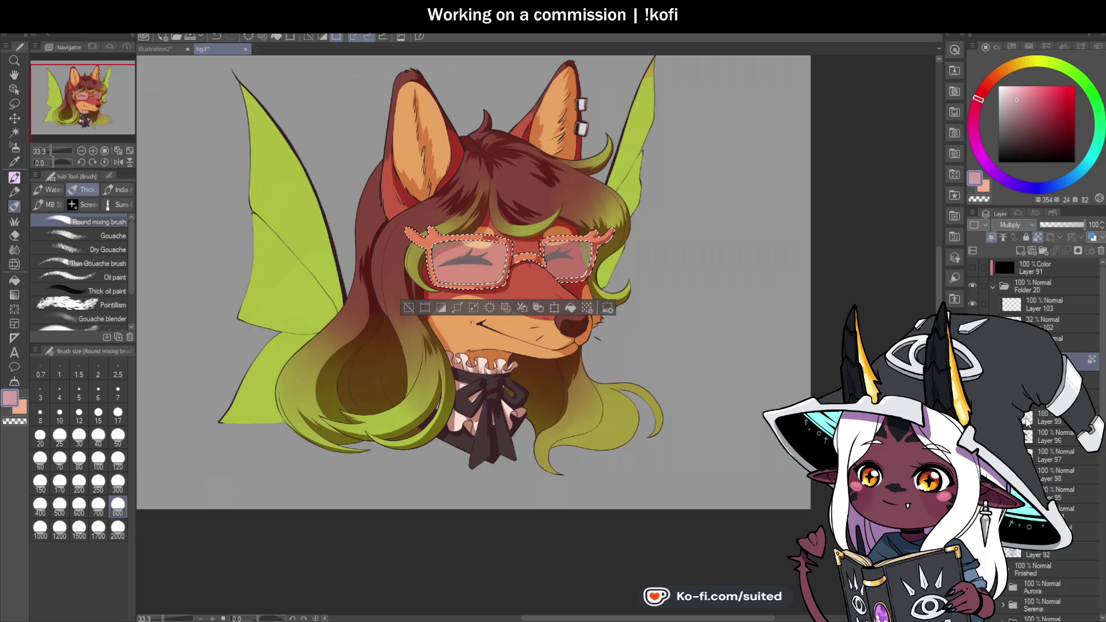
Select the two ear piercings and set a pale blue-grey painting colour from them
ctrl+click(1027, 419)
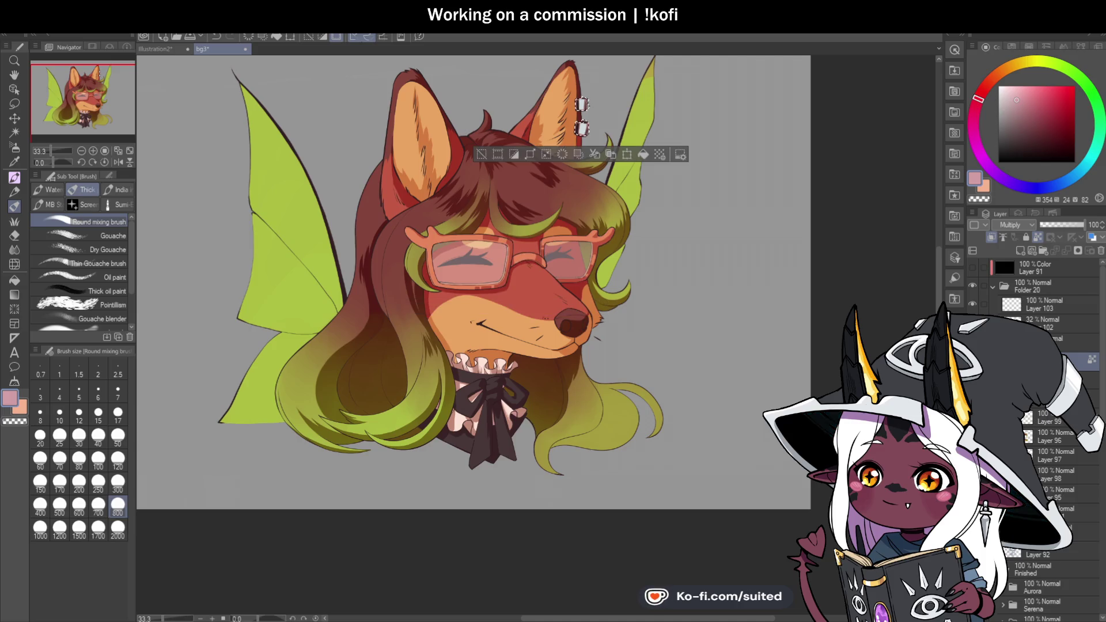
scroll(616, 85, up, 4)
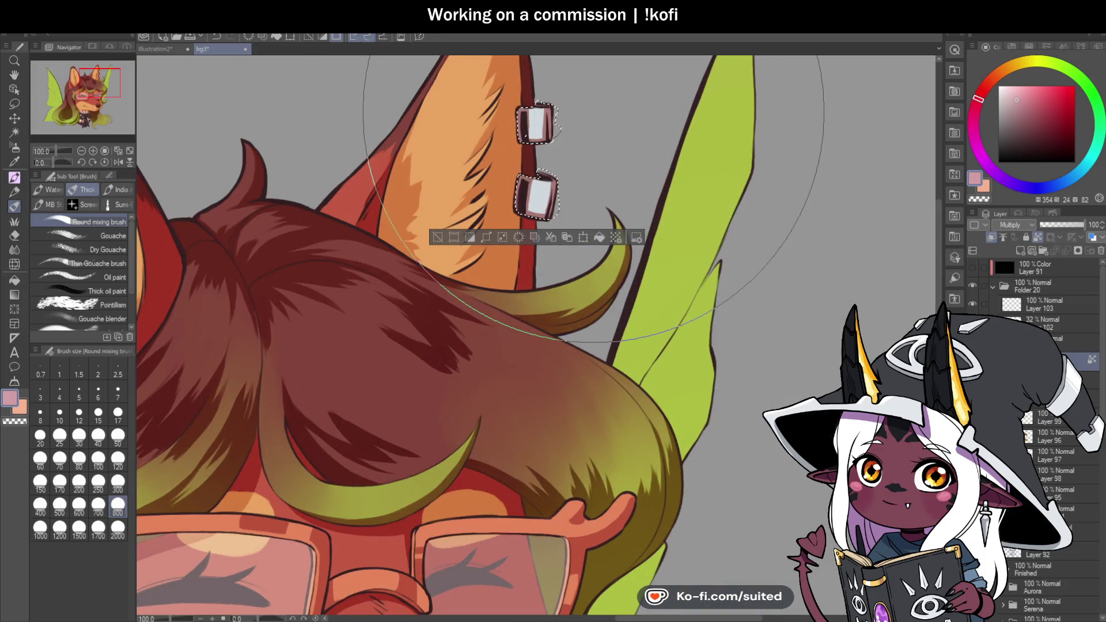
key(i)
click(539, 118)
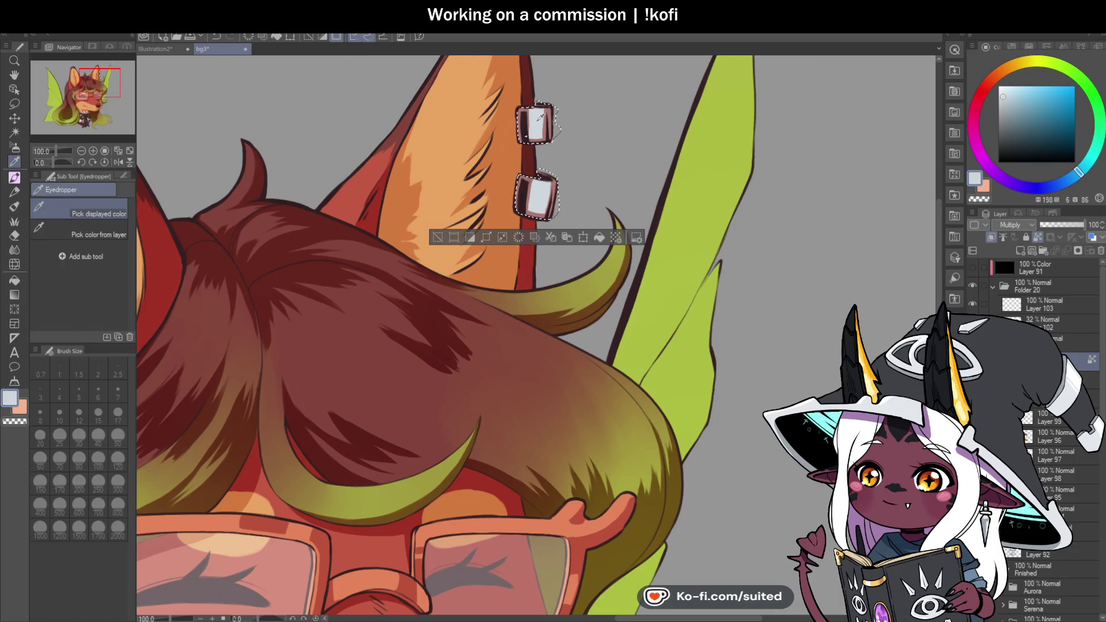
key(b)
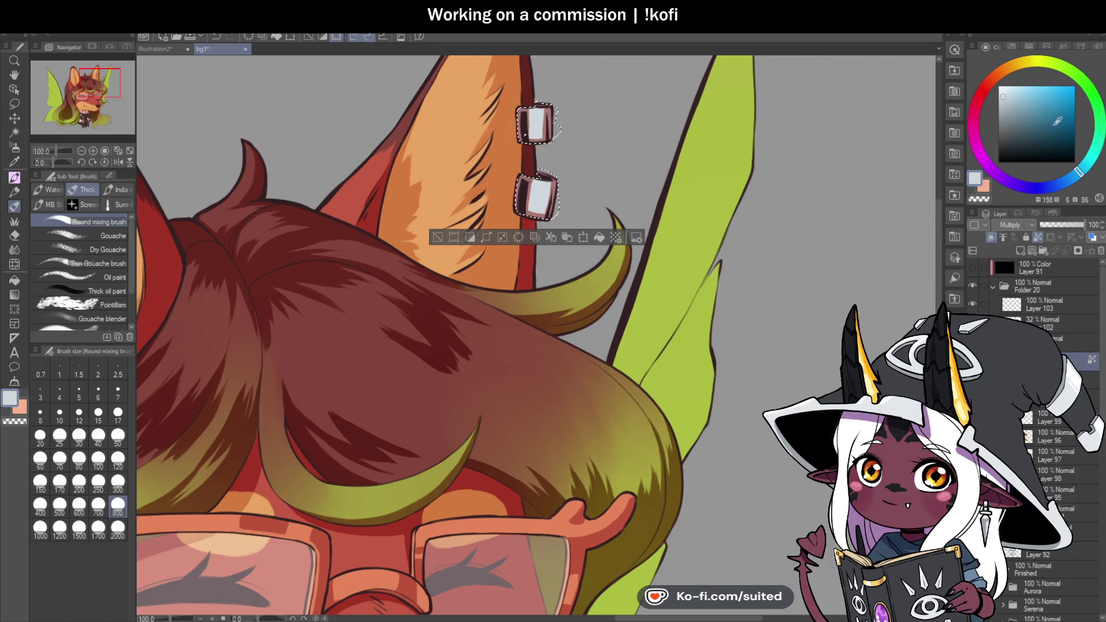
click(1075, 174)
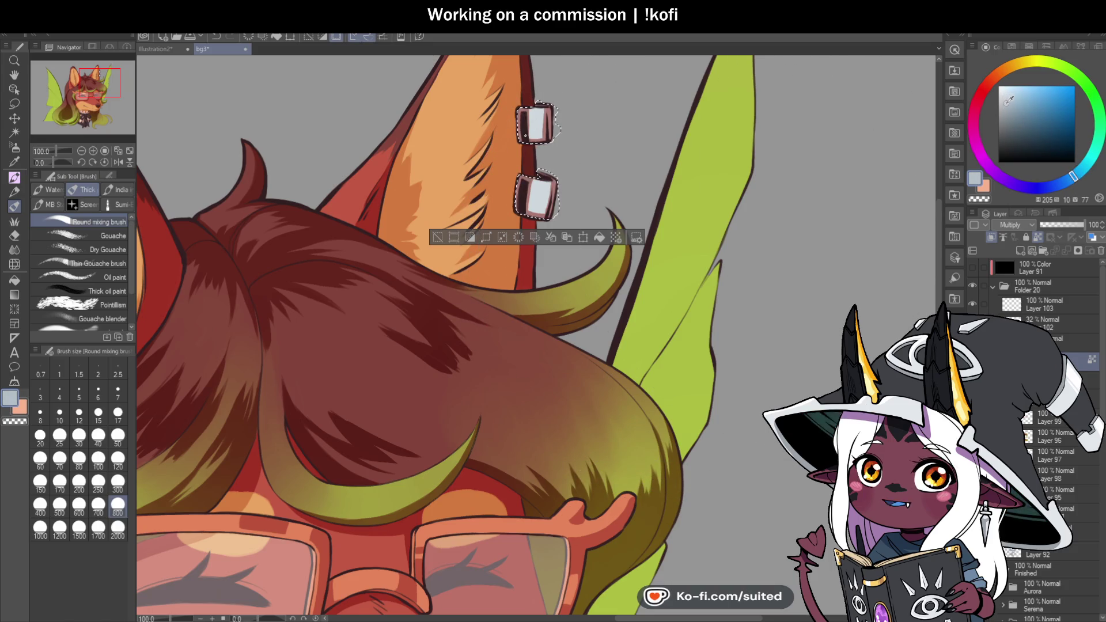
click(1008, 103)
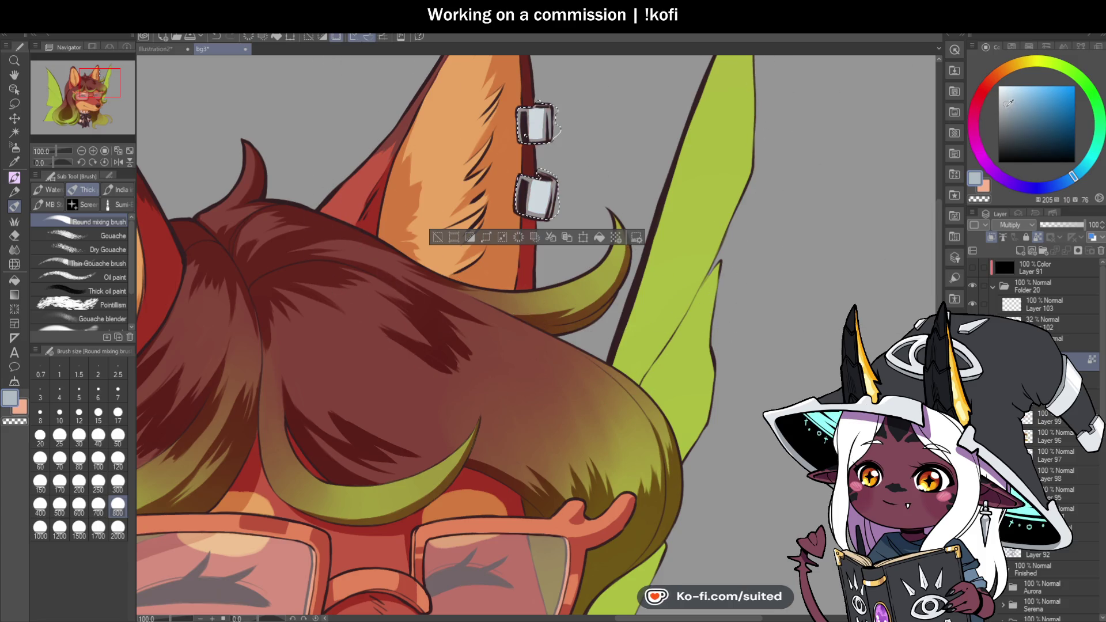
scroll(654, 156, down, 3)
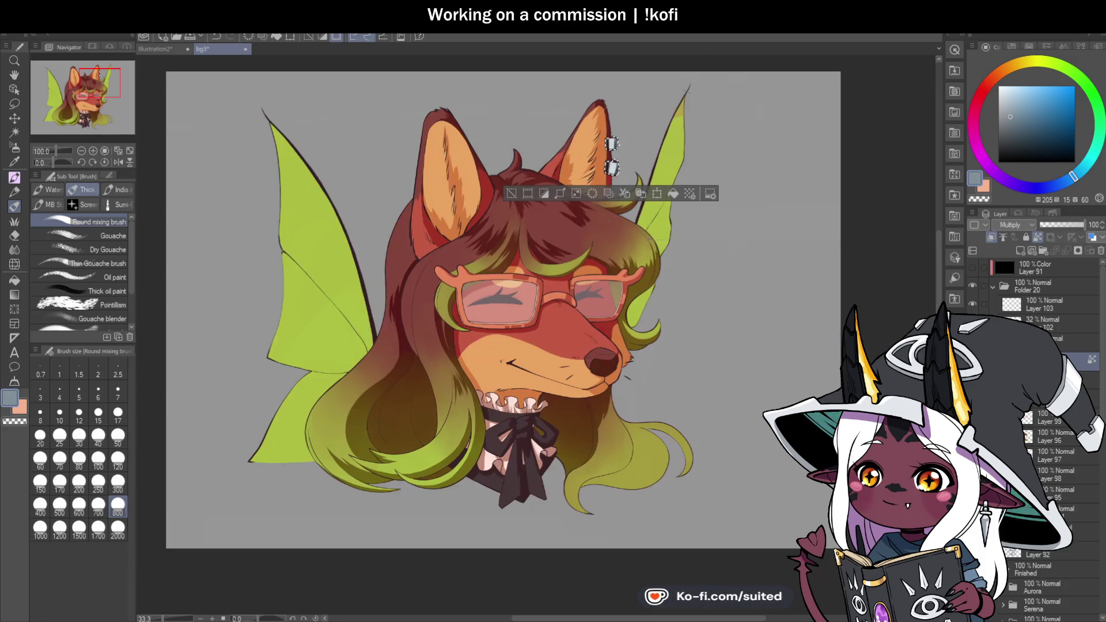
Sample the tan hair colour with the shadow layer briefly on Normal, then restore Multiply
key(m)
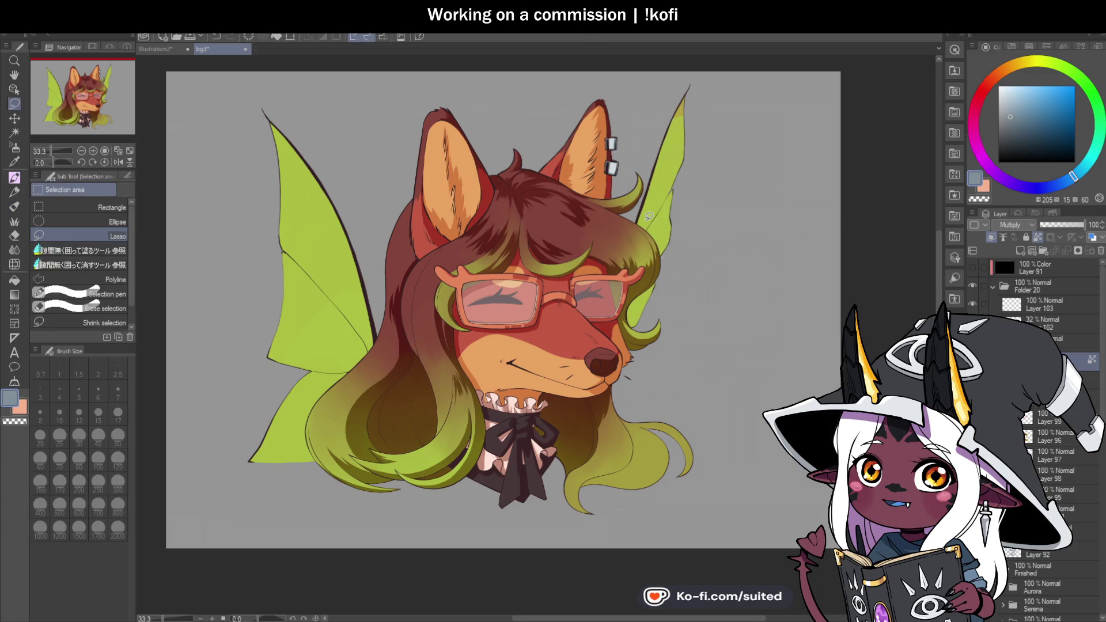
scroll(647, 220, down, 1)
scroll(595, 456, up, 1)
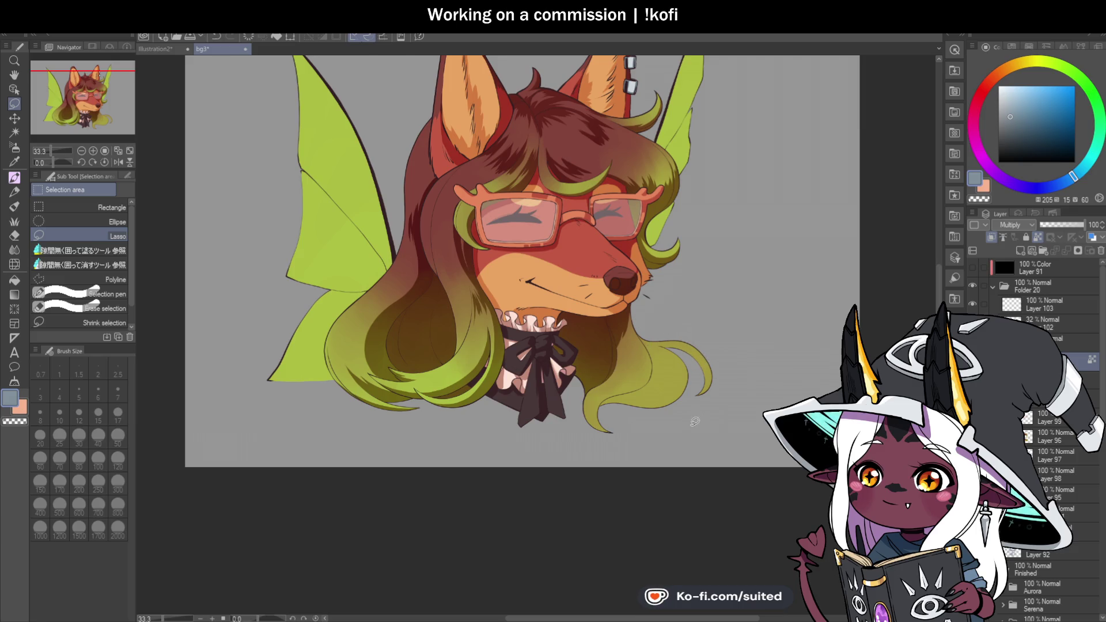
scroll(696, 418, up, 1)
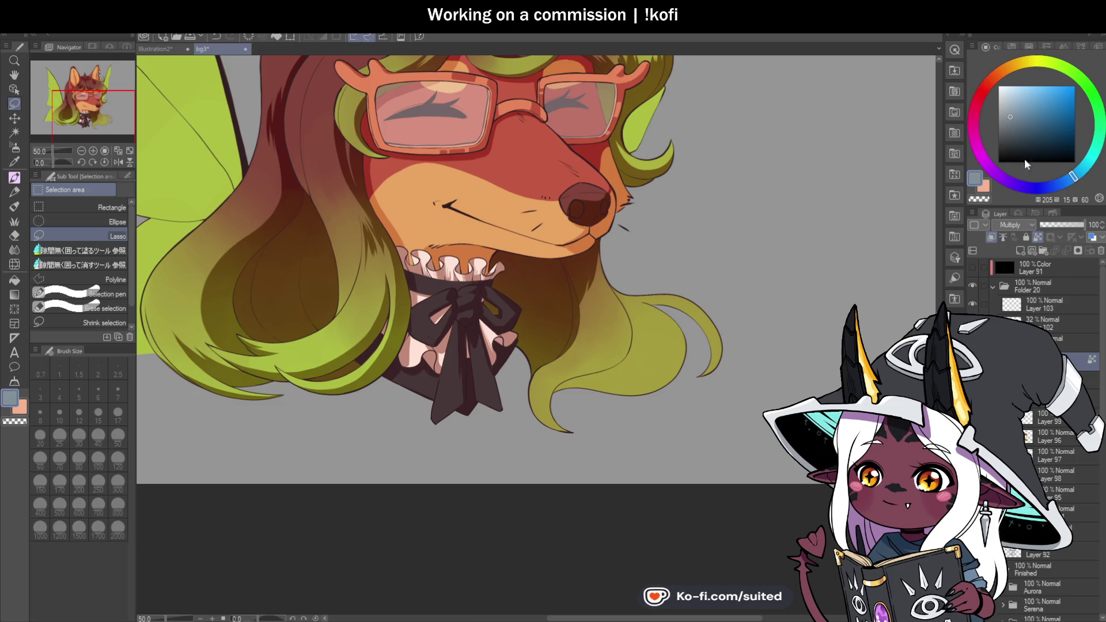
click(1011, 224)
click(1007, 236)
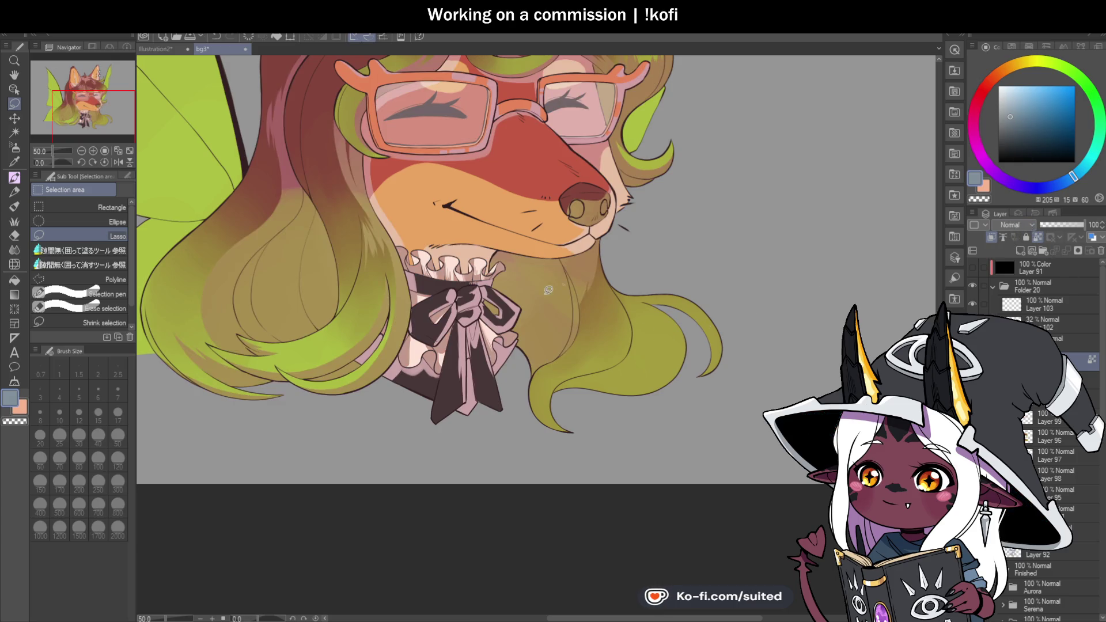
key(i)
click(249, 383)
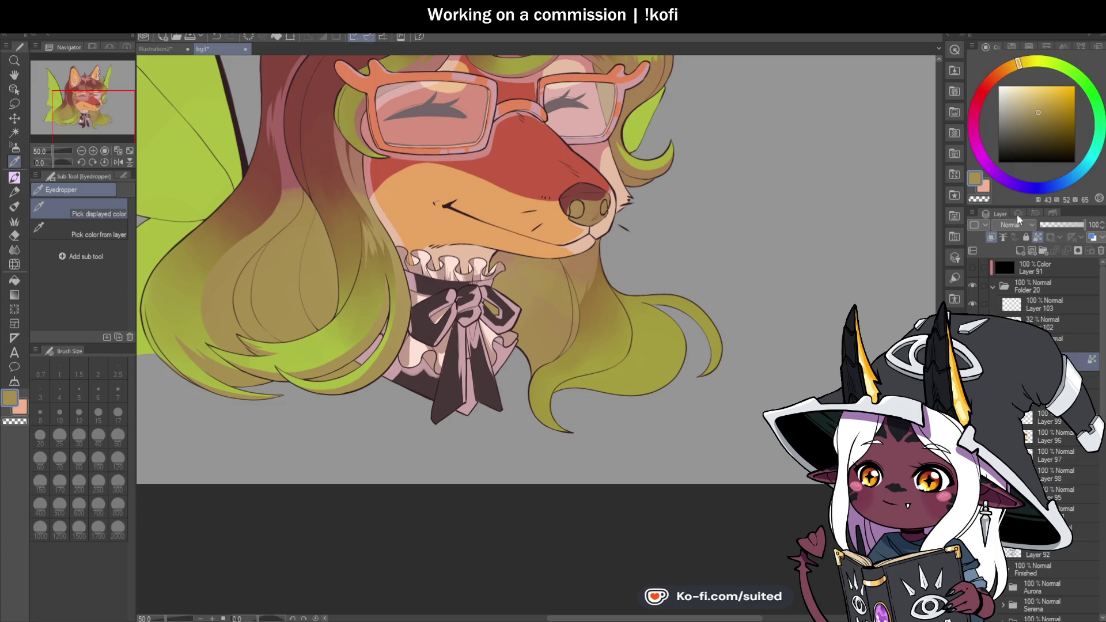
key(ctrl+z)
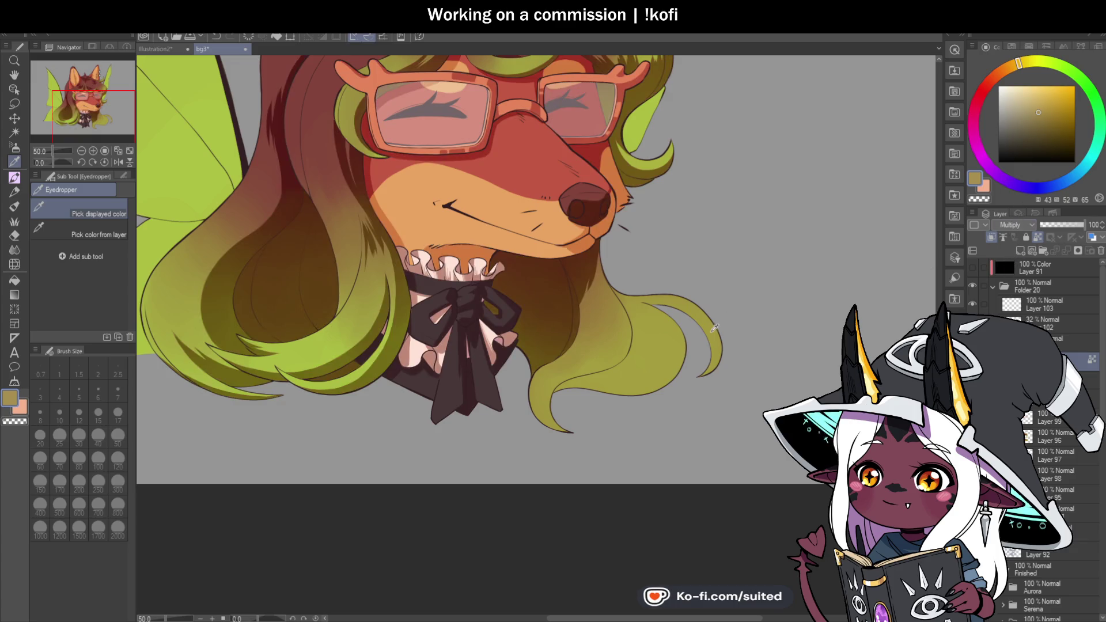
key(p)
scroll(748, 390, up, 5)
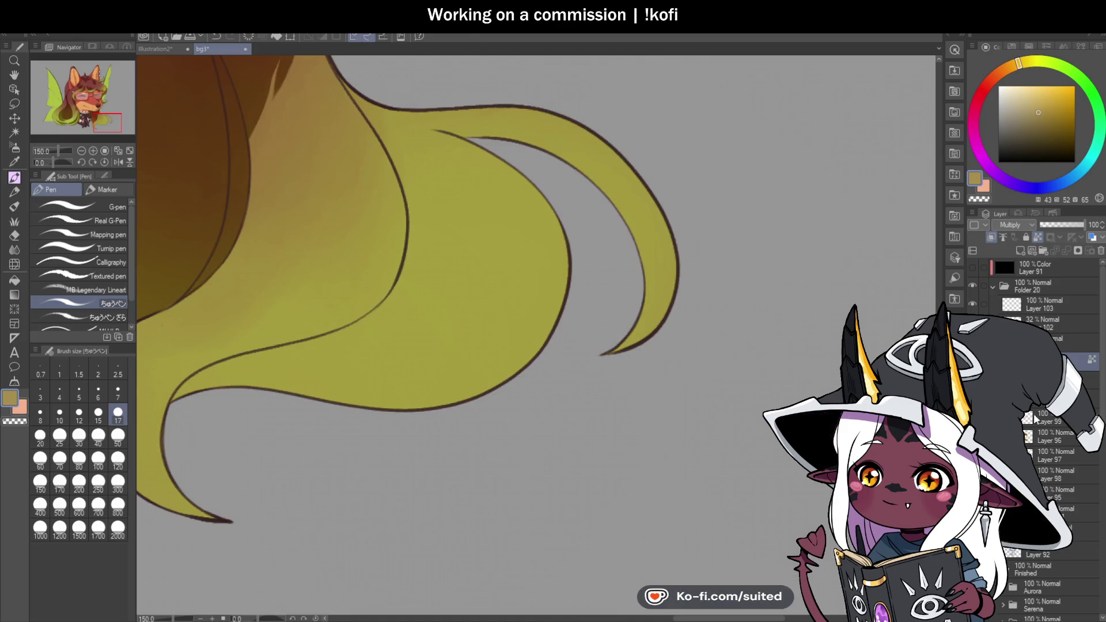
Shade the hair strand's inner right edge and draw a dark strand line through it
mouse_move(566, 118)
mouse_down()
mouse_move(642, 337)
mouse_move(672, 228)
mouse_up()
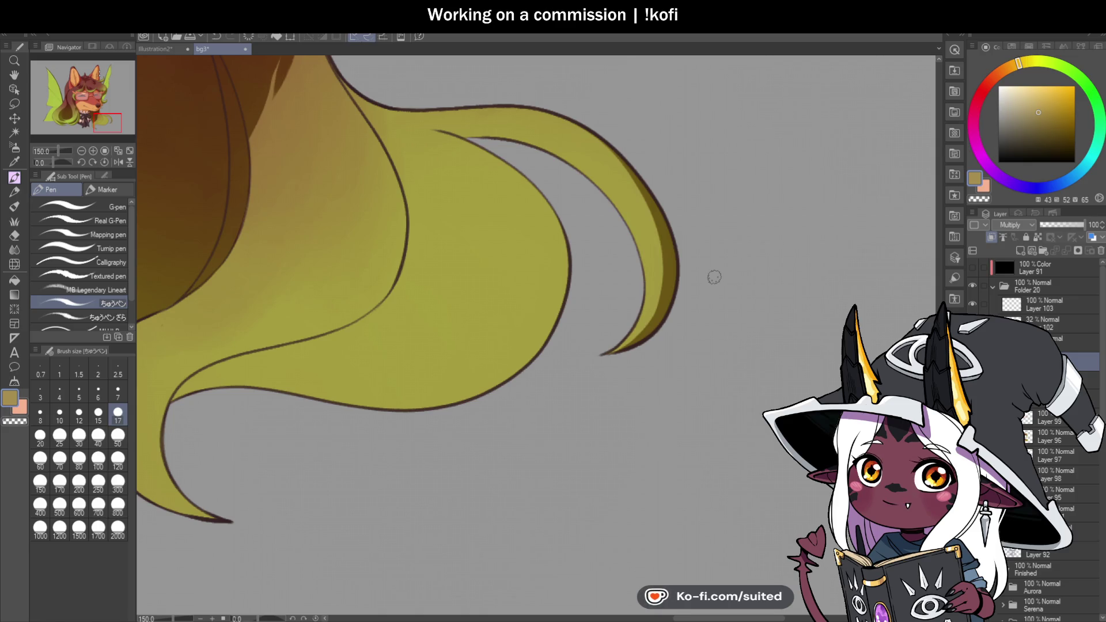
scroll(714, 282, down, 3)
scroll(584, 321, up, 3)
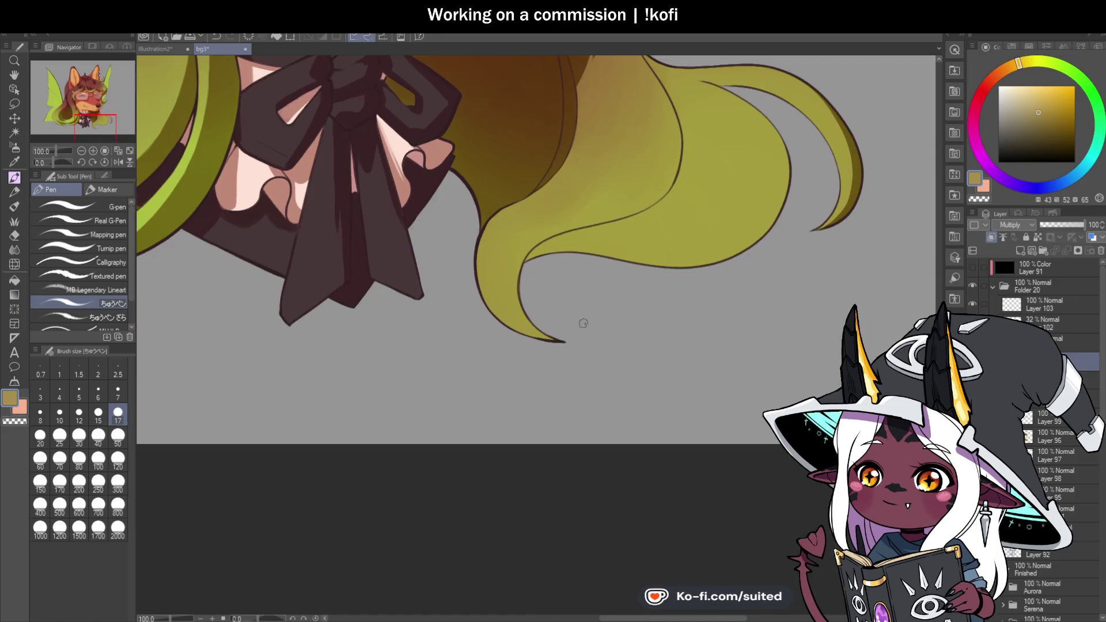
scroll(586, 316, down, 2)
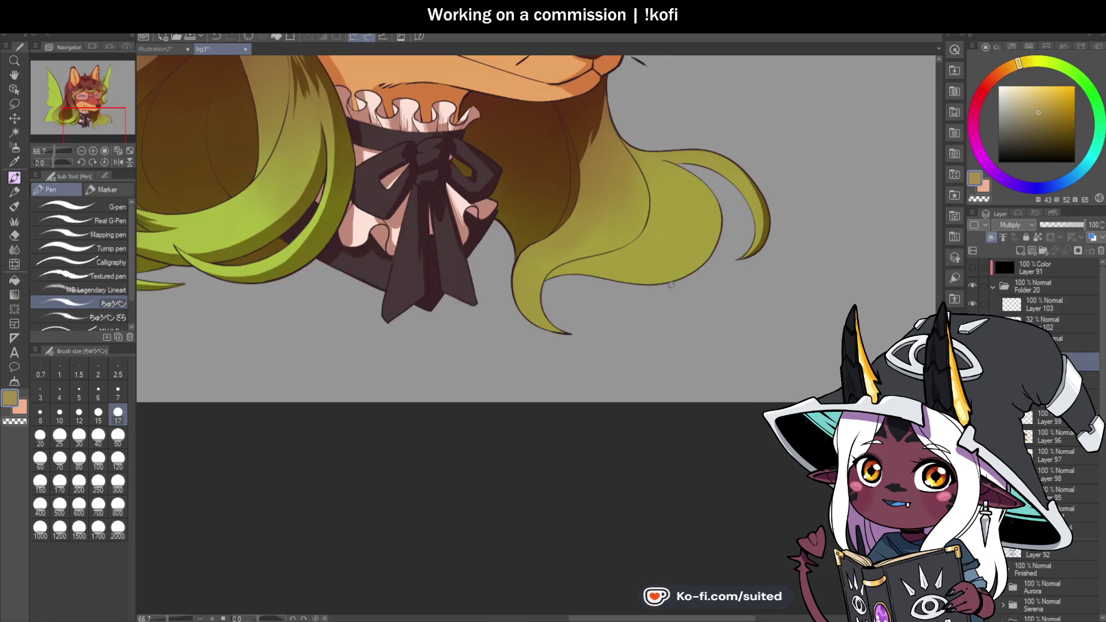
scroll(608, 171, up, 4)
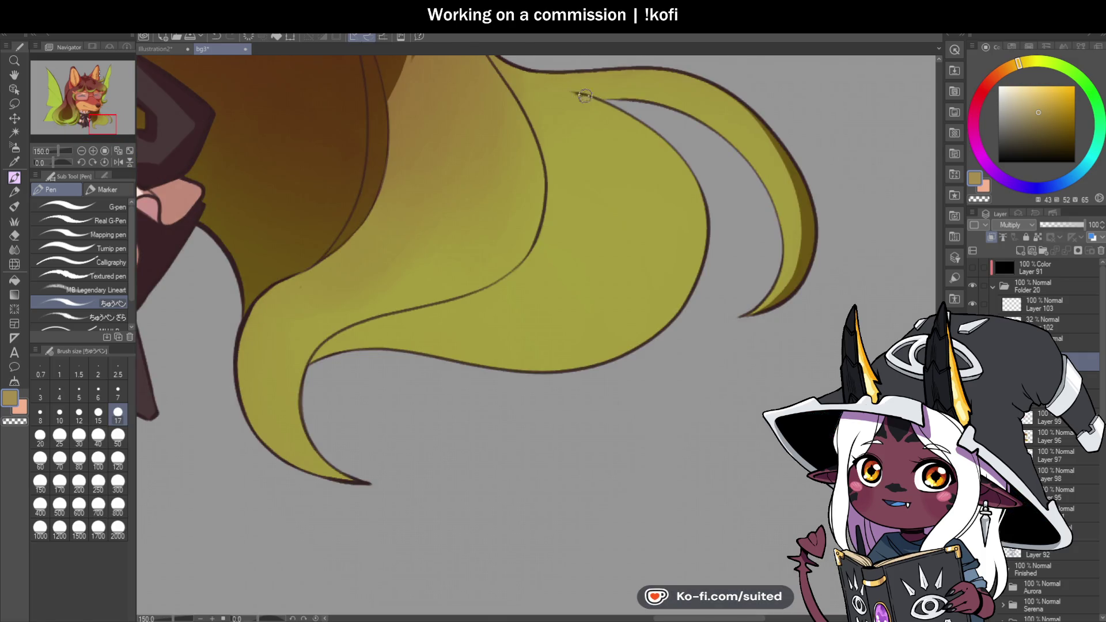
mouse_move(602, 99)
mouse_down()
mouse_move(644, 149)
mouse_move(639, 236)
mouse_move(455, 330)
mouse_move(325, 350)
mouse_move(346, 329)
mouse_move(334, 341)
mouse_move(517, 345)
mouse_up()
drag(342, 352, 348, 344)
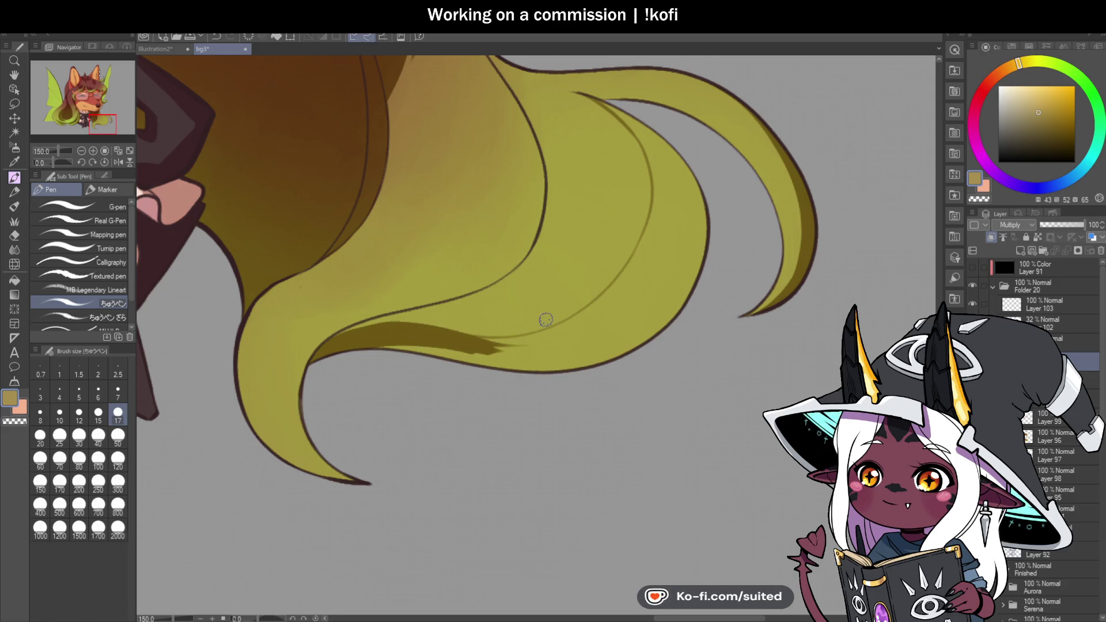
With the canvas rotated about 90 degrees, paint dark shadow along the hair's right edge
scroll(546, 319, down, 2)
drag(54, 162, 38, 163)
scroll(507, 235, up, 4)
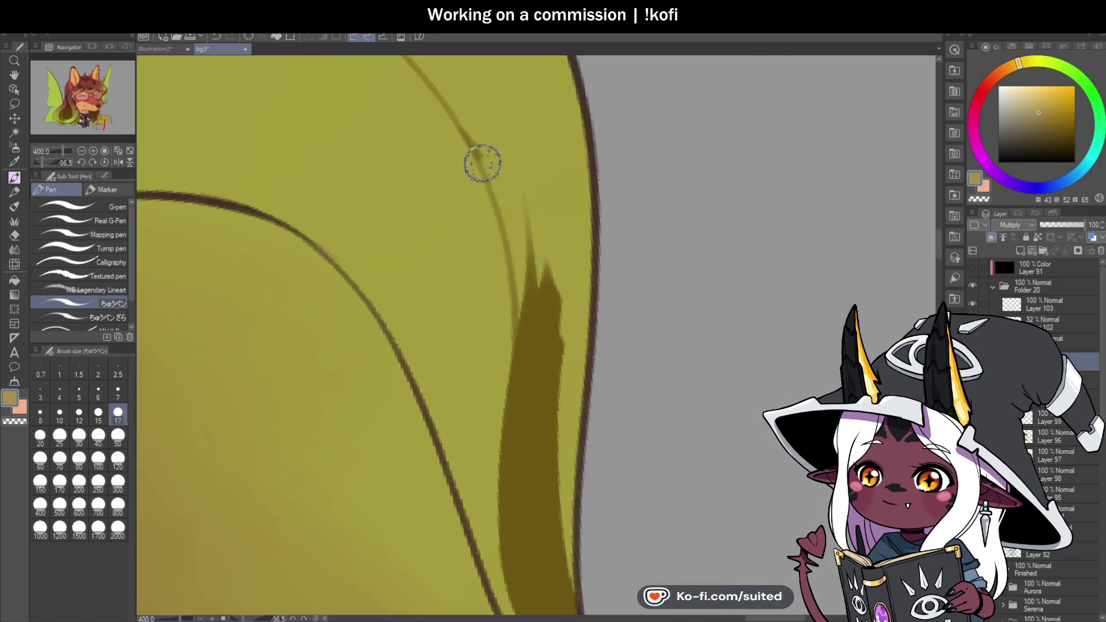
drag(477, 153, 486, 477)
scroll(557, 268, down, 2)
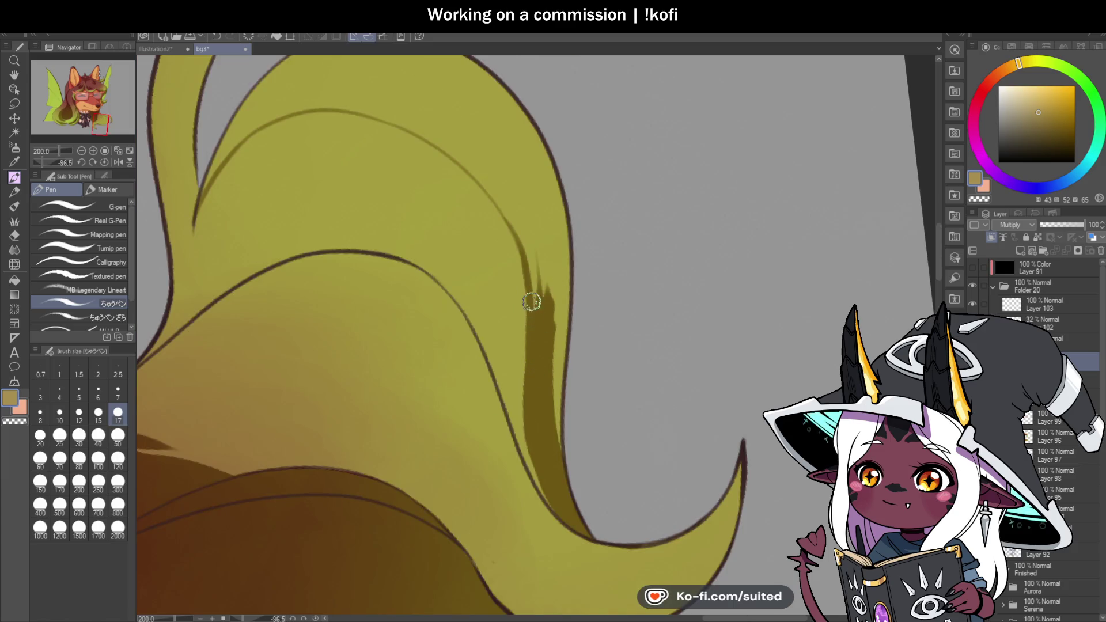
drag(548, 335, 558, 421)
drag(564, 288, 560, 350)
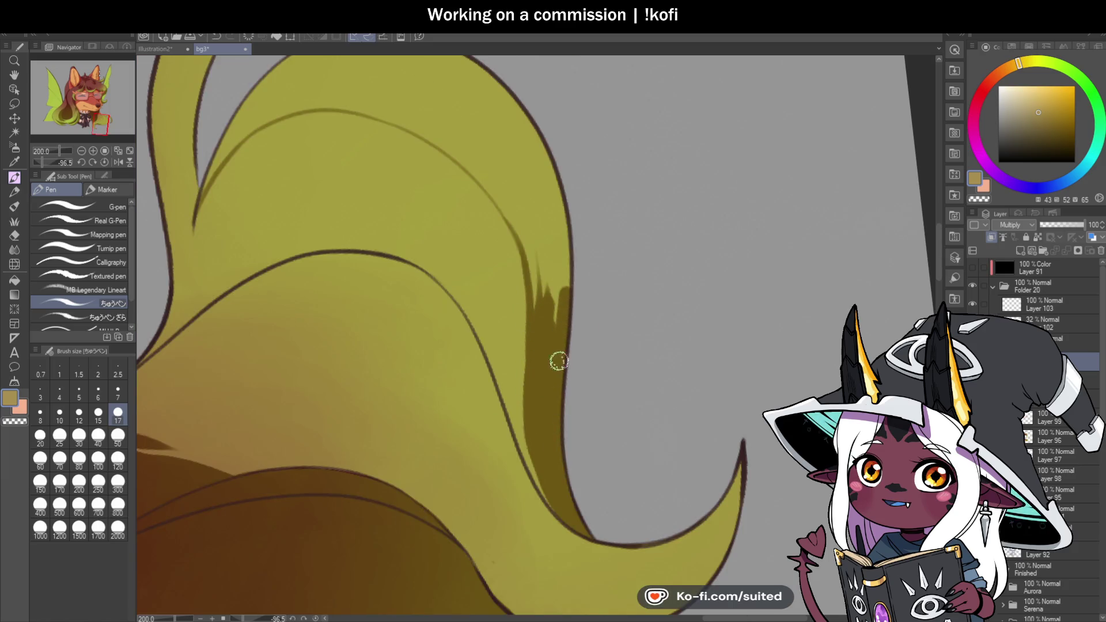
drag(568, 270, 552, 319)
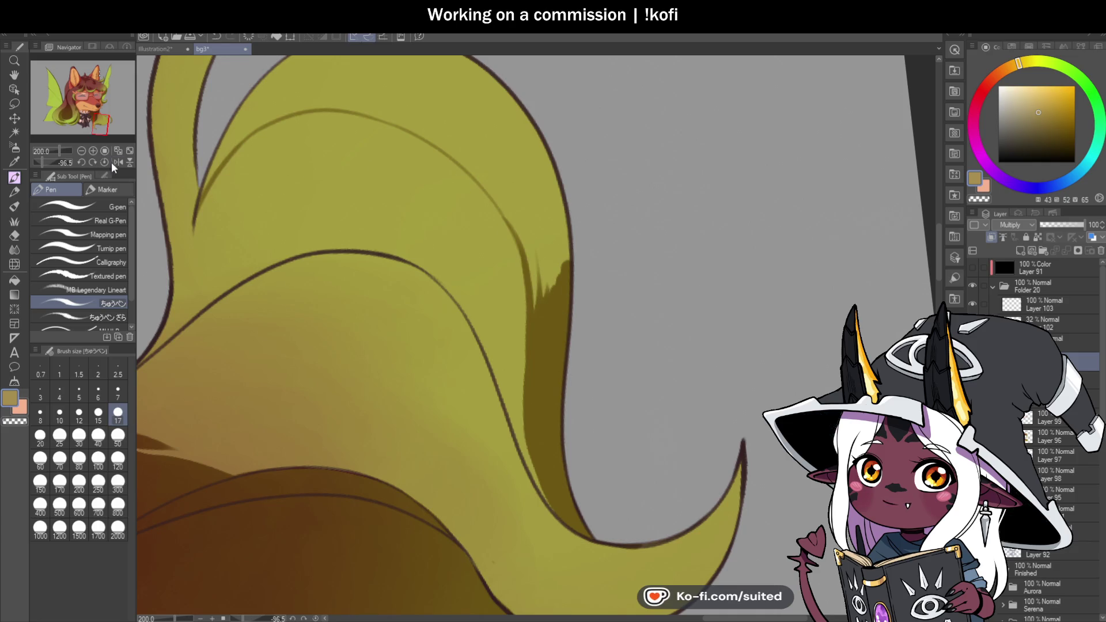
click(104, 162)
scroll(374, 167, down, 2)
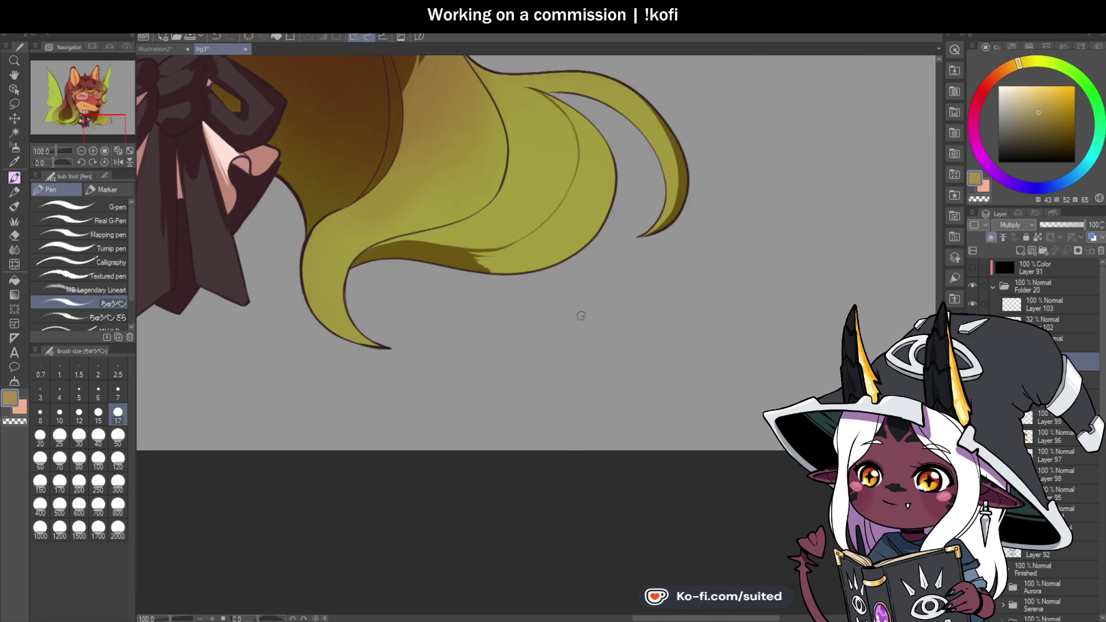
Shade along the hair's lower edge and add pointed, finger-like shadow shapes above the band
scroll(579, 320, up, 4)
drag(357, 230, 602, 212)
mouse_move(415, 262)
mouse_down()
mouse_move(612, 244)
mouse_move(513, 286)
mouse_move(691, 271)
mouse_up()
drag(625, 175, 490, 202)
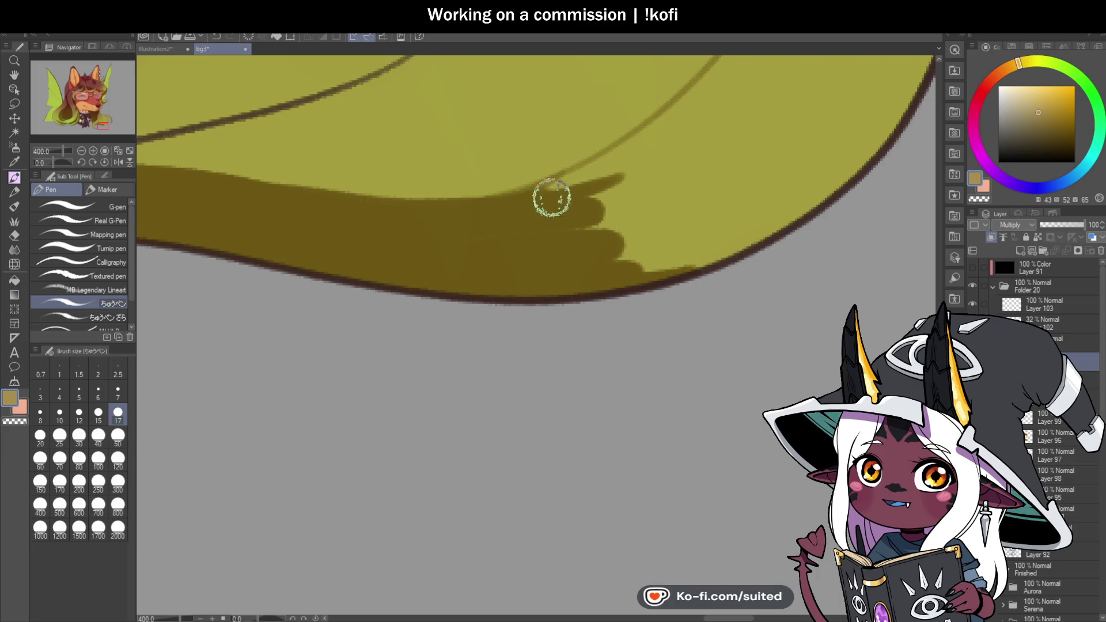
drag(666, 137, 484, 215)
drag(708, 193, 611, 236)
Paint finger-shaped shadows along the inner hair edge and darken the line further down
scroll(539, 304, down, 3)
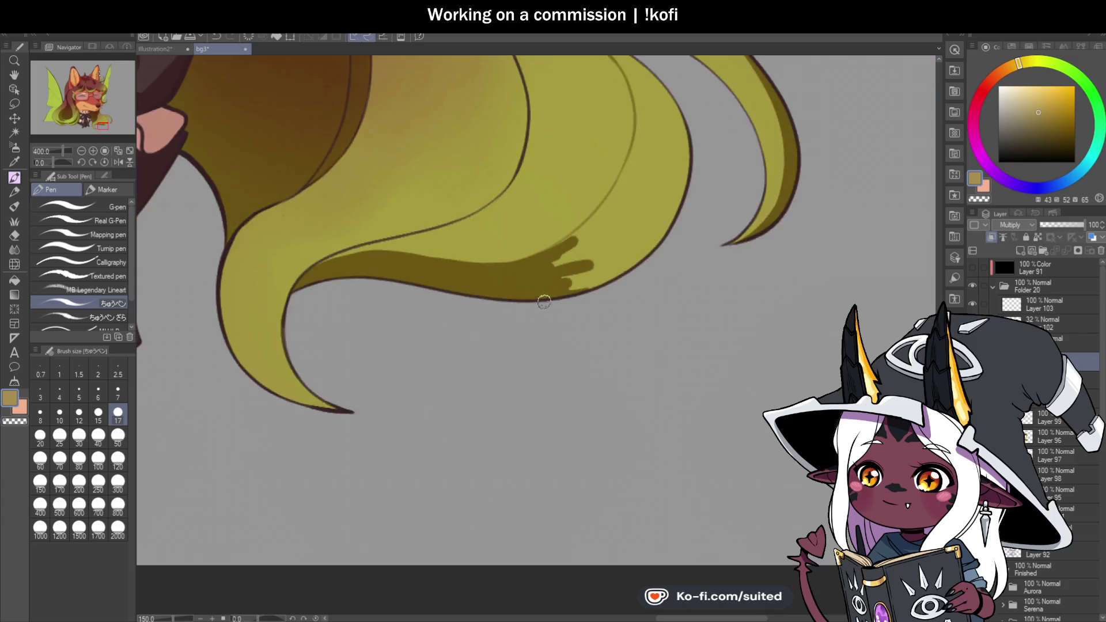
scroll(539, 304, down, 1)
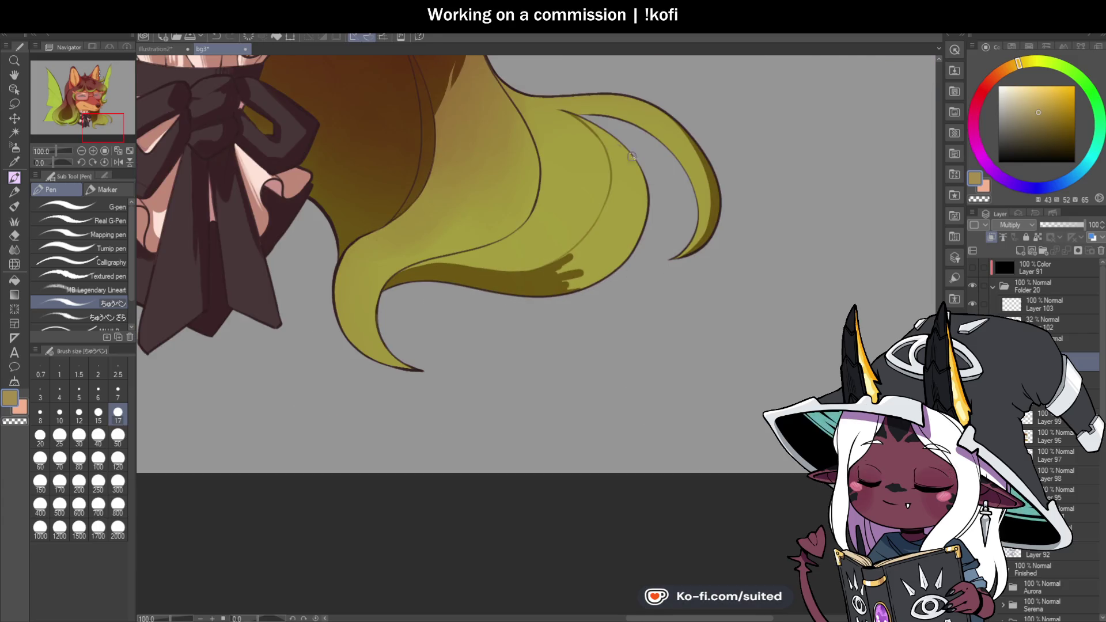
scroll(596, 129, up, 2)
mouse_move(568, 110)
mouse_down()
mouse_move(662, 180)
mouse_move(620, 152)
mouse_move(627, 293)
mouse_move(617, 163)
mouse_move(626, 244)
mouse_move(679, 244)
mouse_move(691, 297)
mouse_up()
scroll(640, 321, down, 1)
mouse_move(637, 247)
mouse_down()
mouse_move(501, 412)
mouse_move(662, 266)
mouse_move(629, 346)
mouse_move(692, 337)
mouse_move(610, 412)
mouse_move(694, 323)
mouse_up()
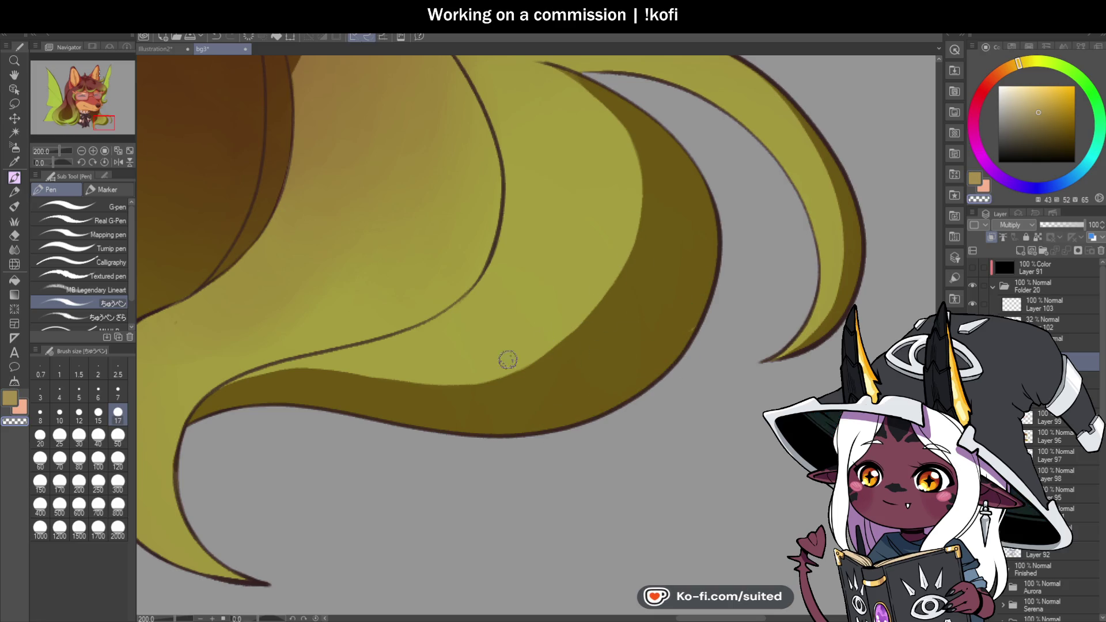
Ink dark strand lines along the light lock, undoing the stray highlight and misdrawn segment
scroll(662, 240, down, 2)
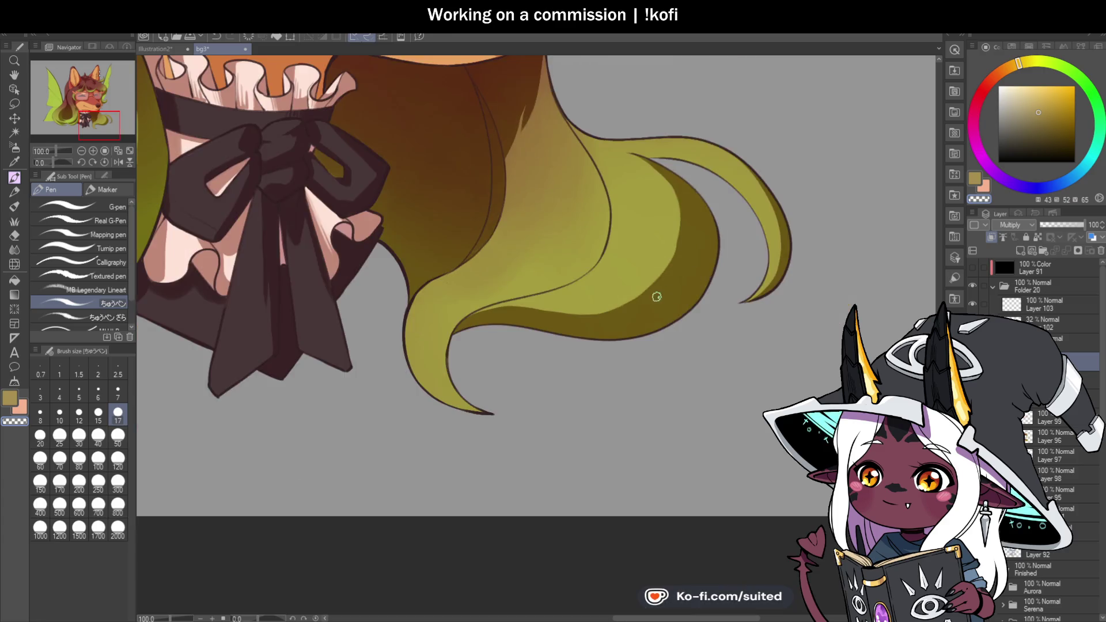
scroll(657, 297, up, 1)
scroll(430, 323, up, 1)
drag(407, 317, 543, 326)
key(ctrl+z)
mouse_move(409, 319)
mouse_down()
mouse_move(605, 291)
mouse_move(672, 227)
mouse_up()
drag(644, 266, 701, 144)
key(ctrl+z)
mouse_move(642, 266)
mouse_down()
mouse_move(696, 117)
mouse_move(639, 291)
mouse_up()
mouse_move(680, 228)
mouse_down()
mouse_move(632, 306)
mouse_move(726, 240)
mouse_move(565, 323)
mouse_move(453, 332)
mouse_up()
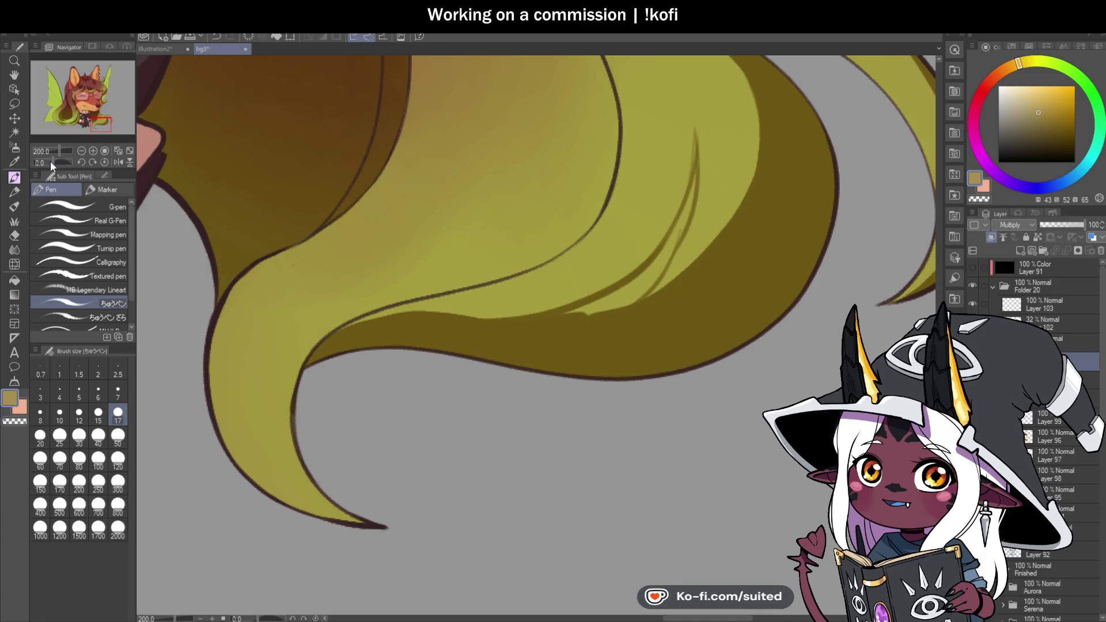
On a tilted view, fill the thin green sliver and the area beside it with olive shadow
drag(50, 161, 45, 161)
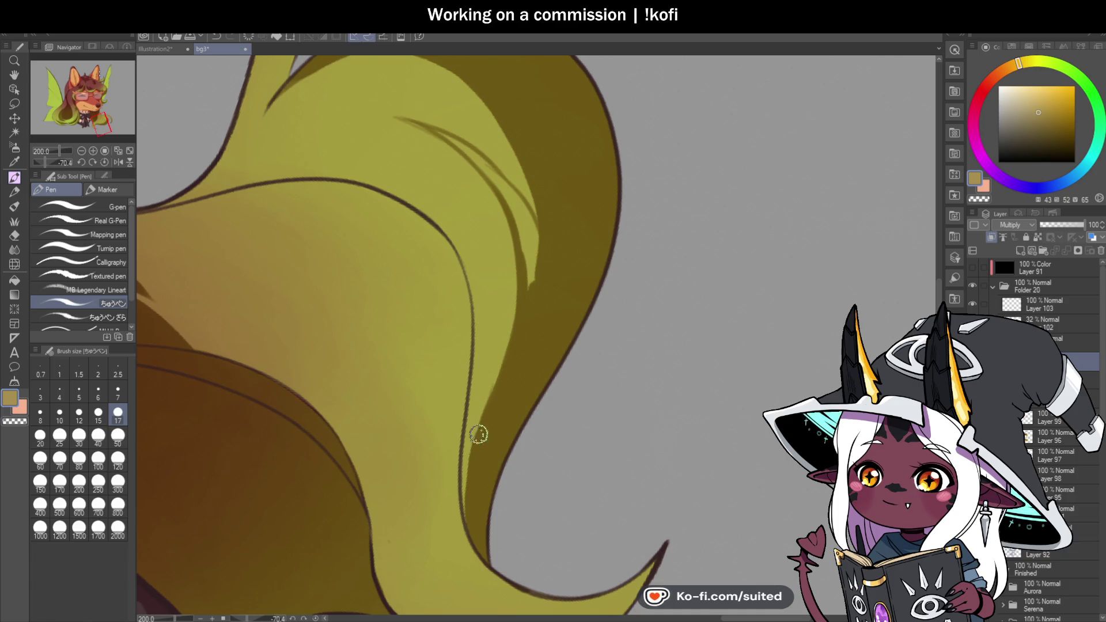
mouse_move(526, 299)
mouse_down()
mouse_move(528, 233)
mouse_move(518, 286)
mouse_move(573, 213)
mouse_move(594, 137)
mouse_up()
click(105, 162)
drag(593, 191, 621, 146)
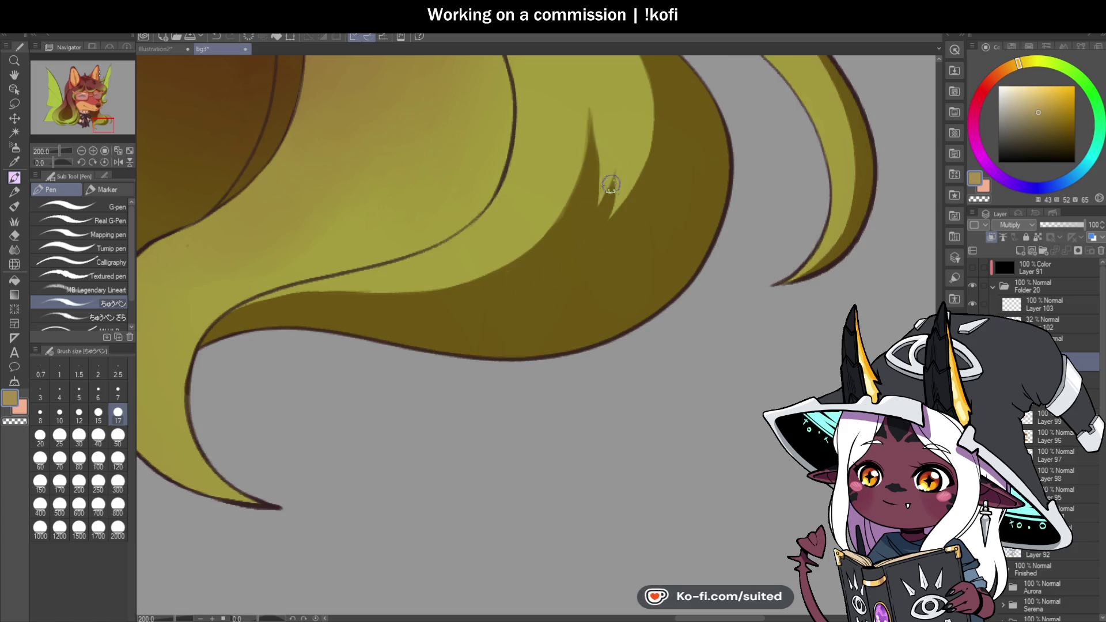
scroll(515, 276, down, 5)
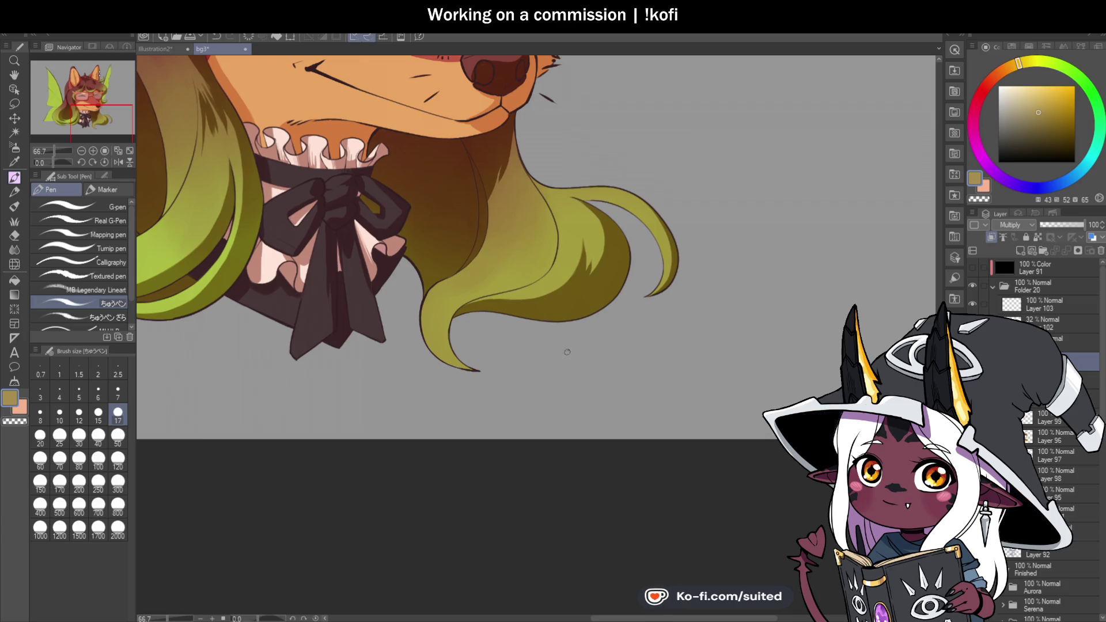
scroll(476, 371, up, 5)
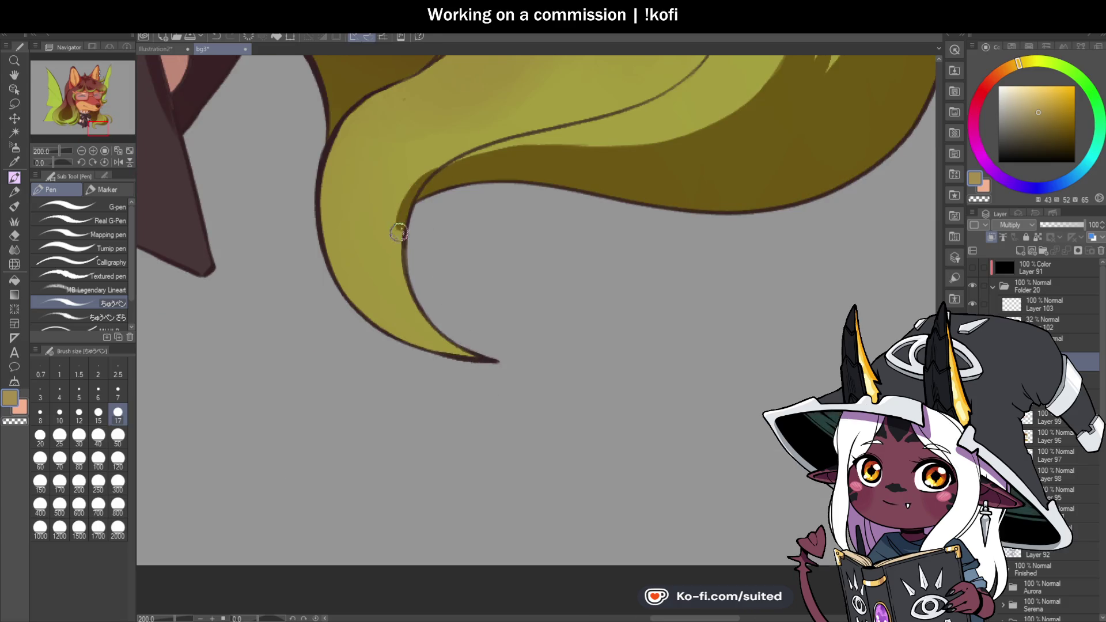
Deepen the shadow along the curl's inner edge and down the left strand to its tip
mouse_move(427, 178)
mouse_down()
mouse_move(407, 279)
mouse_move(434, 341)
mouse_move(476, 361)
mouse_up()
mouse_move(412, 190)
mouse_down()
mouse_move(488, 143)
mouse_move(550, 125)
mouse_up()
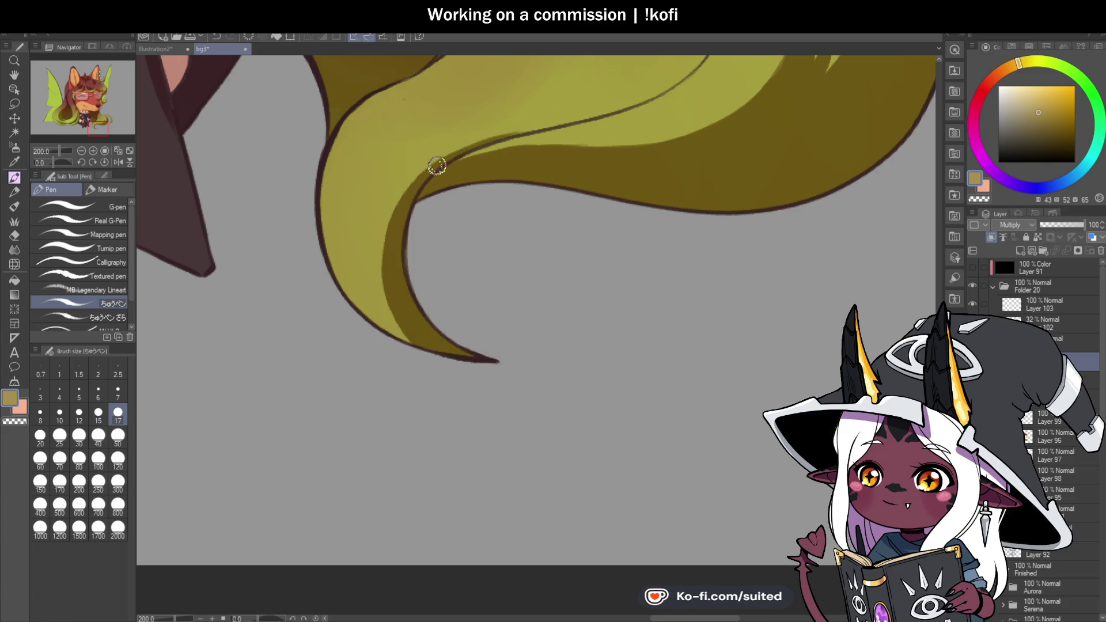
drag(412, 190, 388, 227)
mouse_move(409, 190)
mouse_down()
mouse_move(388, 265)
mouse_move(397, 303)
mouse_up()
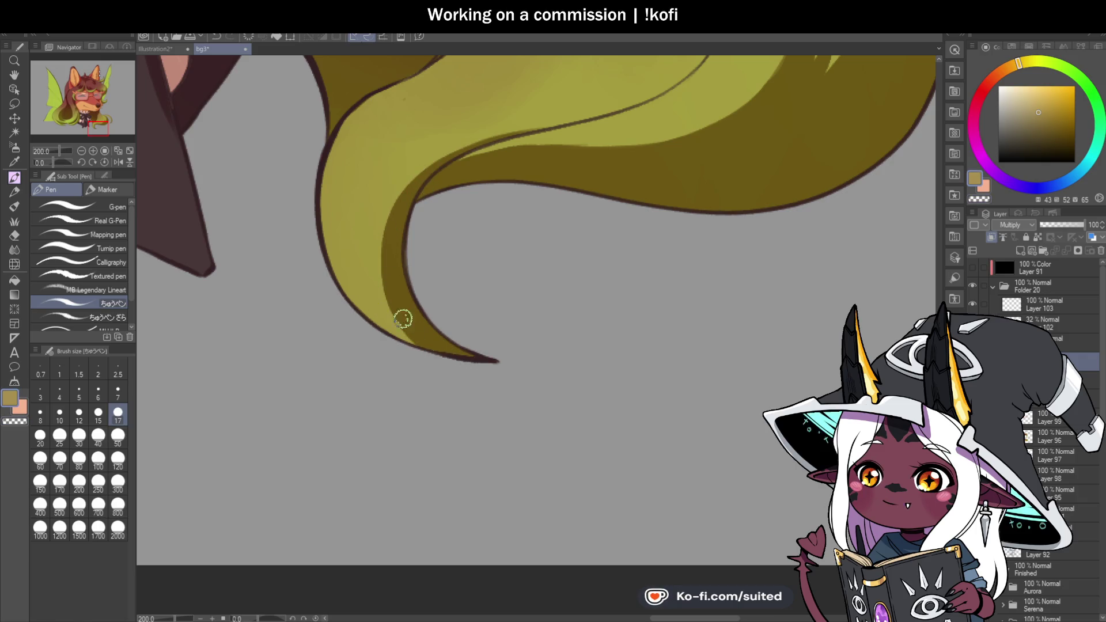
Draw a dark curved line down the hair lock and a thin shadow along its left edge
scroll(449, 294, down, 1)
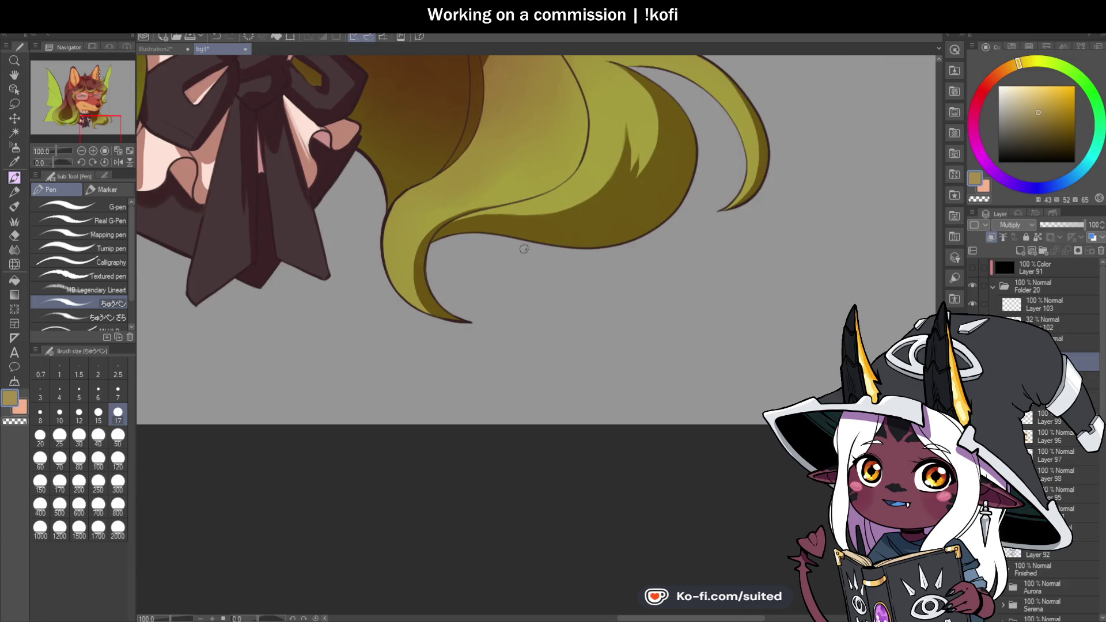
scroll(524, 249, down, 2)
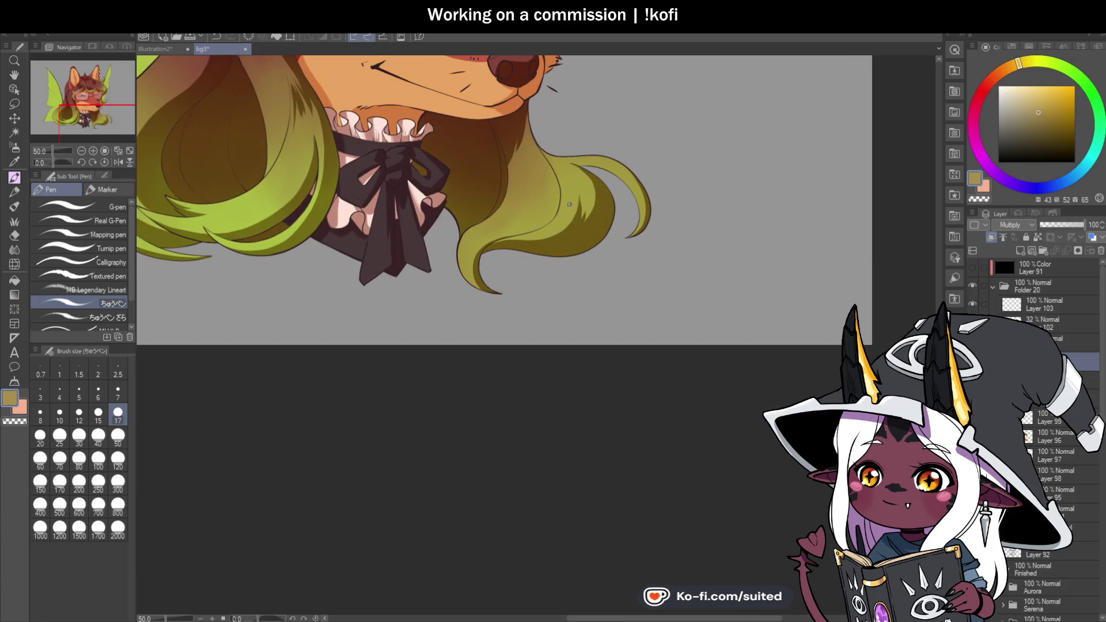
scroll(572, 204, up, 1)
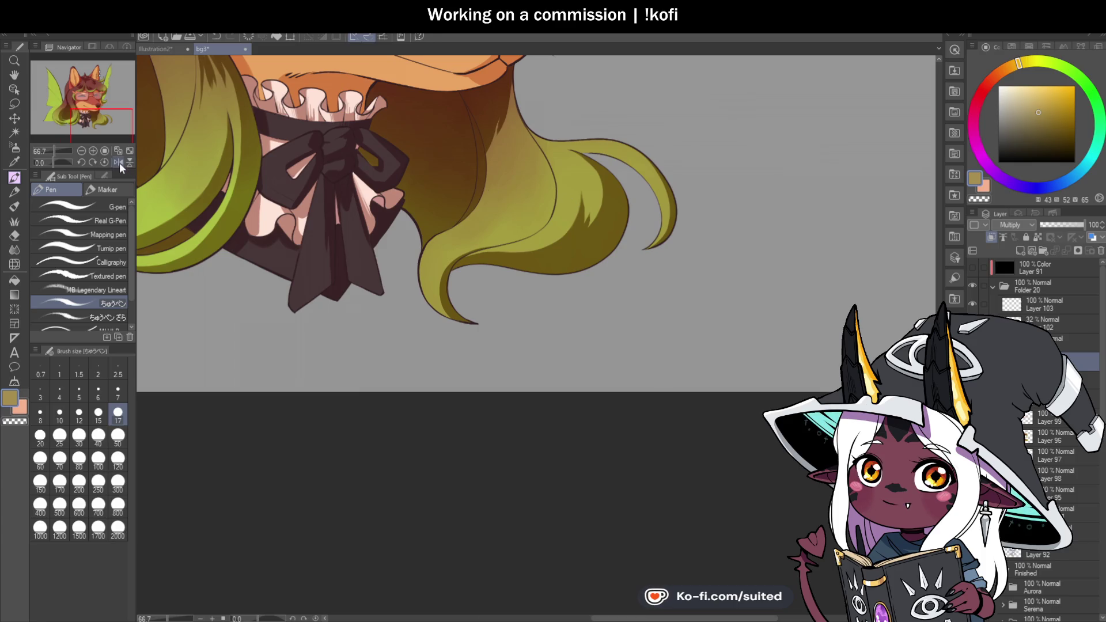
scroll(486, 110, up, 3)
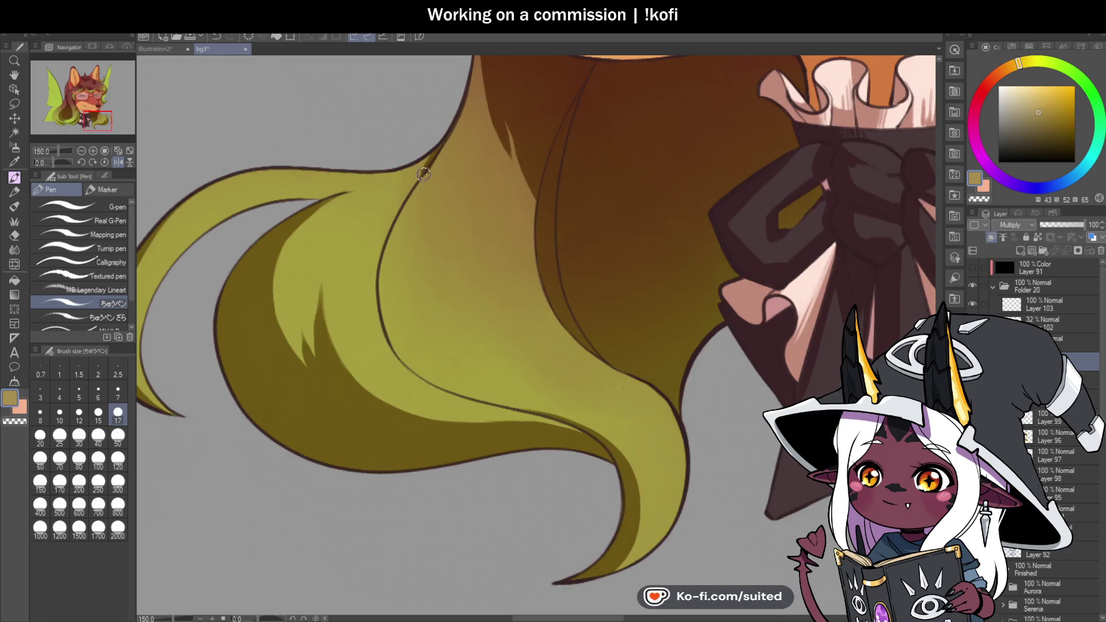
drag(424, 172, 393, 271)
key(ctrl+z)
mouse_move(446, 141)
mouse_down()
mouse_move(424, 178)
mouse_move(446, 369)
mouse_up()
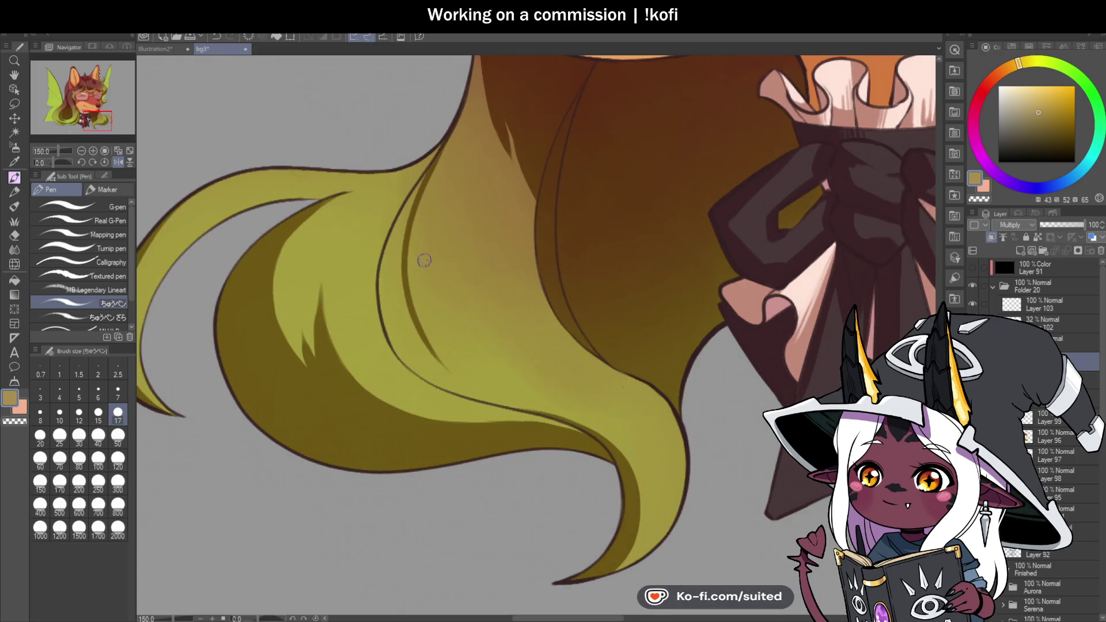
mouse_move(433, 165)
mouse_down()
mouse_move(383, 294)
mouse_move(397, 340)
mouse_up()
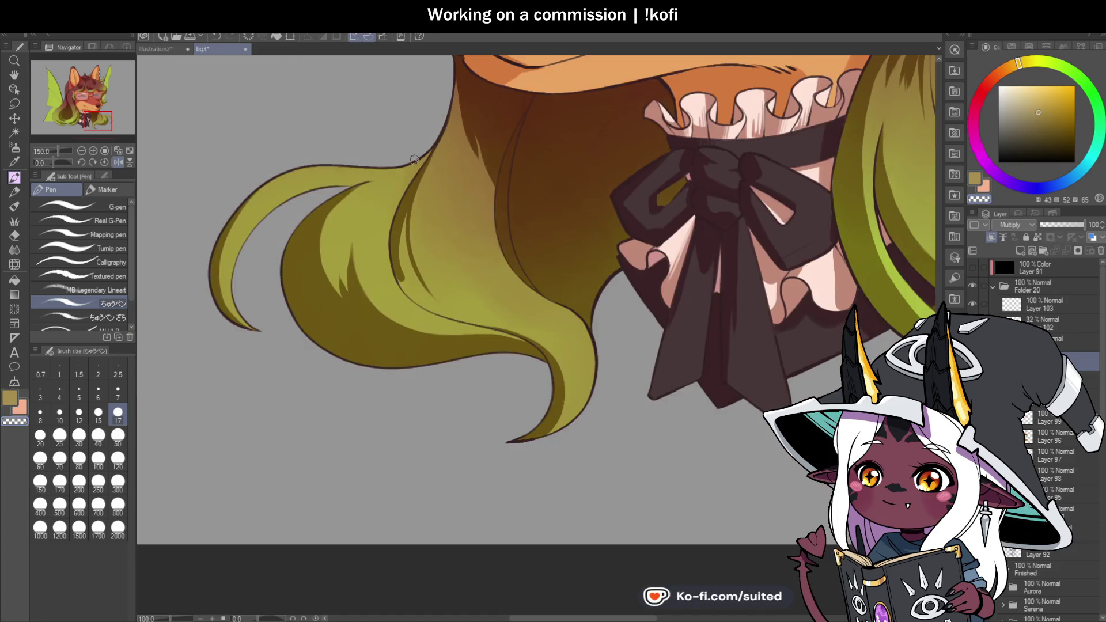
Replace the long inner stroke with short dark shadow strokes and extend the lock's shadow tip
scroll(406, 186, down, 1)
scroll(461, 234, up, 1)
scroll(366, 204, up, 1)
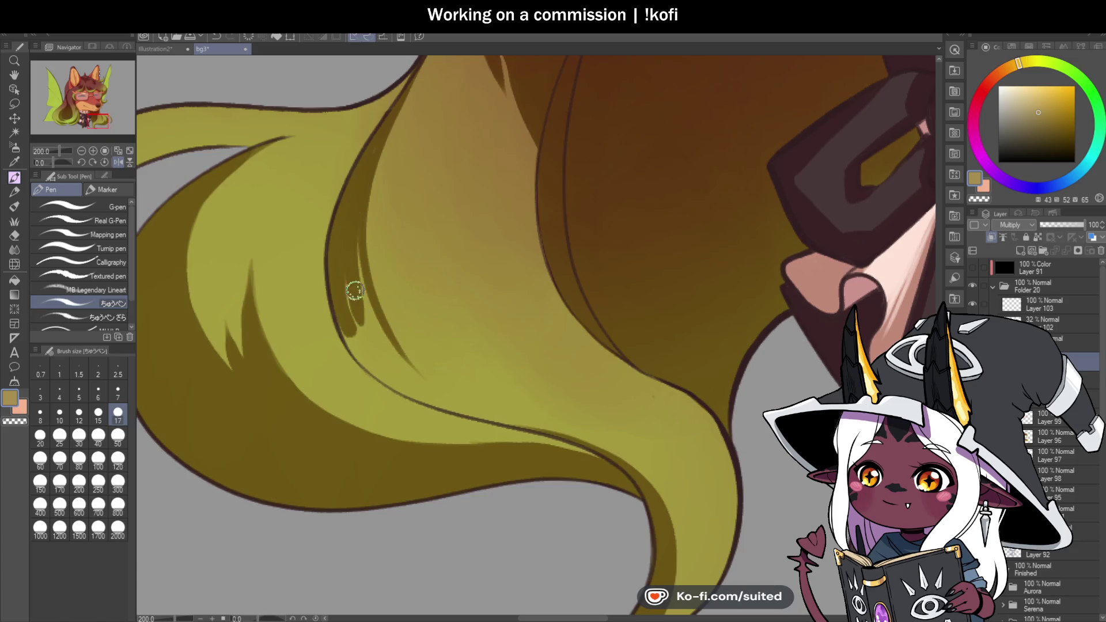
key(ctrl+z)
mouse_move(360, 242)
mouse_down()
mouse_move(370, 297)
mouse_move(404, 360)
mouse_move(343, 291)
mouse_move(355, 346)
mouse_up()
drag(423, 397, 375, 357)
Darken the shadow along the lock's inner edge, then return to an upright full view
scroll(570, 213, down, 2)
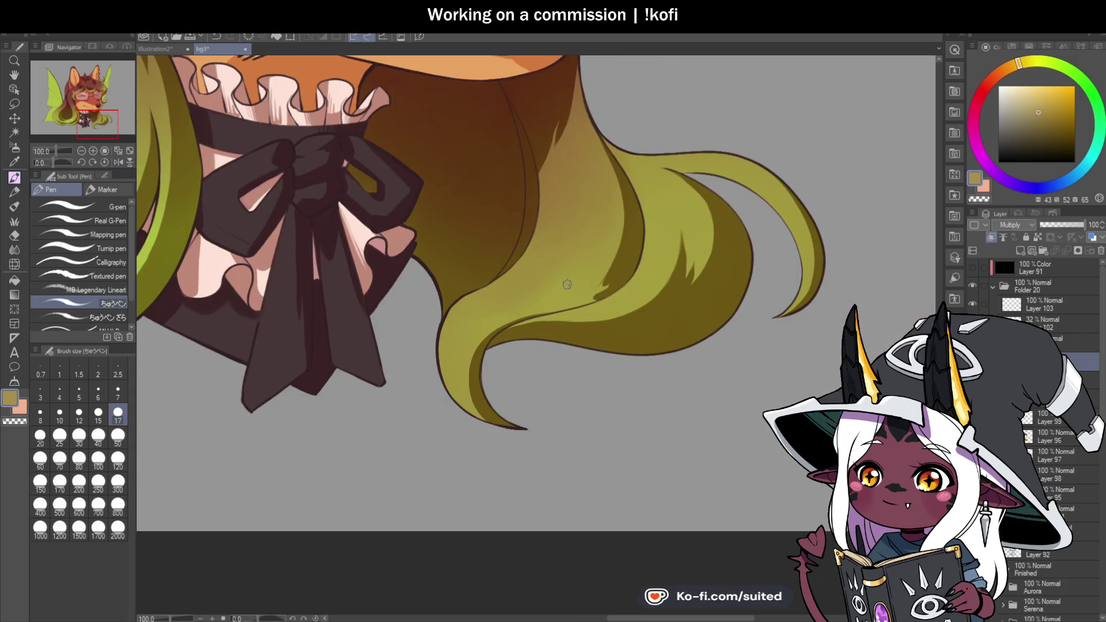
scroll(536, 340, up, 2)
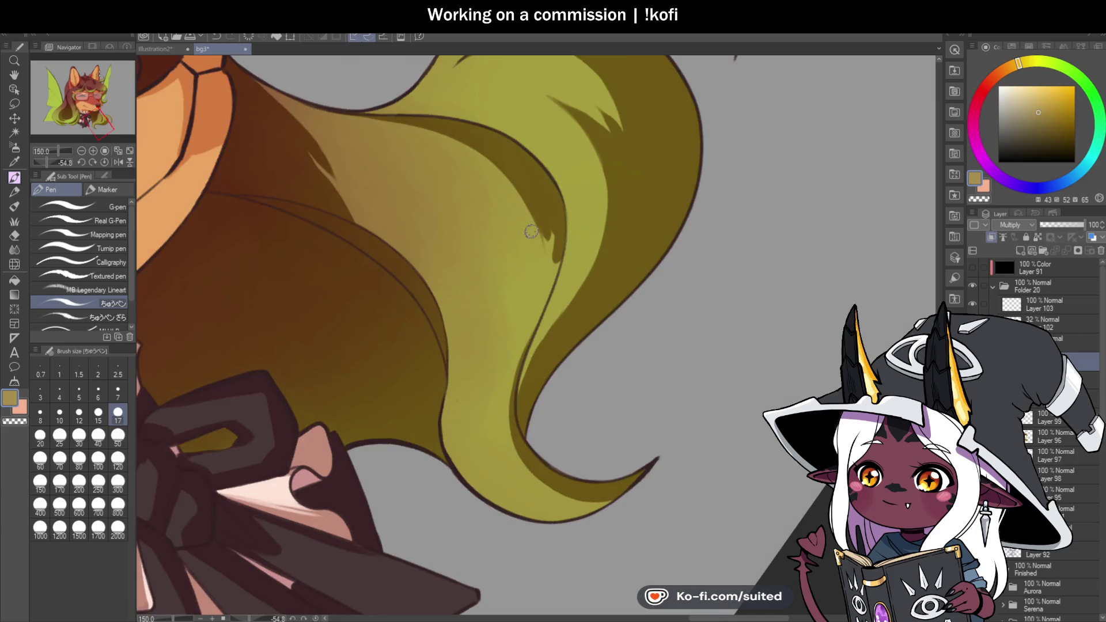
mouse_move(544, 289)
mouse_down()
mouse_move(530, 352)
mouse_move(527, 327)
mouse_up()
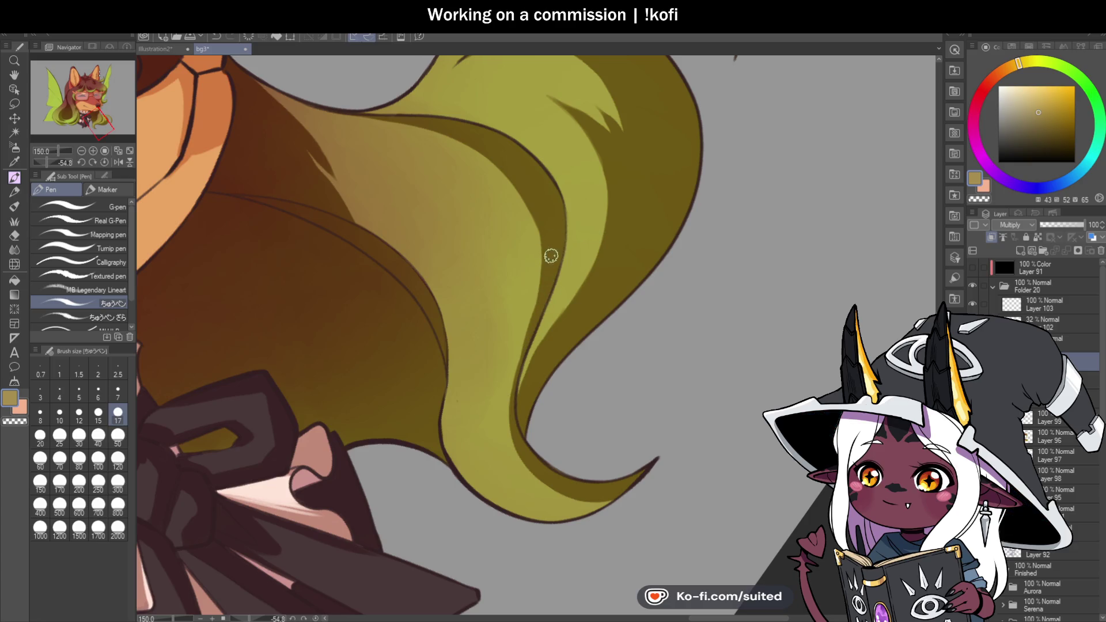
drag(523, 323, 512, 403)
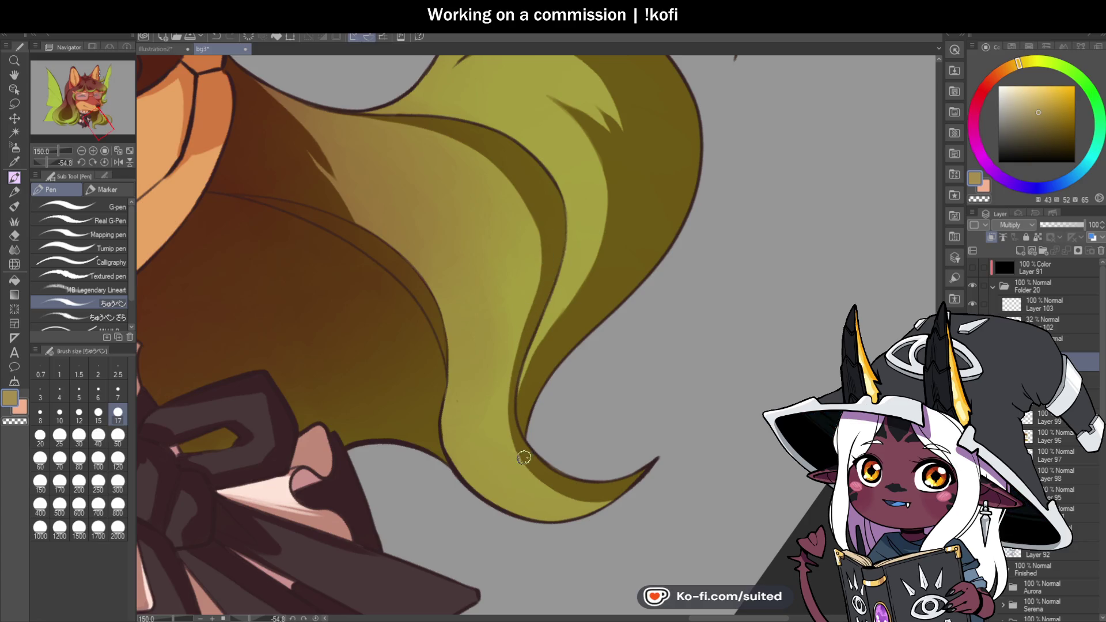
click(105, 162)
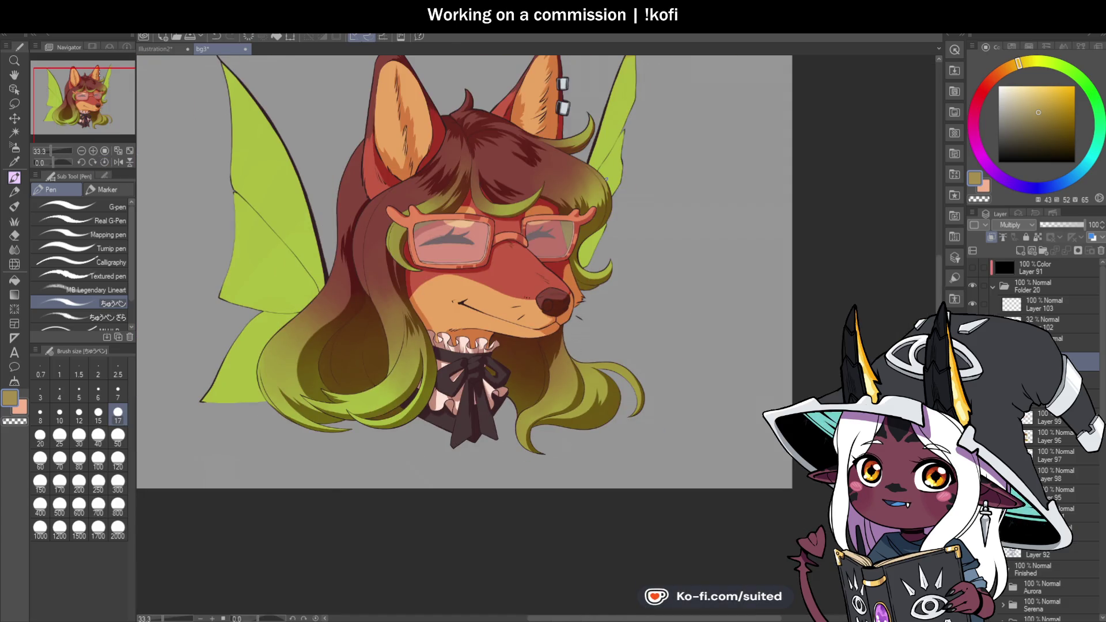
Paint several thin, pointed dark strands down the lower-right olive hair lock
scroll(609, 181, up, 1)
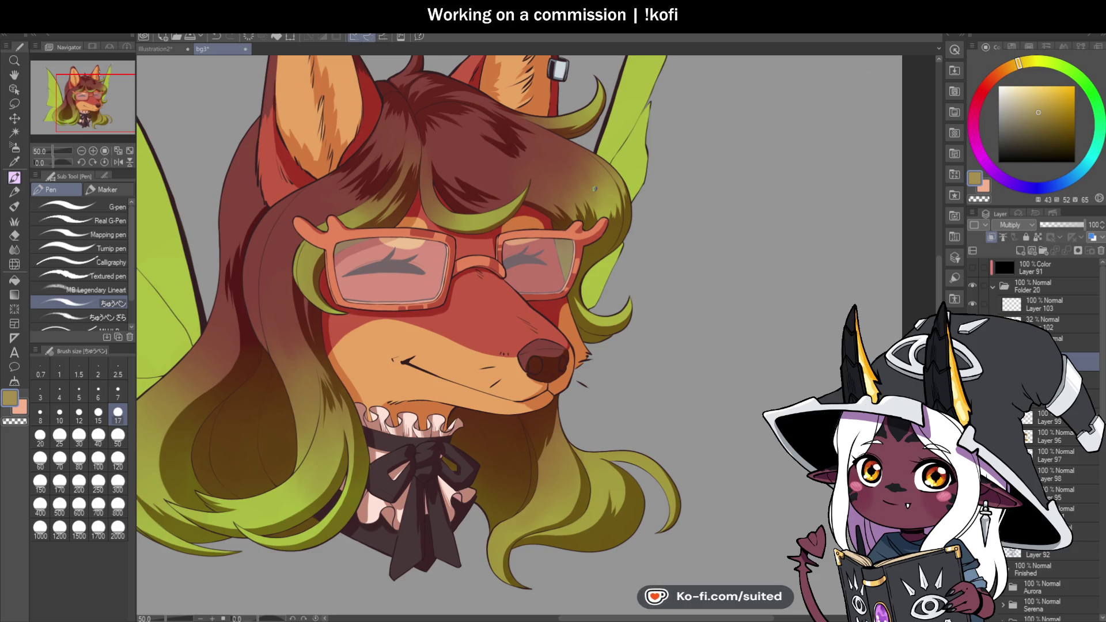
scroll(663, 356, down, 2)
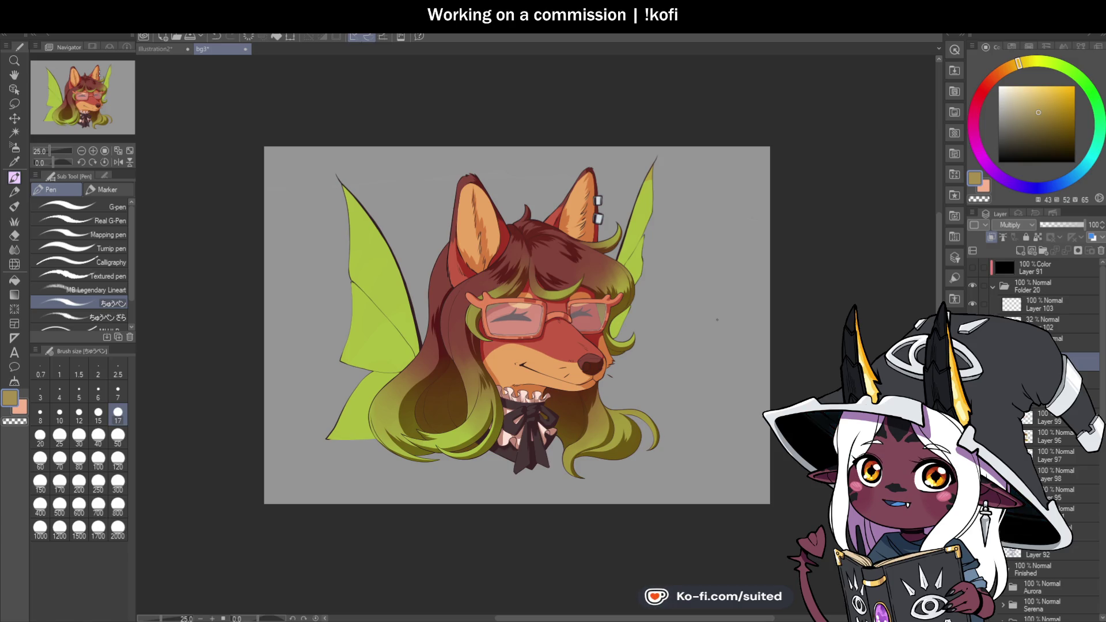
scroll(640, 494, up, 1)
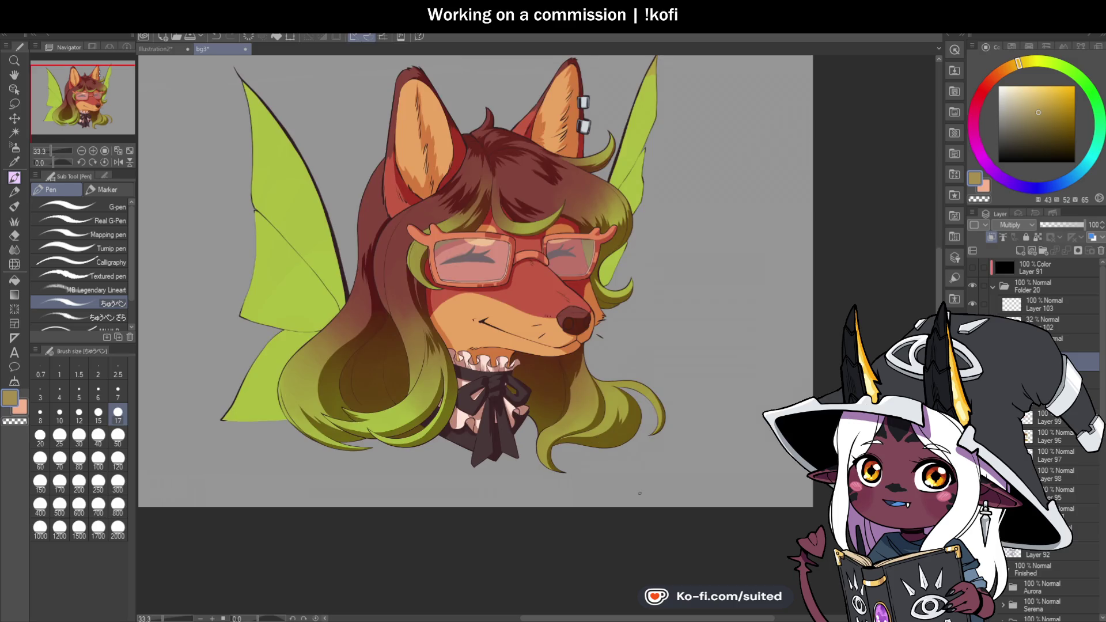
scroll(637, 493, up, 5)
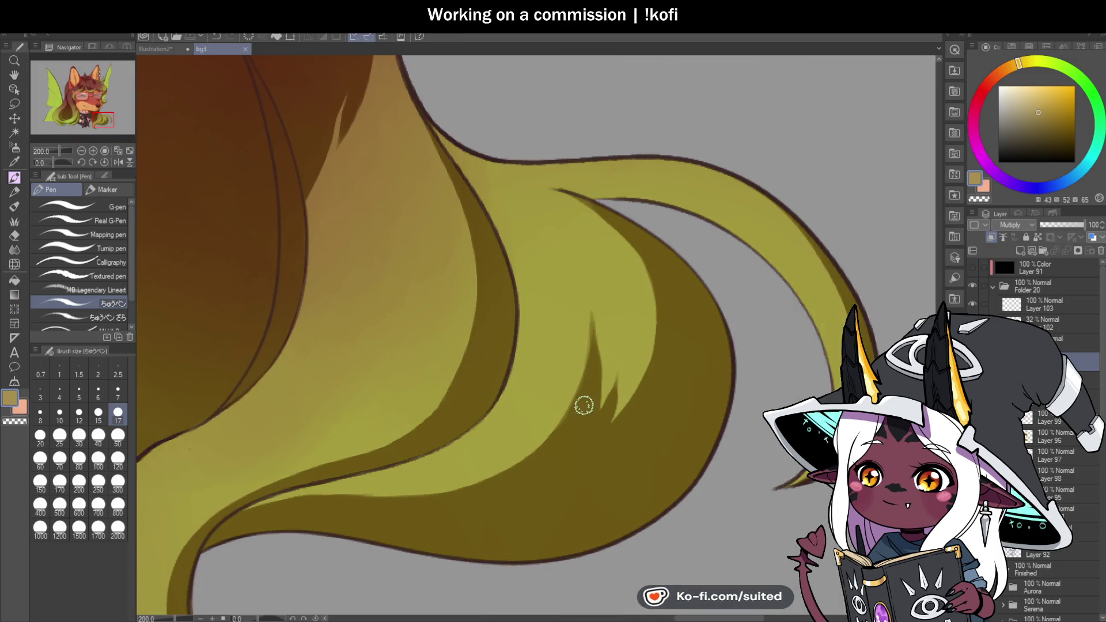
mouse_move(592, 348)
mouse_down()
mouse_move(580, 297)
mouse_move(589, 358)
mouse_up()
key(ctrl+z)
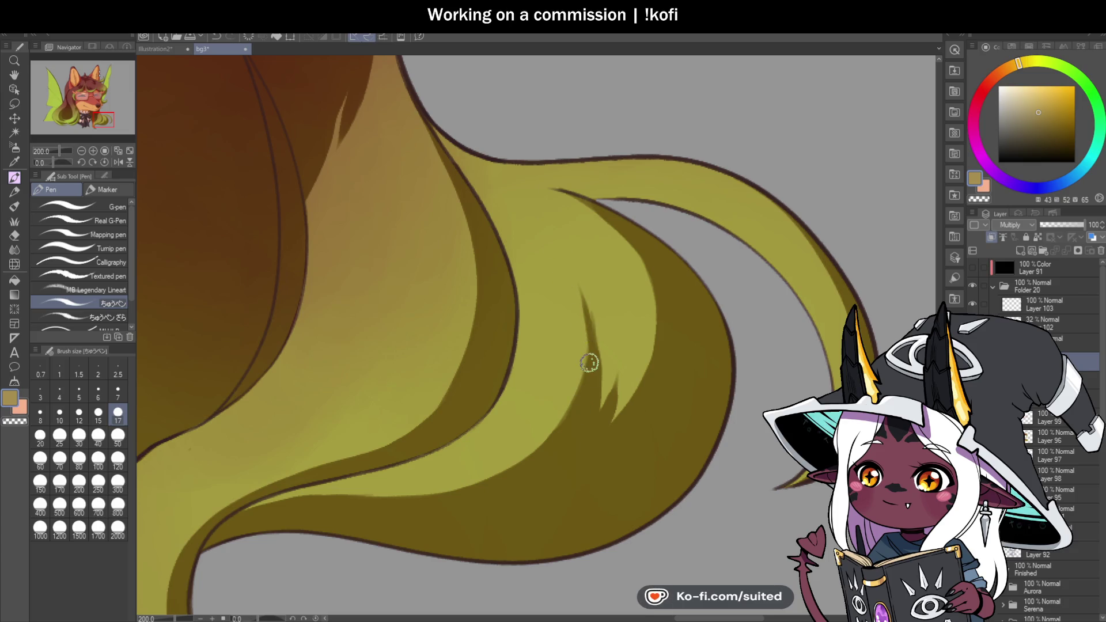
drag(585, 298, 596, 426)
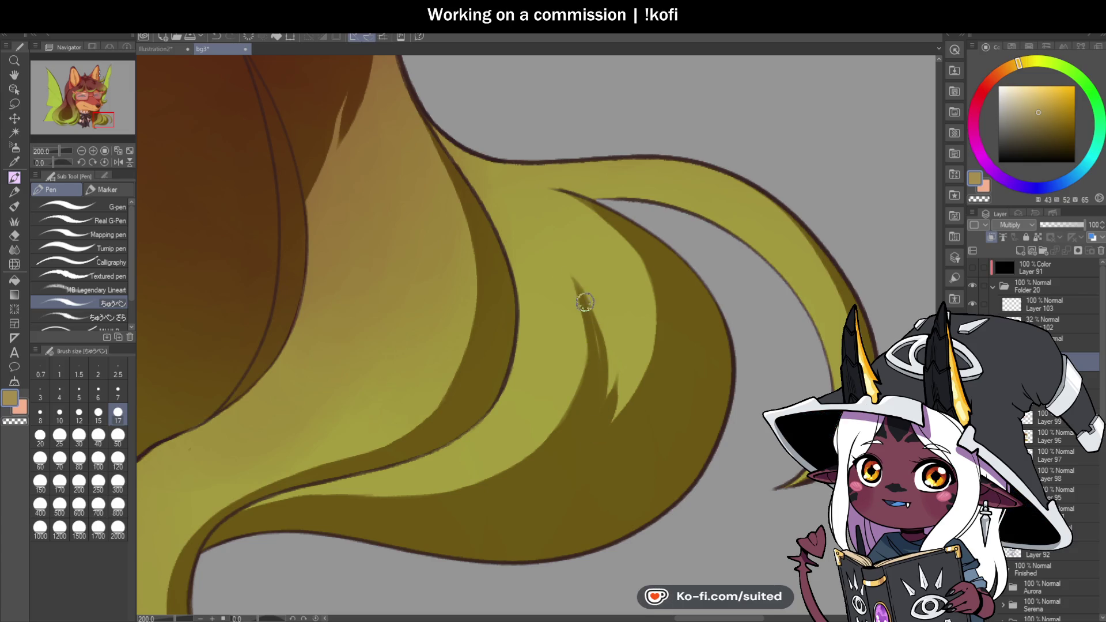
drag(578, 311, 563, 425)
drag(619, 355, 610, 397)
drag(616, 356, 615, 429)
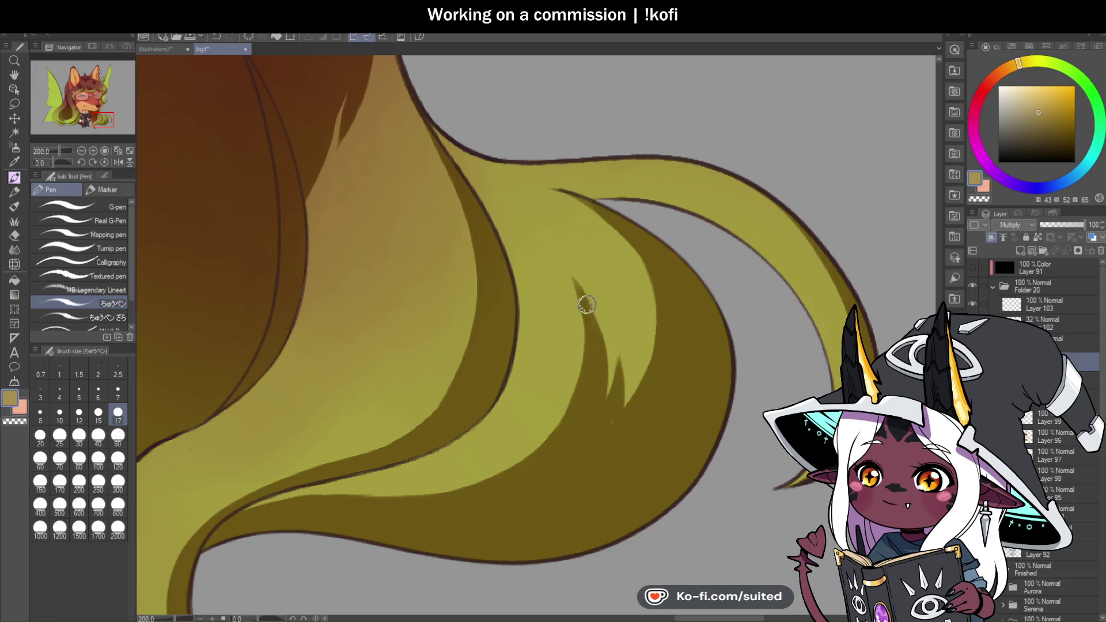
drag(596, 352, 616, 408)
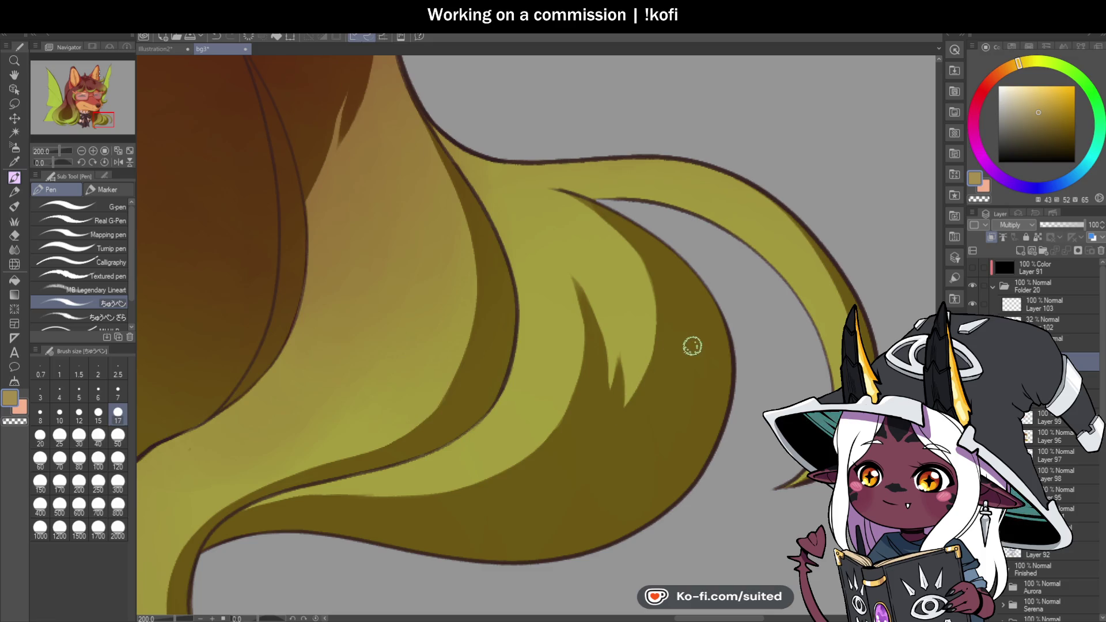
Set the main painting colour to black
scroll(692, 345, down, 3)
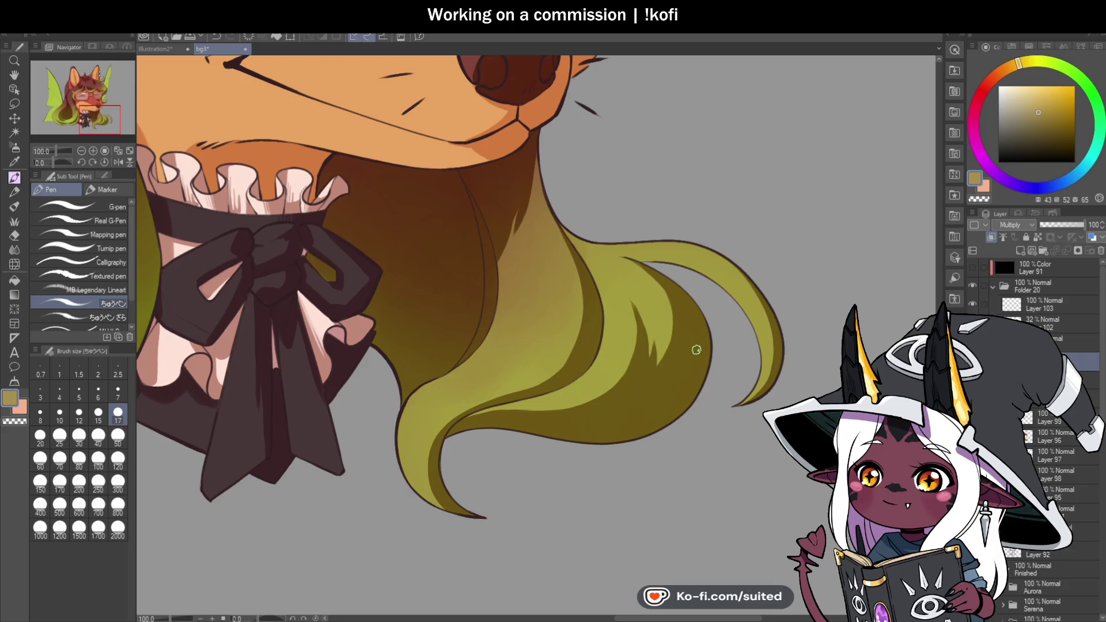
scroll(543, 314, down, 2)
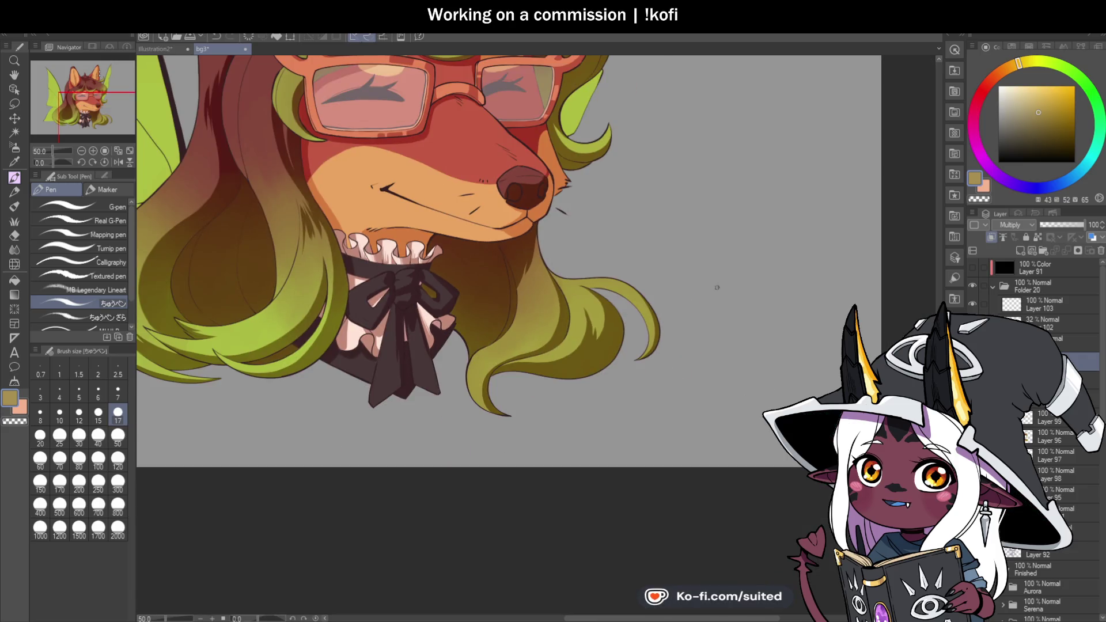
click(991, 163)
scroll(495, 278, down, 1)
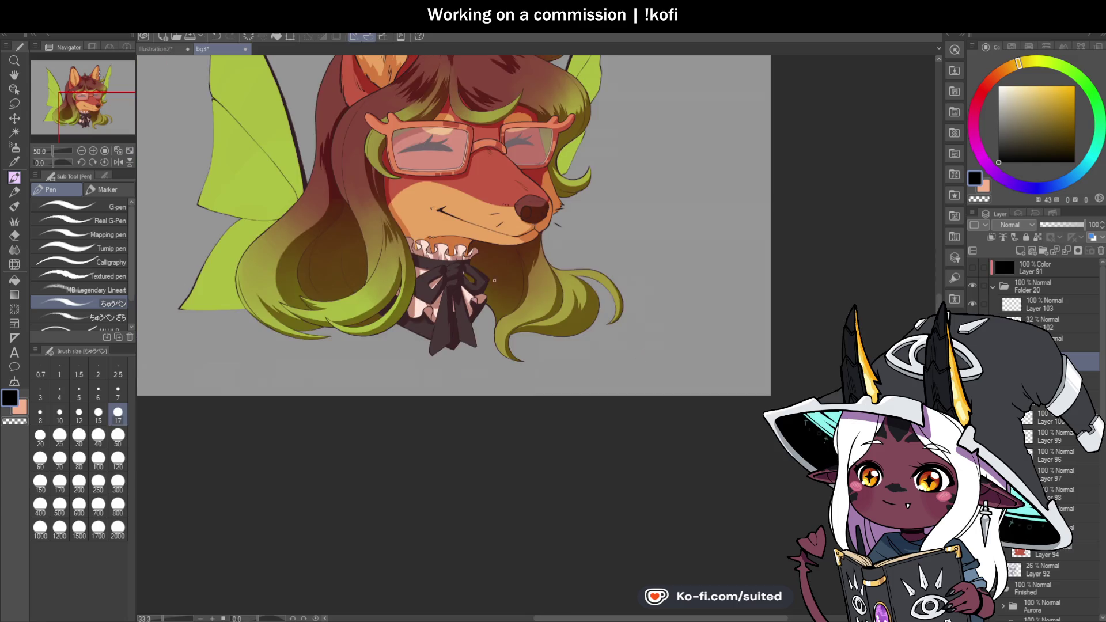
Sketch a small snake doodle beside the muzzle: an arch with a long wavy body
scroll(577, 157, up, 2)
mouse_move(540, 169)
mouse_down()
mouse_move(552, 152)
mouse_move(571, 179)
mouse_up()
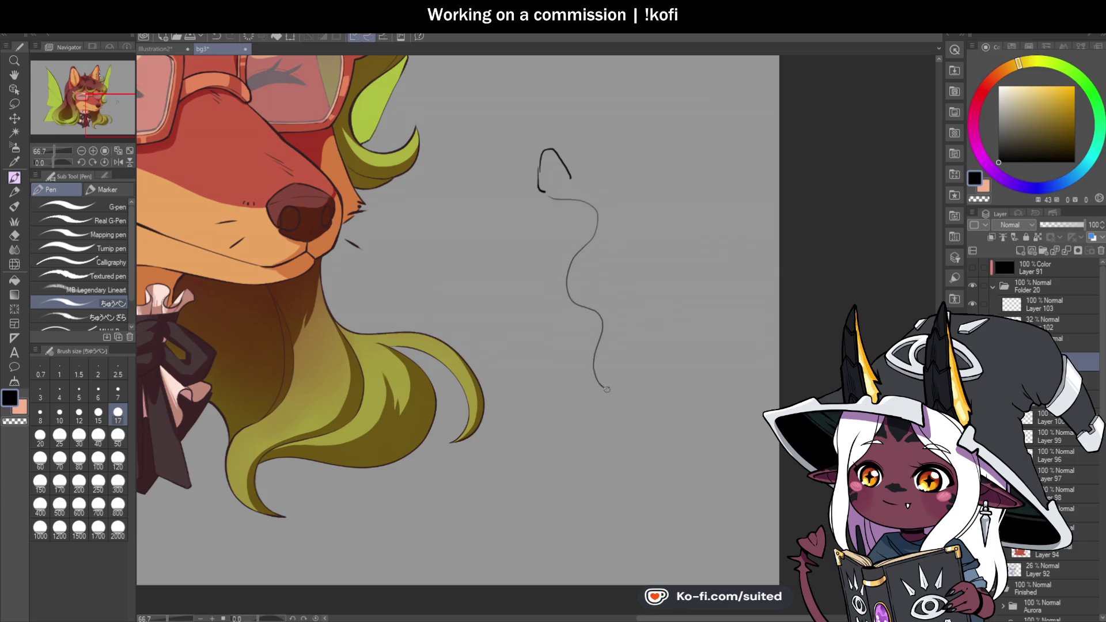
mouse_move(616, 294)
mouse_down()
mouse_move(617, 224)
mouse_move(578, 183)
mouse_up()
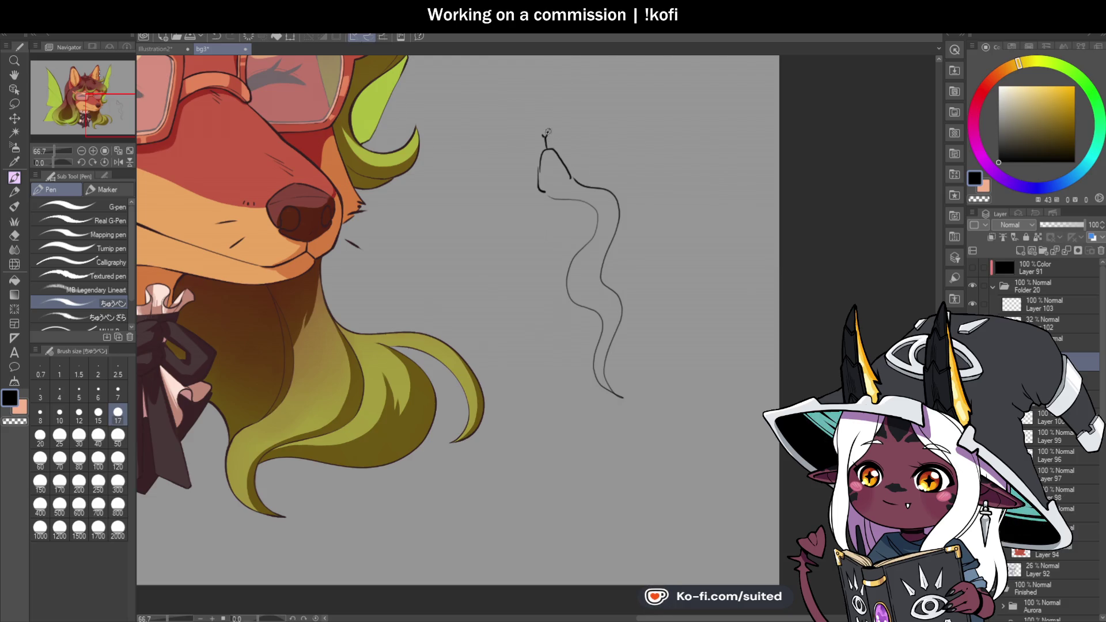
Pick a pink colour and dot pink spots down the snake's body
drag(994, 90, 978, 100)
click(1028, 93)
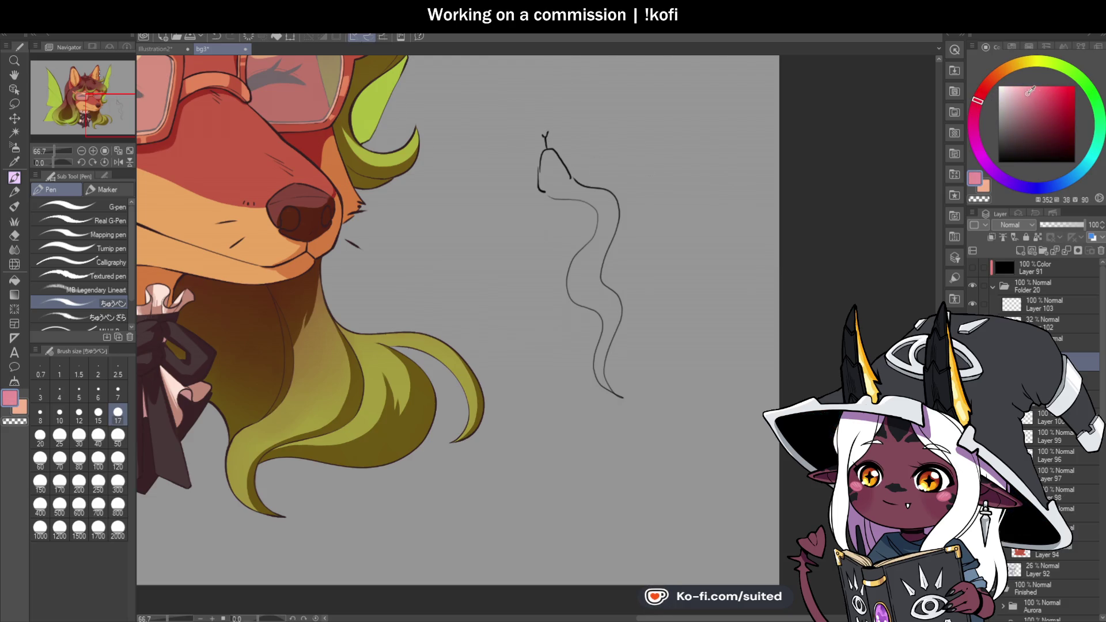
scroll(612, 185, up, 3)
drag(548, 183, 601, 210)
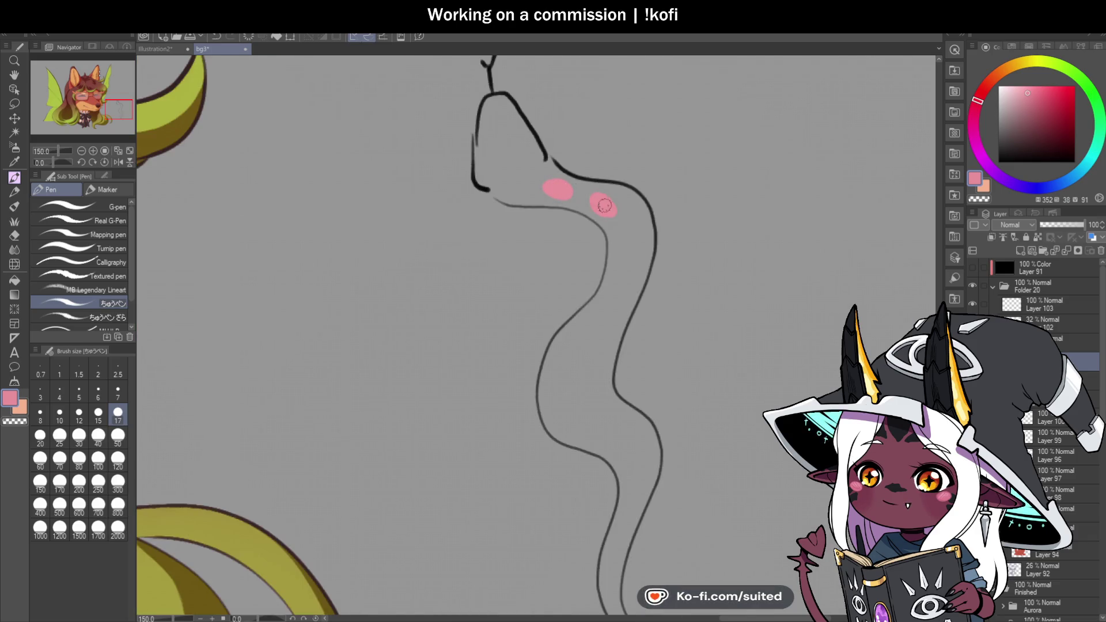
drag(628, 251, 609, 315)
drag(563, 363, 571, 344)
mouse_move(572, 422)
mouse_down()
mouse_move(561, 402)
mouse_move(596, 405)
mouse_move(580, 386)
mouse_move(557, 387)
mouse_up()
scroll(625, 303, down, 2)
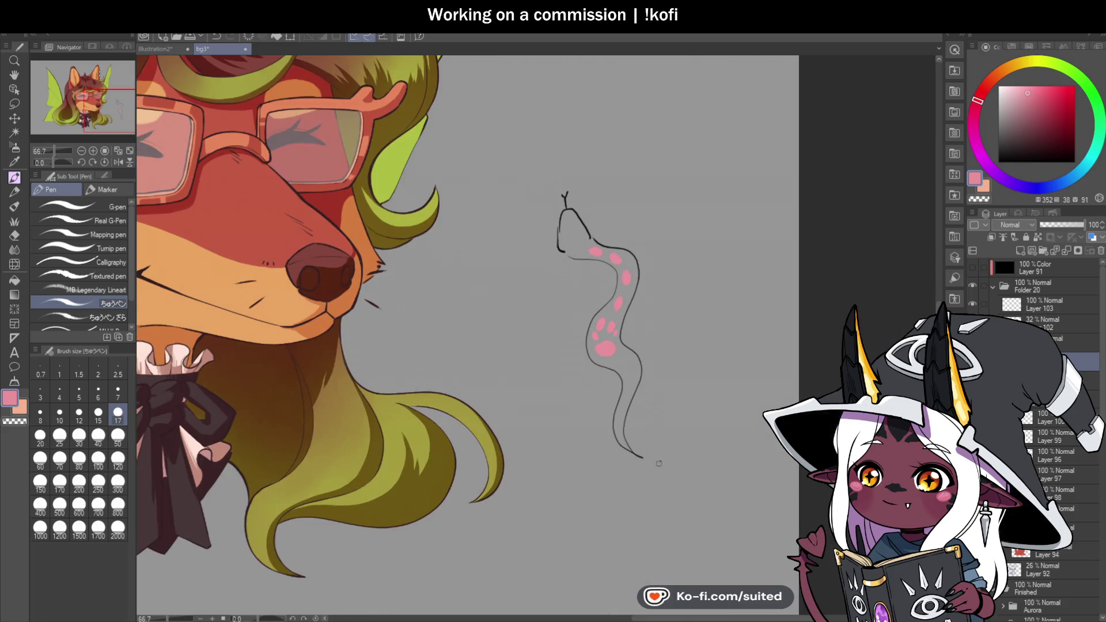
scroll(660, 455, up, 3)
drag(589, 246, 597, 305)
drag(583, 346, 576, 383)
drag(579, 402, 578, 410)
Delete the layer holding the snake doodle
scroll(594, 443, down, 2)
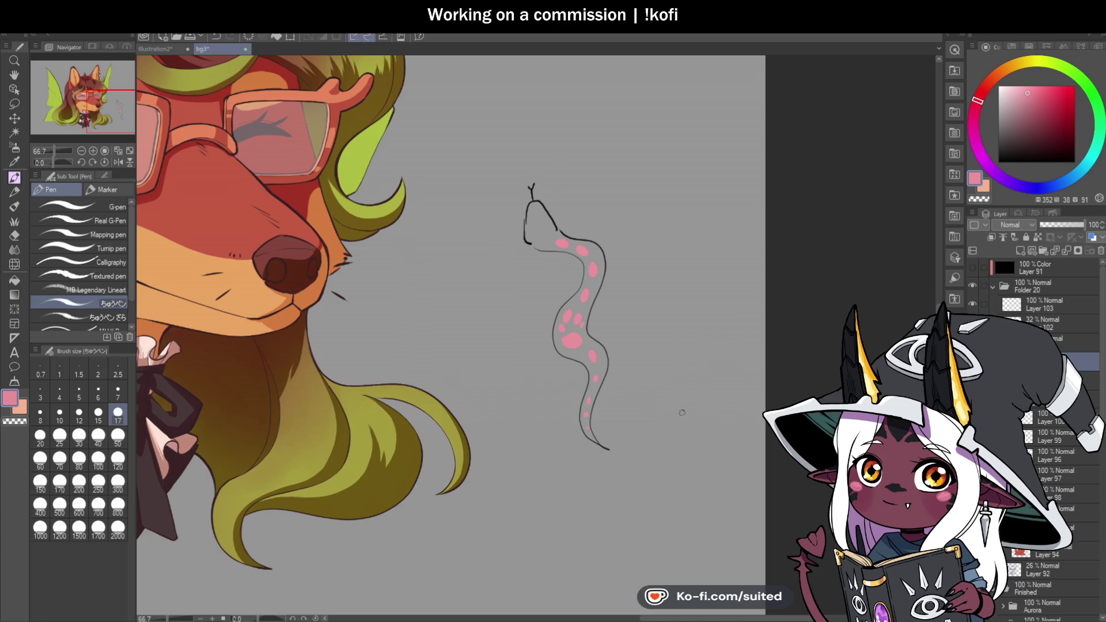
scroll(798, 370, down, 2)
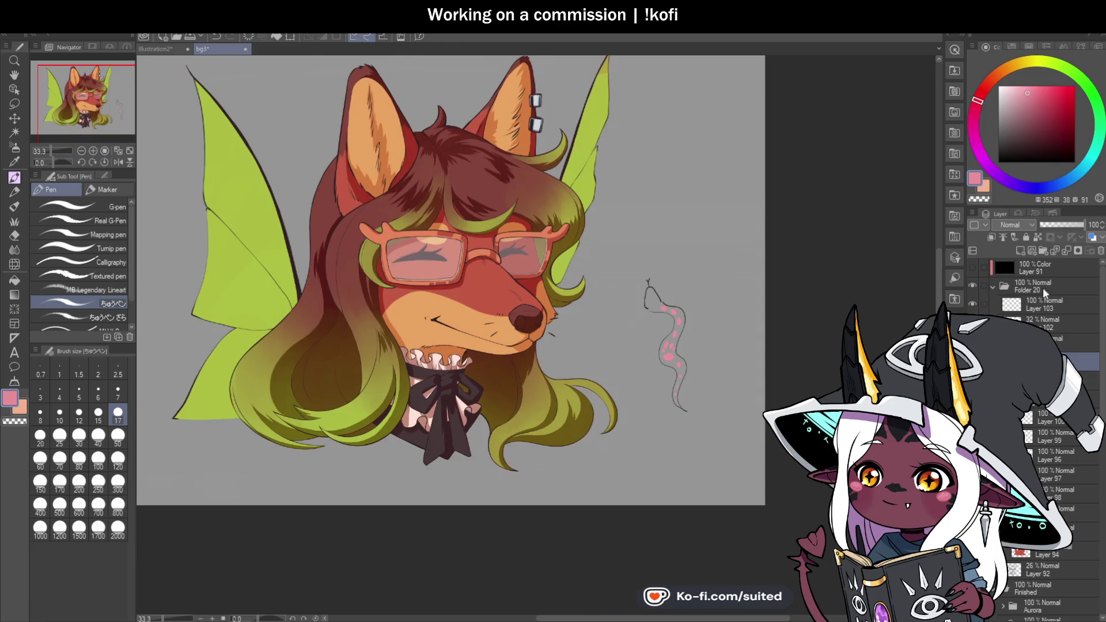
click(1101, 253)
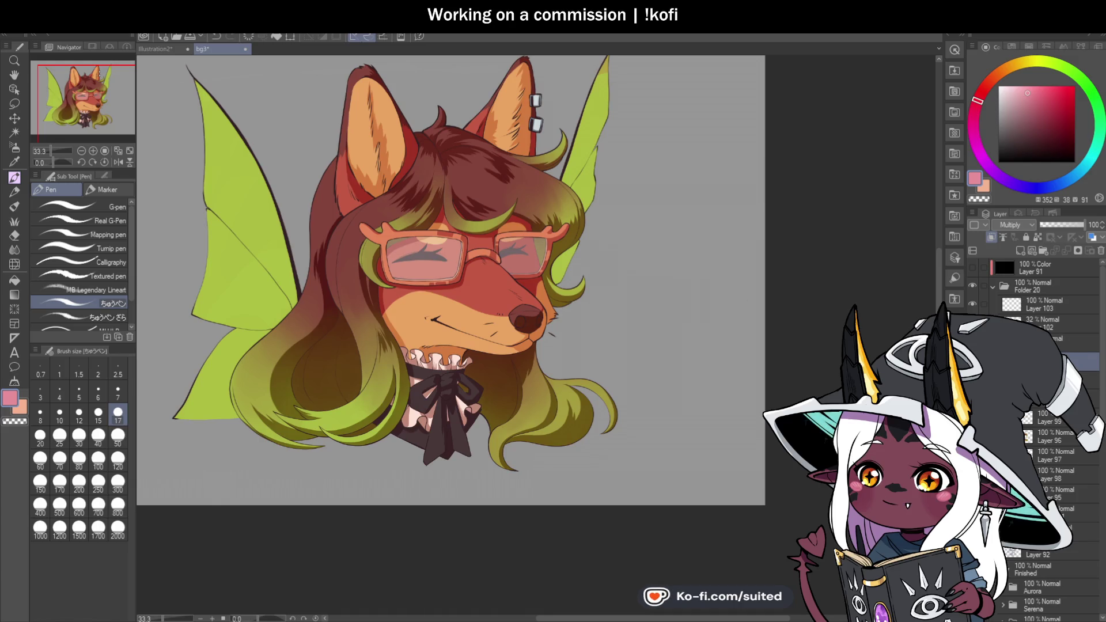
Sample a shading colour from the artwork, keep the layer on Multiply, and return to the mixing brush
scroll(732, 351, down, 1)
scroll(579, 472, up, 2)
scroll(529, 369, up, 3)
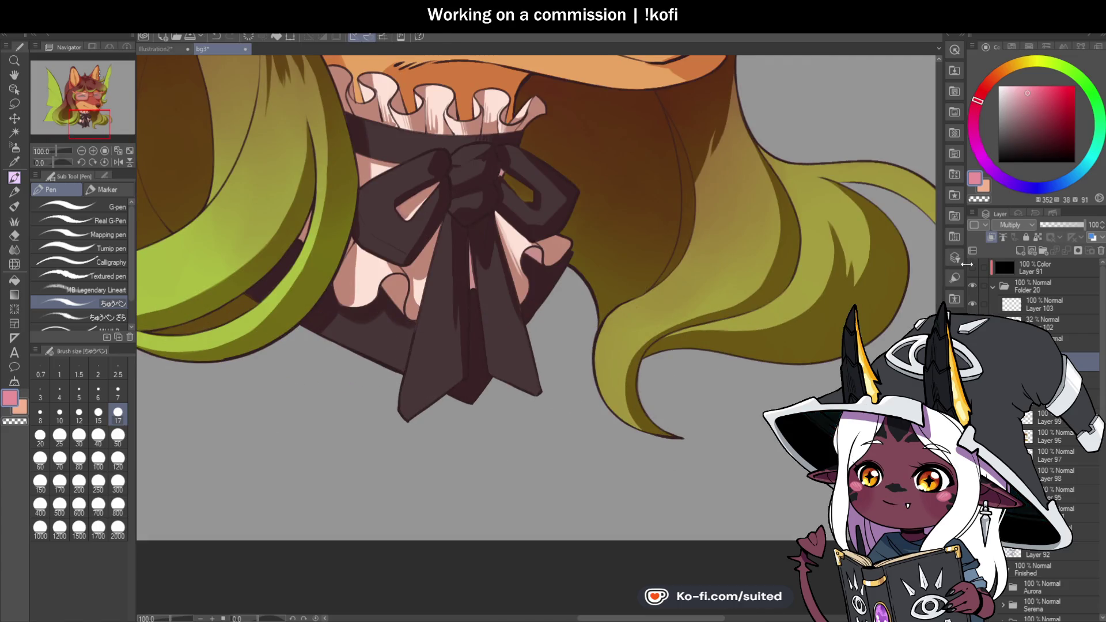
key(ctrl+z)
key(i)
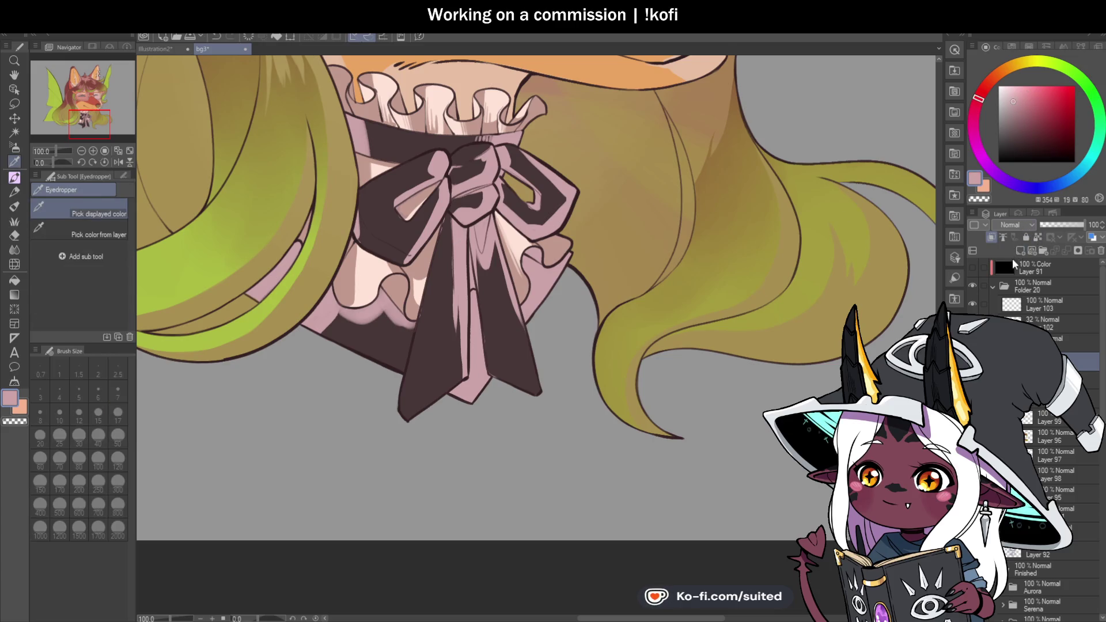
key(ctrl+y)
key(b)
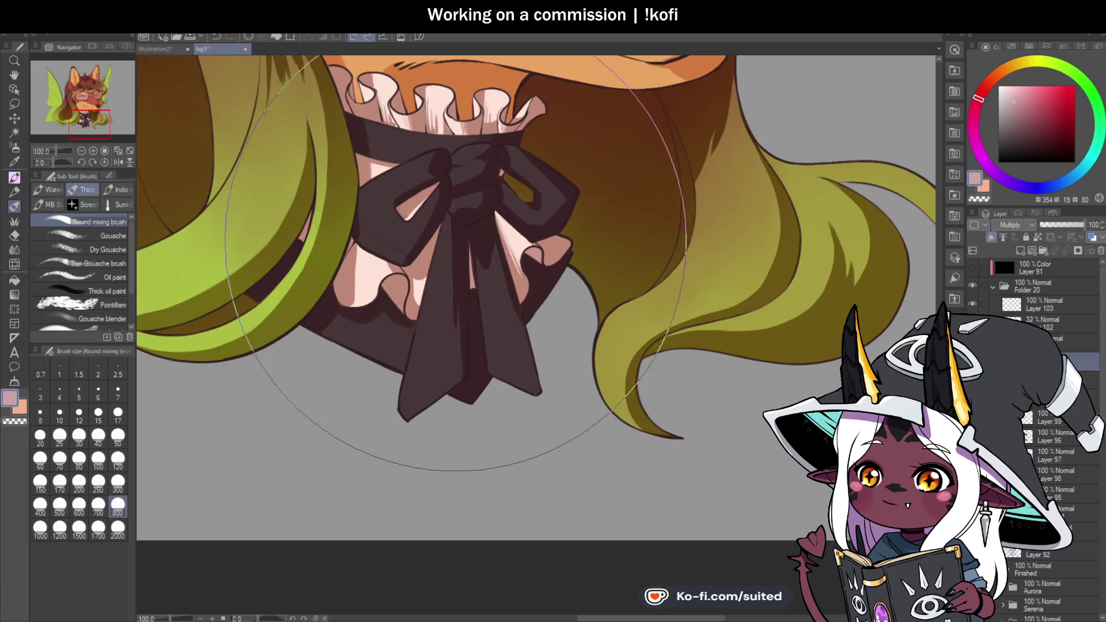
Shade the bow's centre and right ribbon tails darker
drag(454, 243, 448, 337)
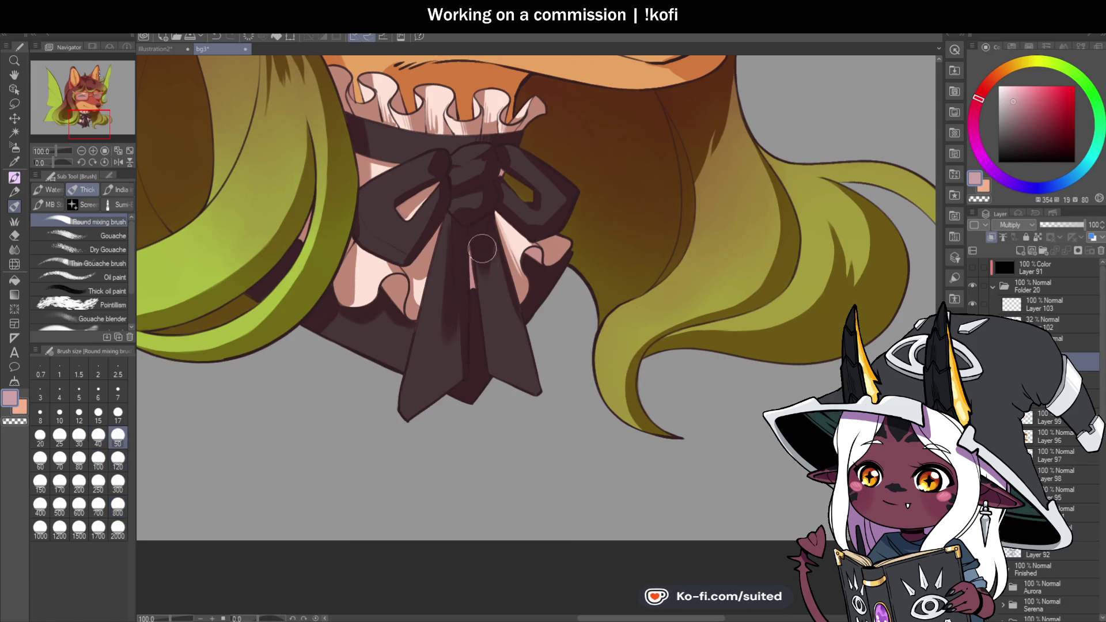
drag(487, 232, 507, 317)
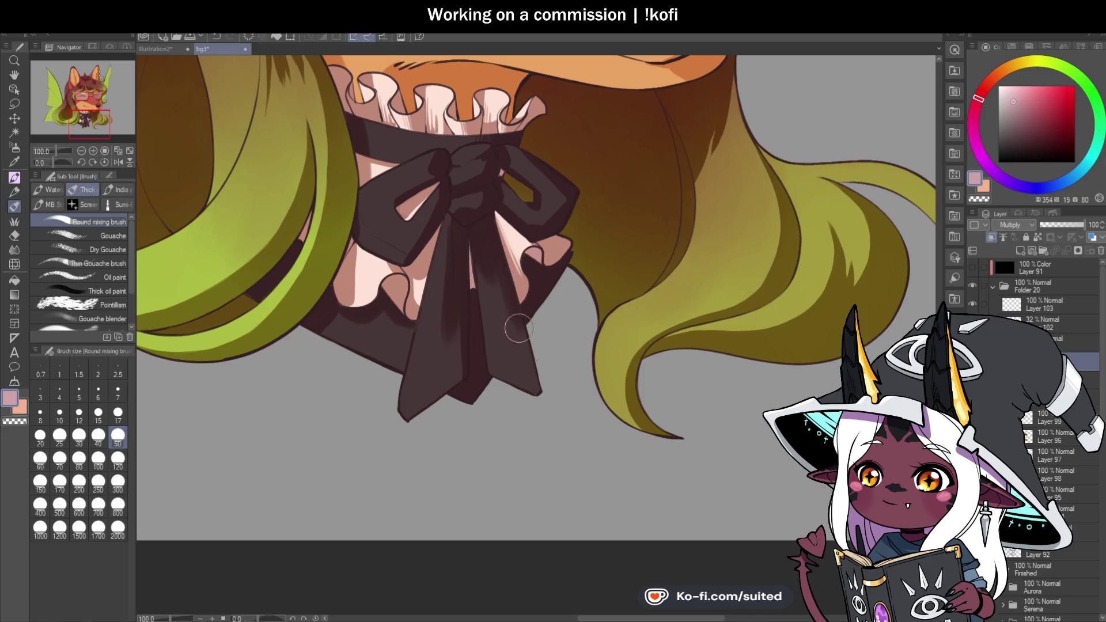
scroll(532, 387, down, 2)
scroll(491, 242, up, 3)
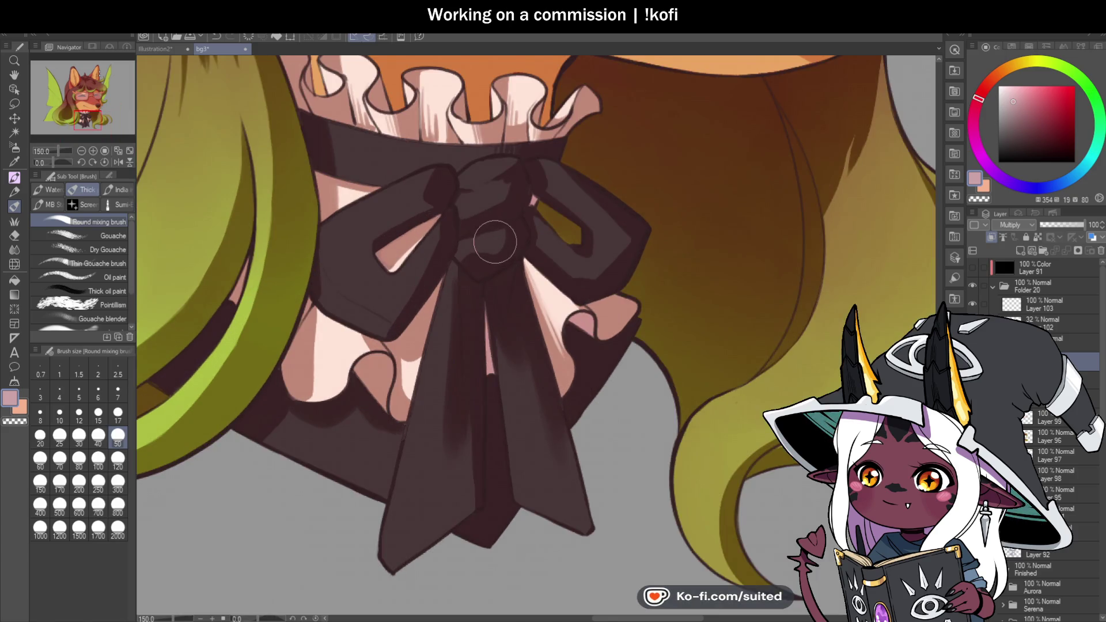
With transparent colour, rework the shading on the bow's centre knot and upper-left loop
key(c)
mouse_move(491, 241)
mouse_down()
mouse_move(461, 254)
mouse_move(507, 242)
mouse_move(472, 253)
mouse_up()
drag(501, 185, 506, 184)
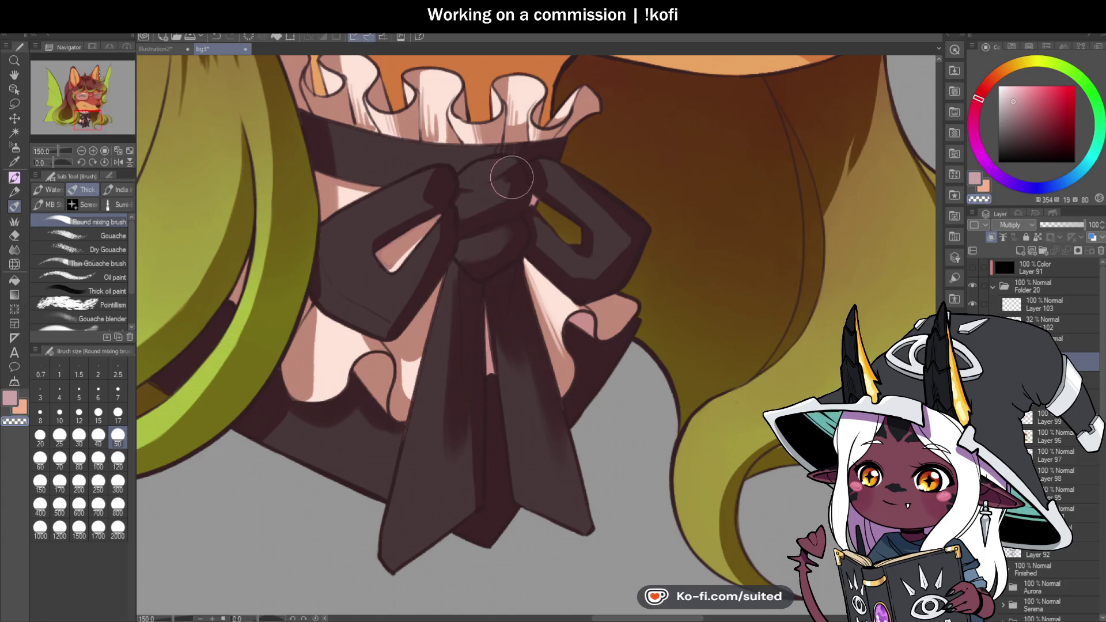
mouse_move(431, 183)
mouse_down()
mouse_move(415, 178)
mouse_move(408, 208)
mouse_up()
scroll(630, 142, down, 2)
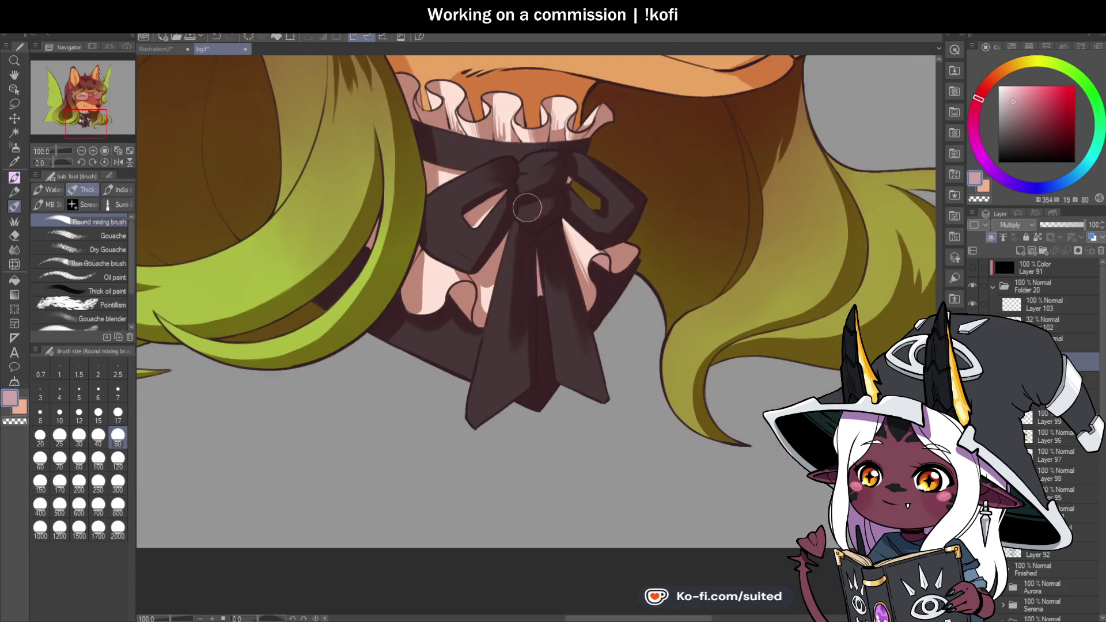
scroll(510, 194, up, 2)
Reduce the brush size for finer detail on the bow
click(118, 413)
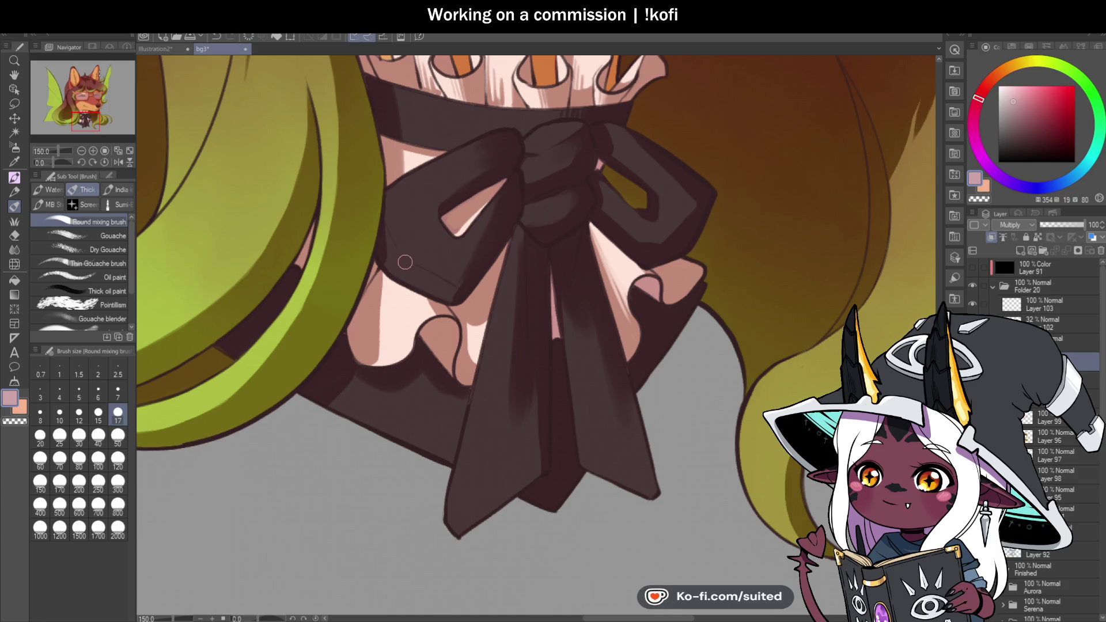
scroll(412, 268, down, 3)
scroll(604, 269, up, 3)
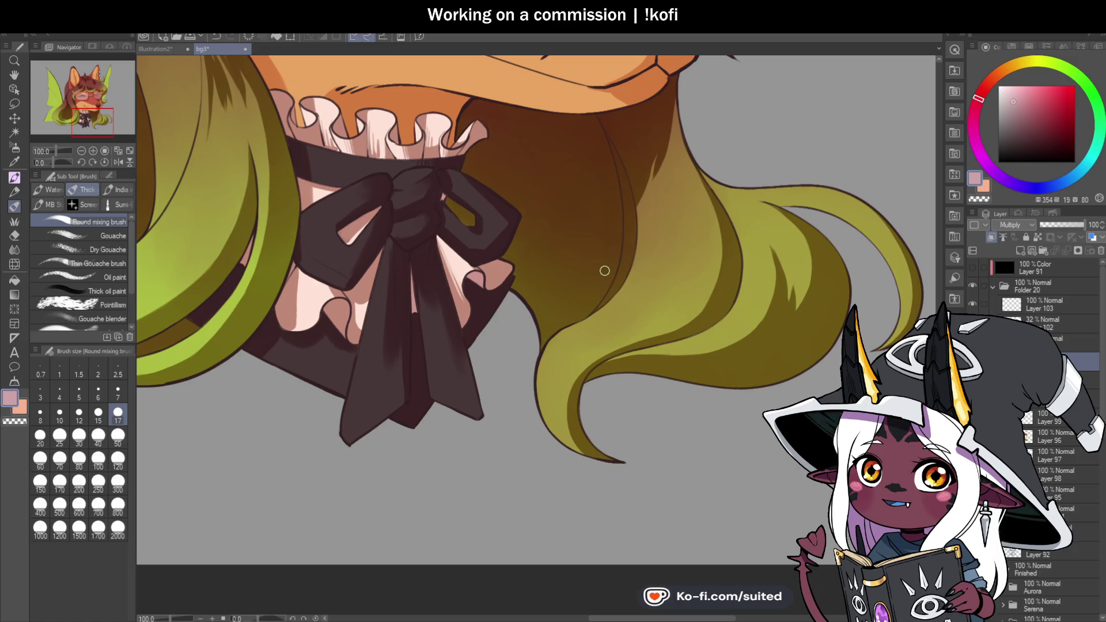
scroll(475, 235, up, 2)
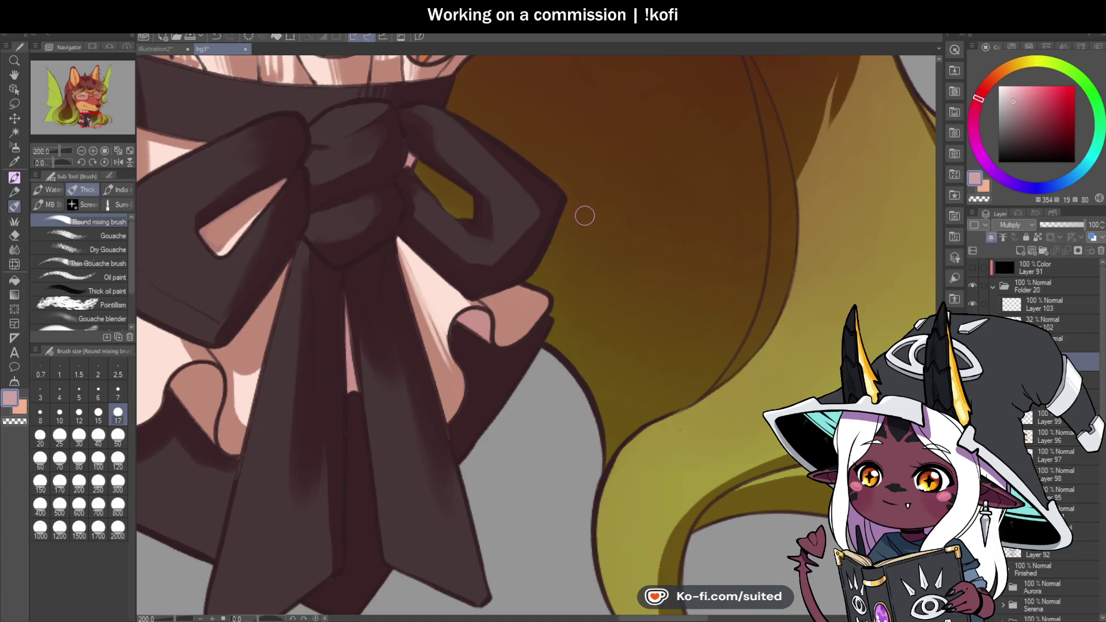
scroll(582, 222, down, 1)
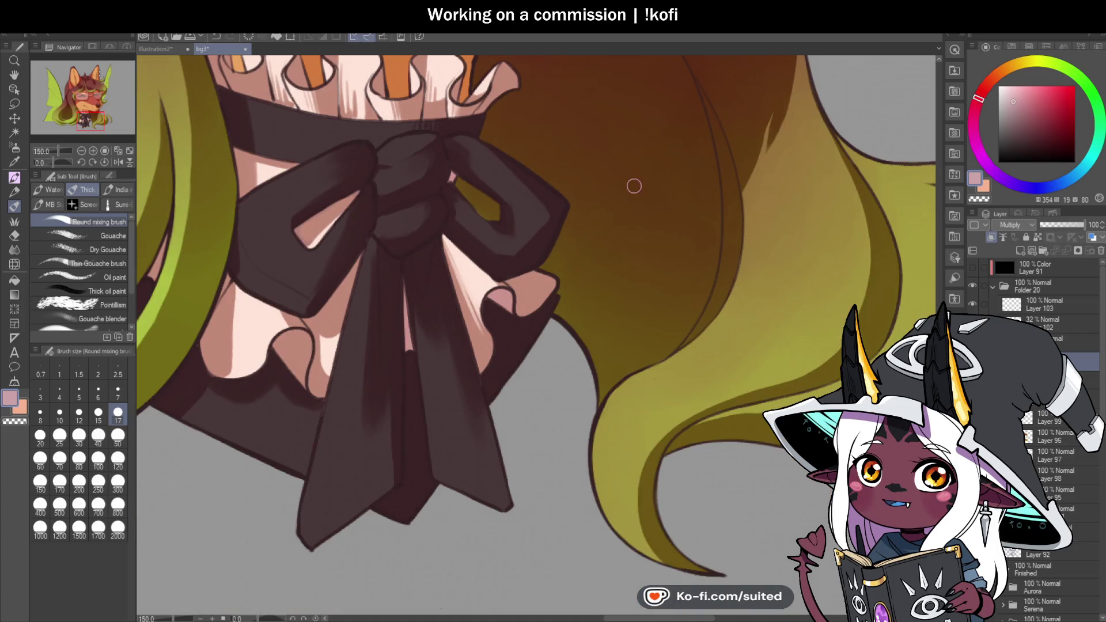
scroll(519, 184, up, 3)
scroll(428, 262, down, 2)
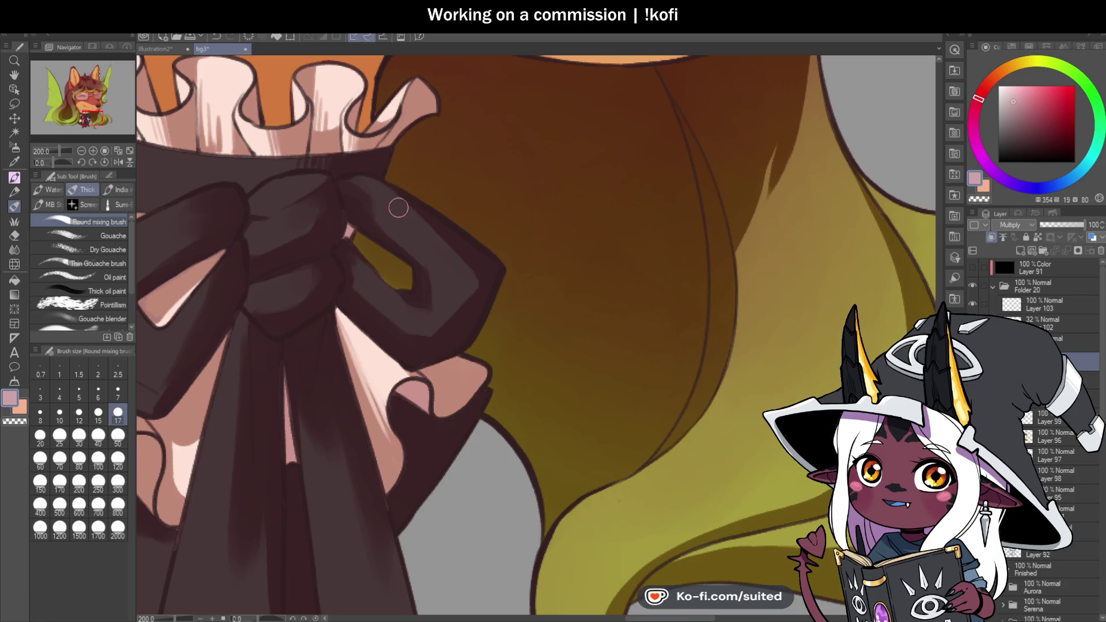
Switch to transparent colour and inspect the bow closely, rotating the canvas to work on it
key(c)
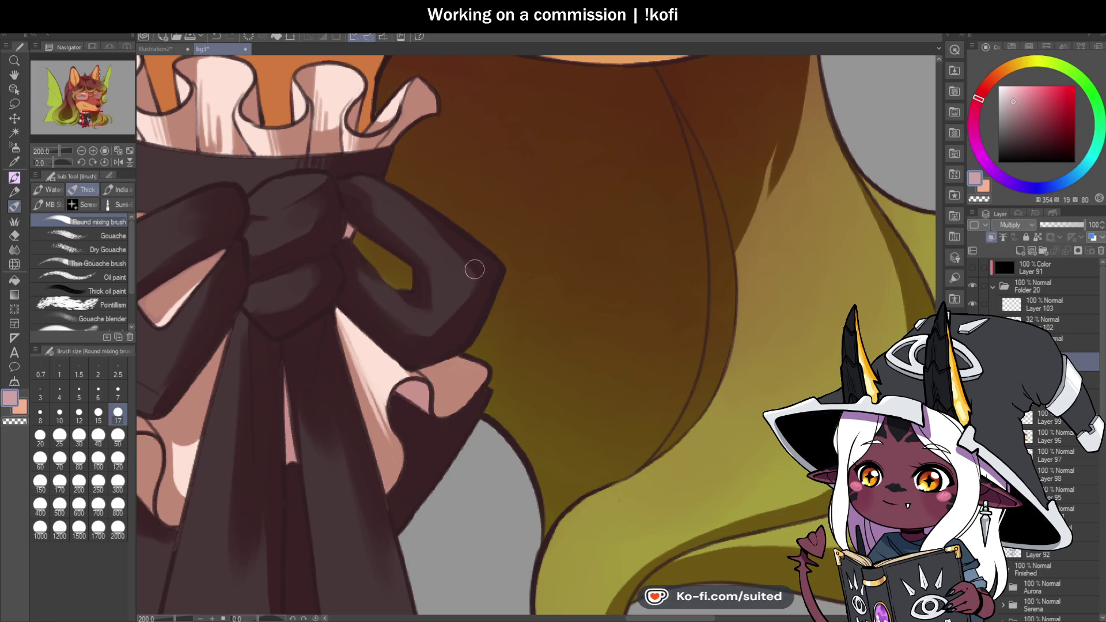
scroll(479, 281, down, 3)
scroll(461, 202, up, 3)
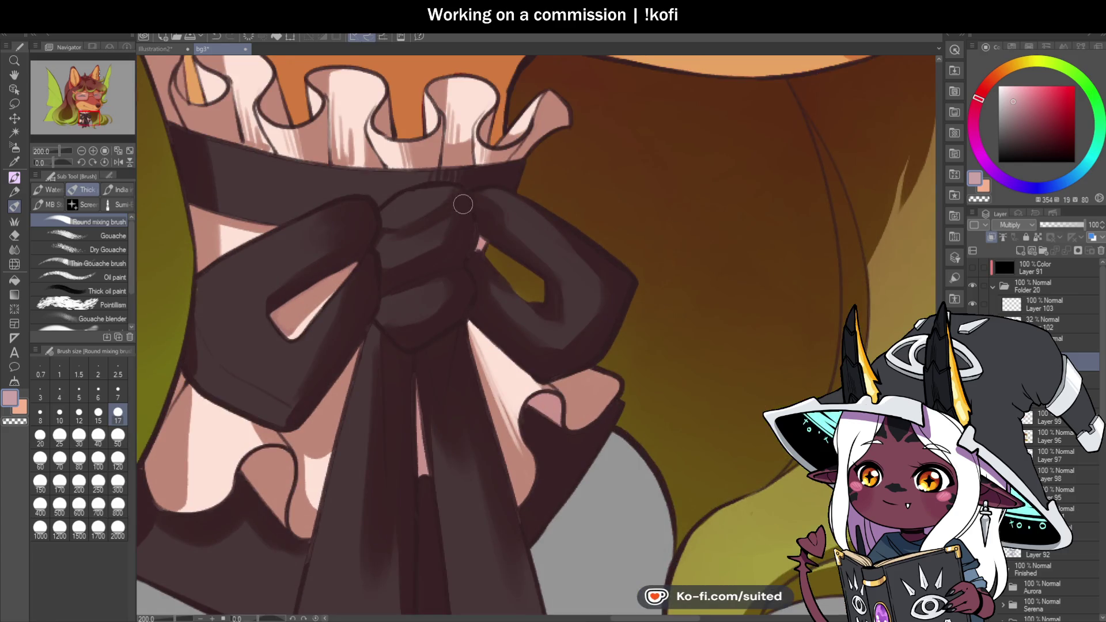
scroll(467, 260, down, 1)
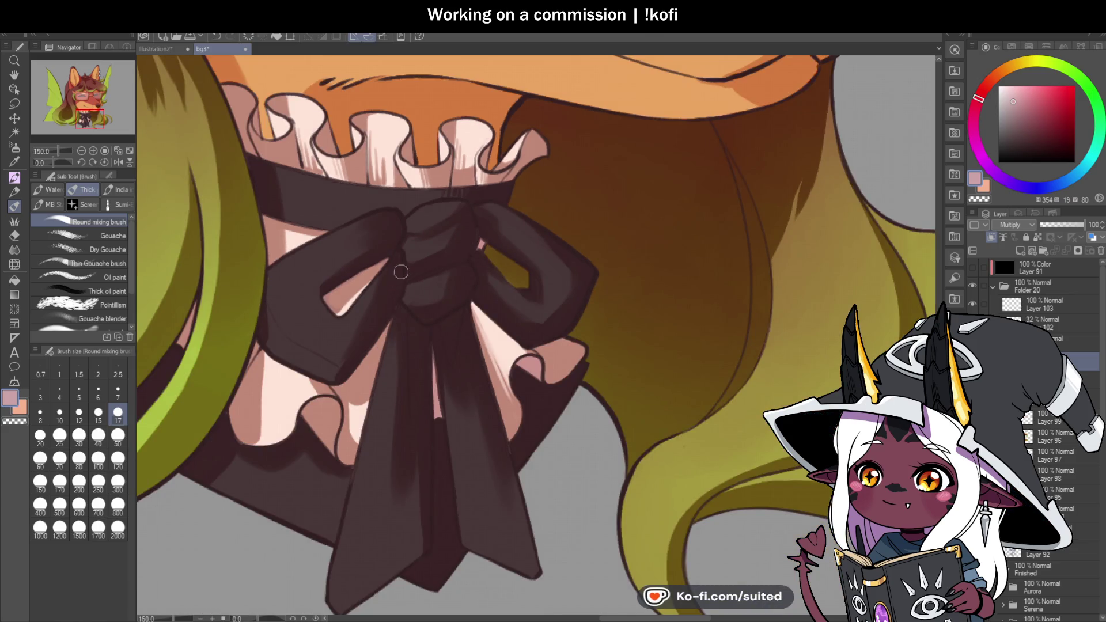
scroll(499, 175, up, 1)
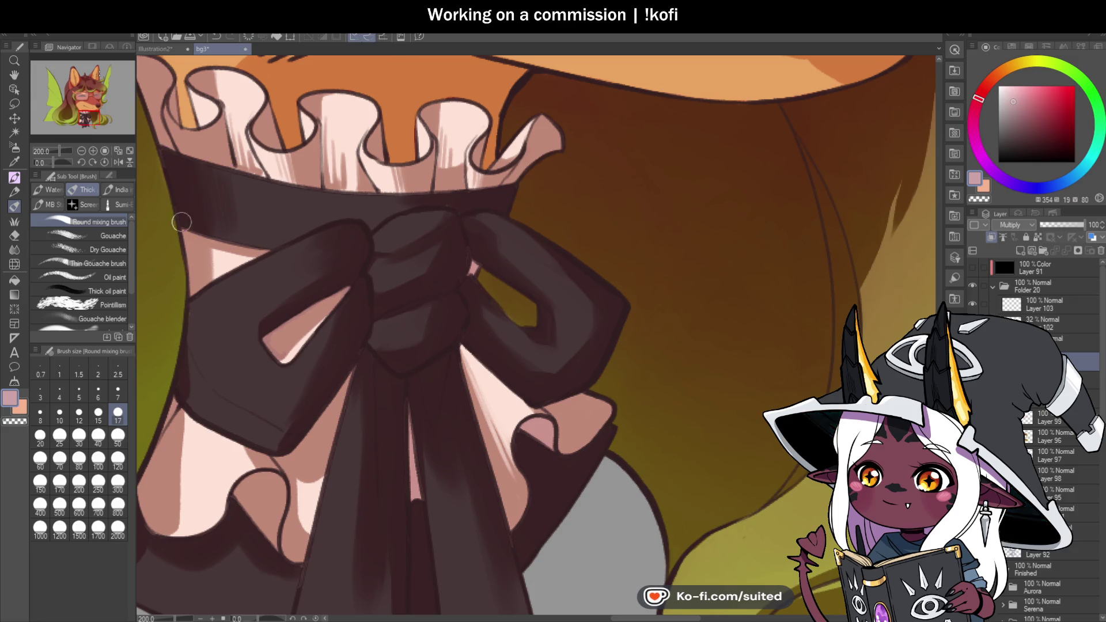
scroll(177, 204, down, 4)
scroll(466, 274, up, 2)
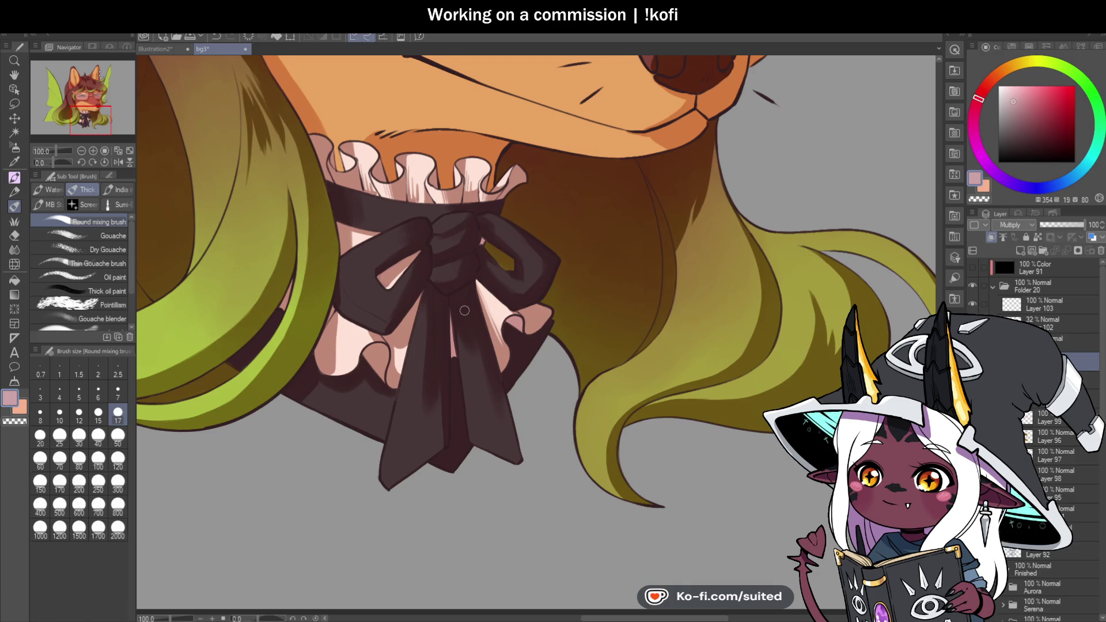
scroll(352, 311, up, 2)
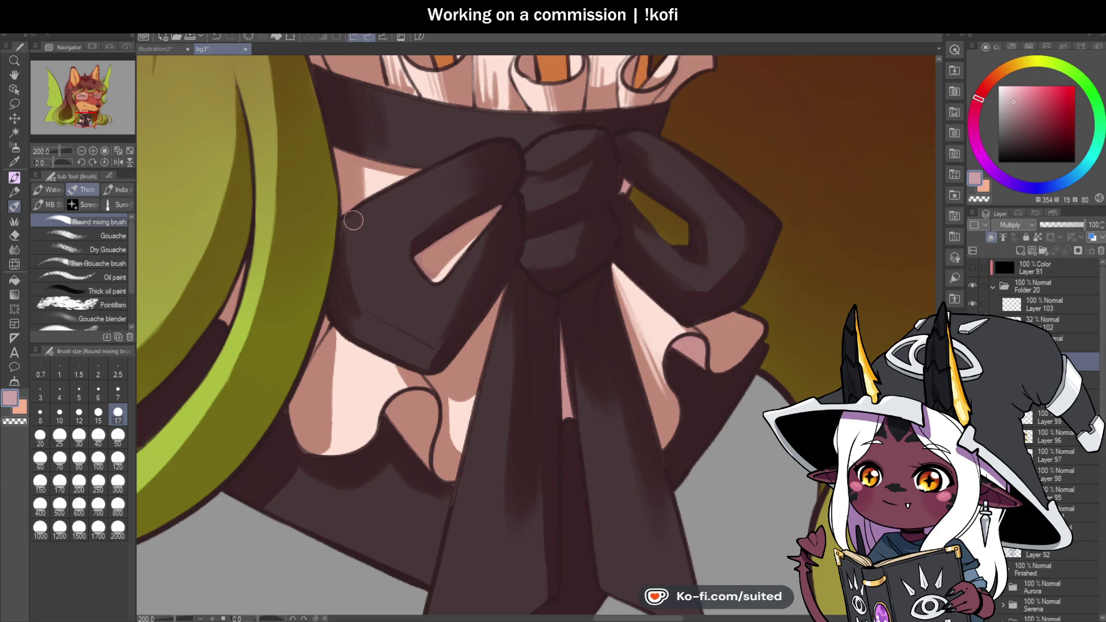
scroll(478, 231, down, 2)
drag(55, 160, 61, 161)
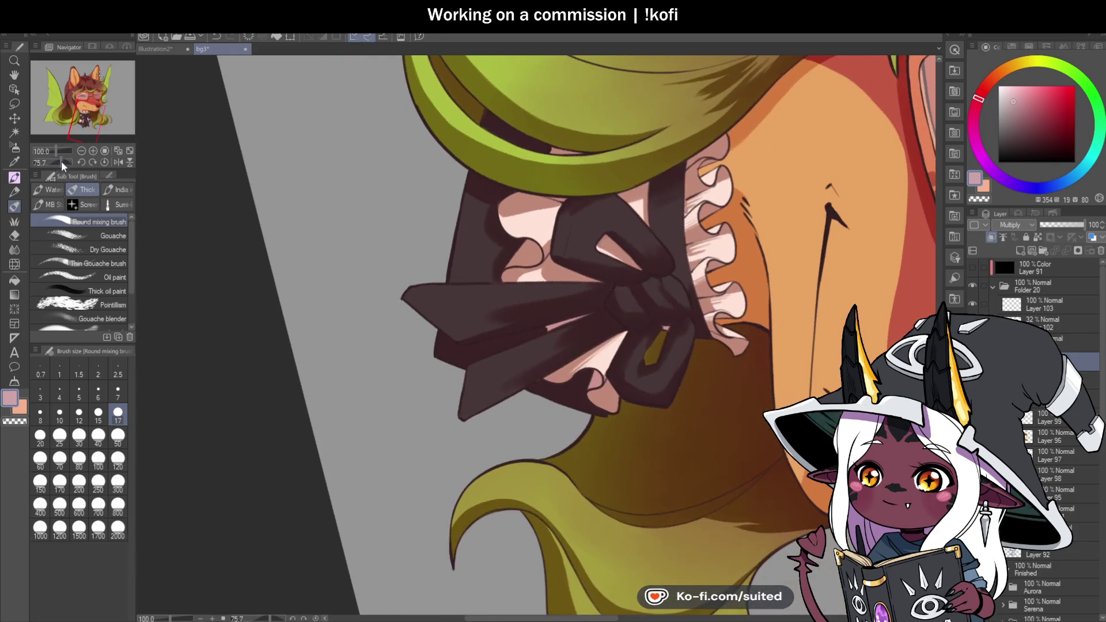
Reset the canvas rotation to upright and zoom onto the bow
scroll(560, 242, up, 2)
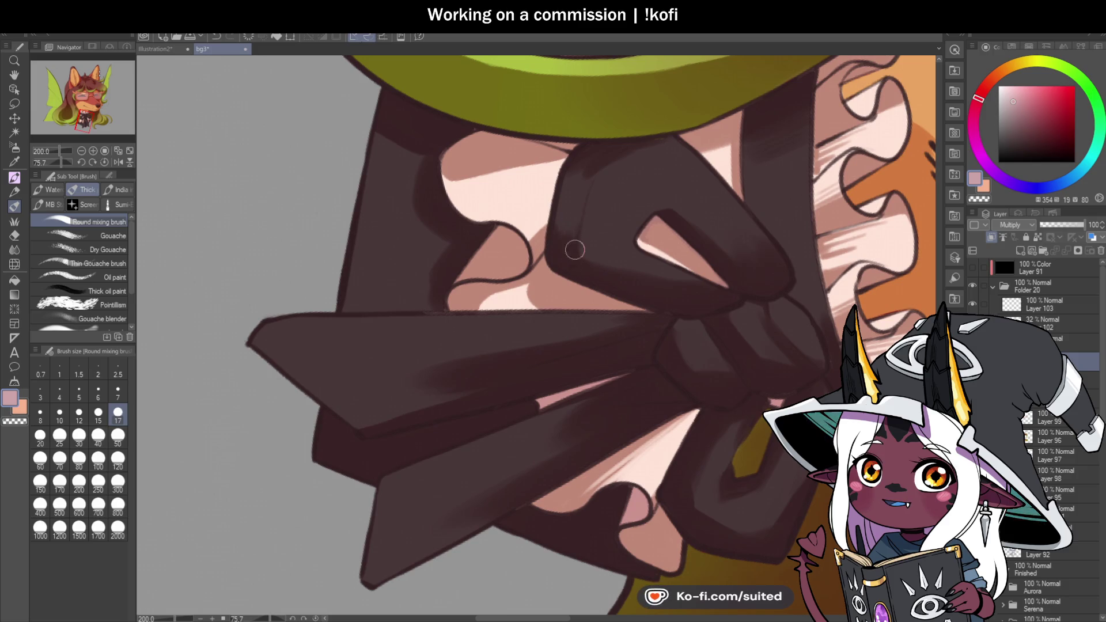
scroll(531, 204, down, 1)
click(94, 161)
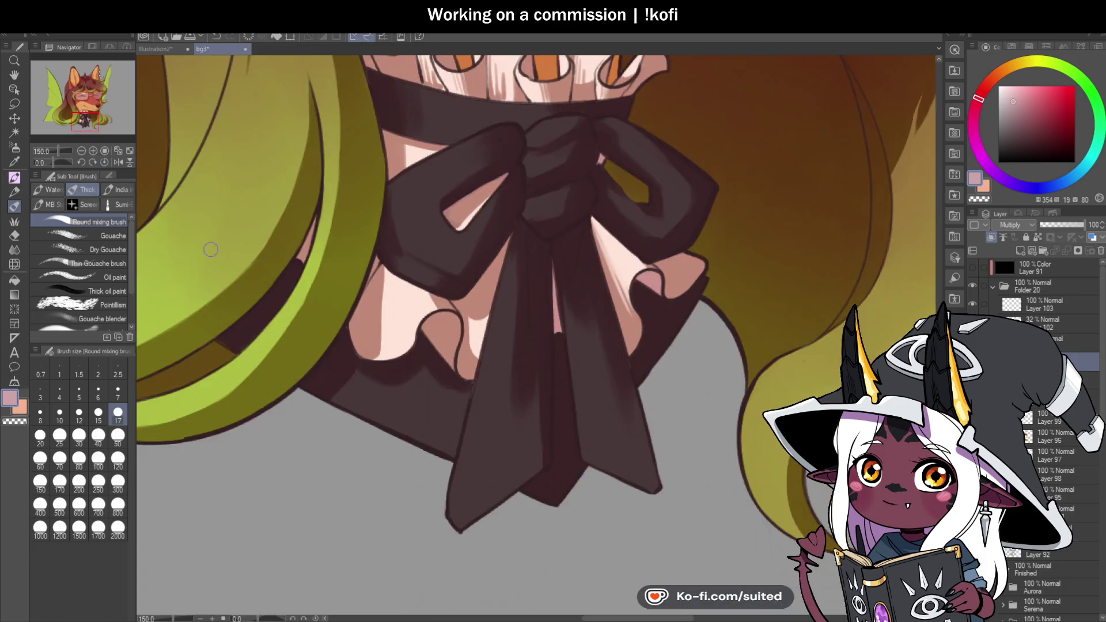
scroll(575, 338, down, 3)
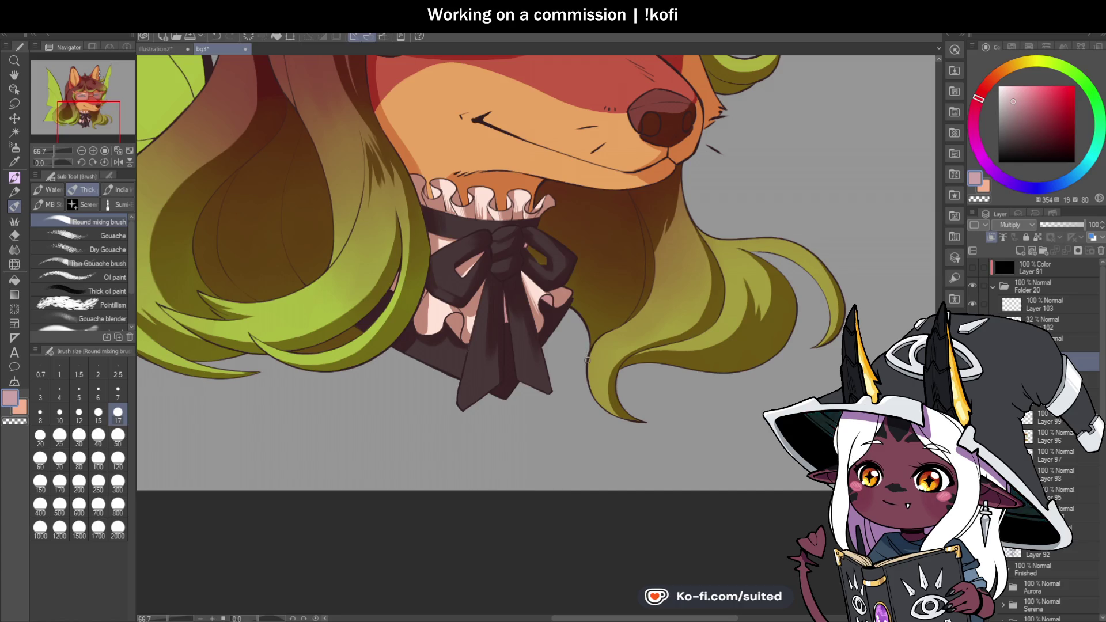
scroll(489, 273, up, 3)
scroll(488, 218, up, 1)
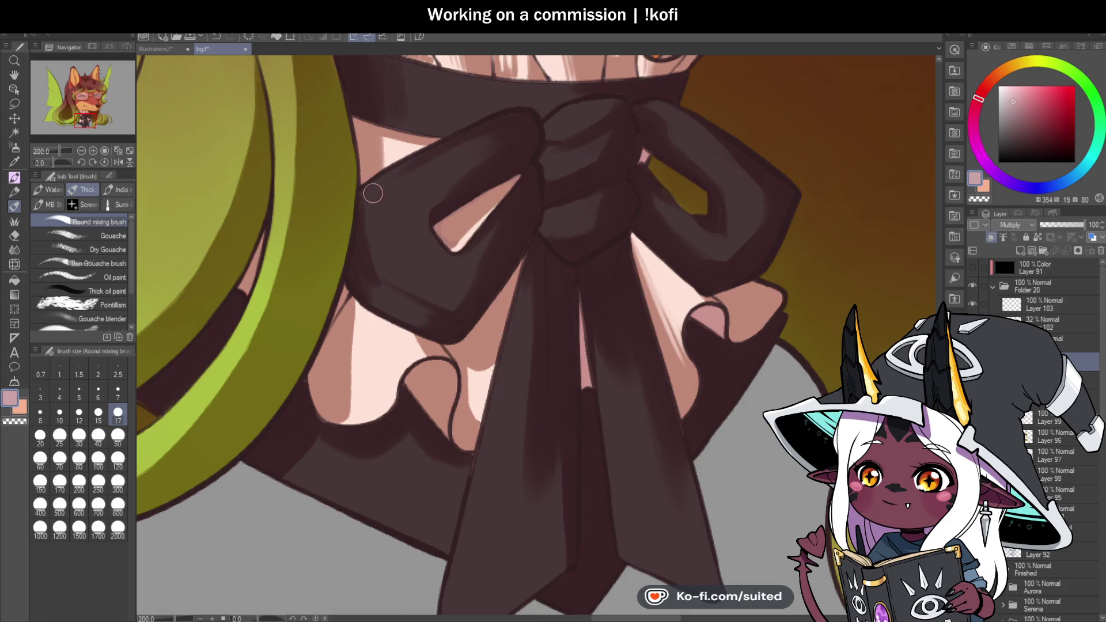
Darken the centre strip of the bow's hanging ribbon with one vertical stroke
key(c)
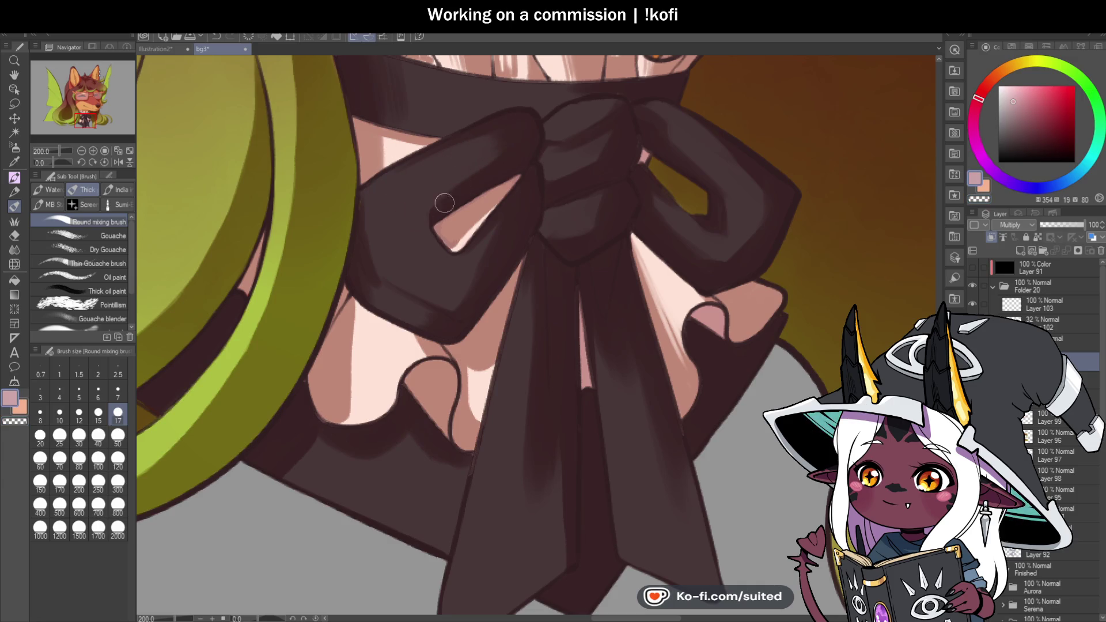
scroll(459, 191, down, 4)
scroll(529, 231, up, 6)
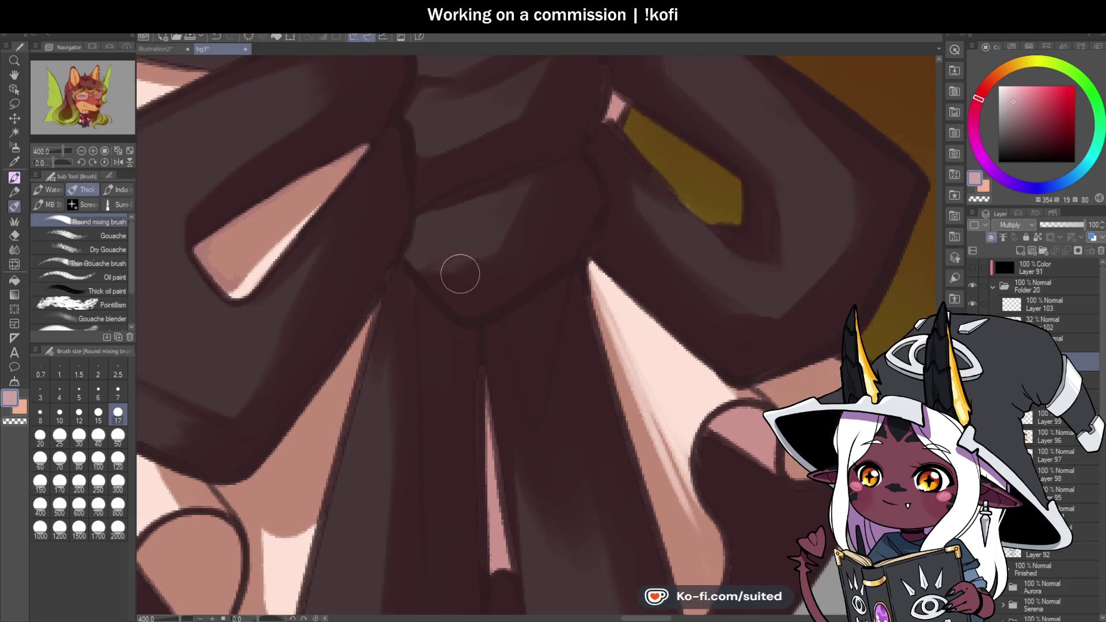
scroll(501, 242, down, 4)
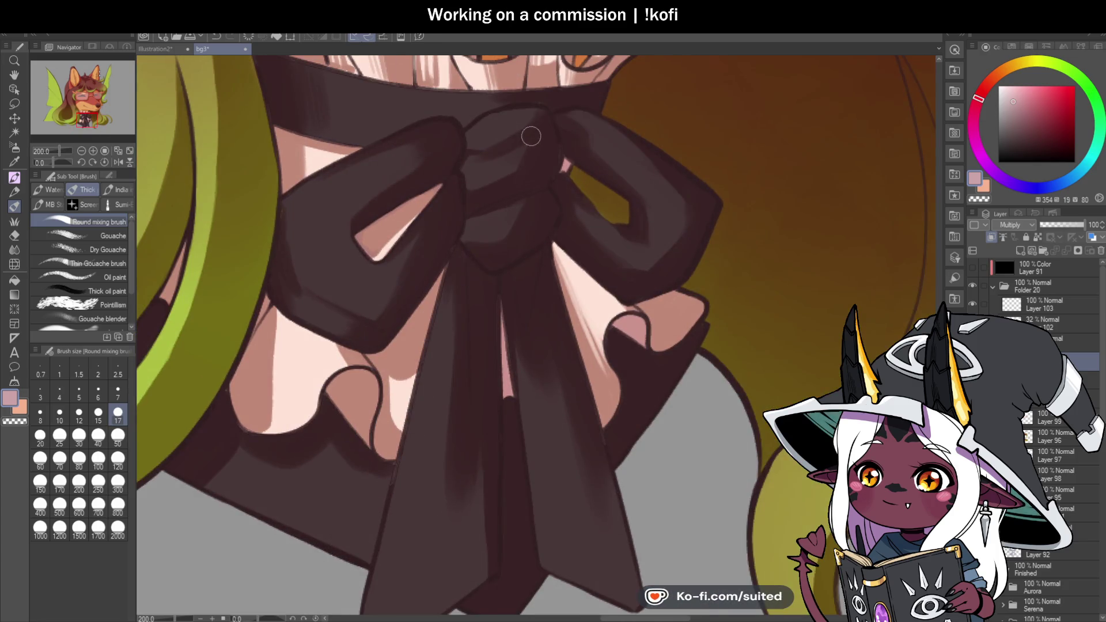
scroll(518, 176, down, 4)
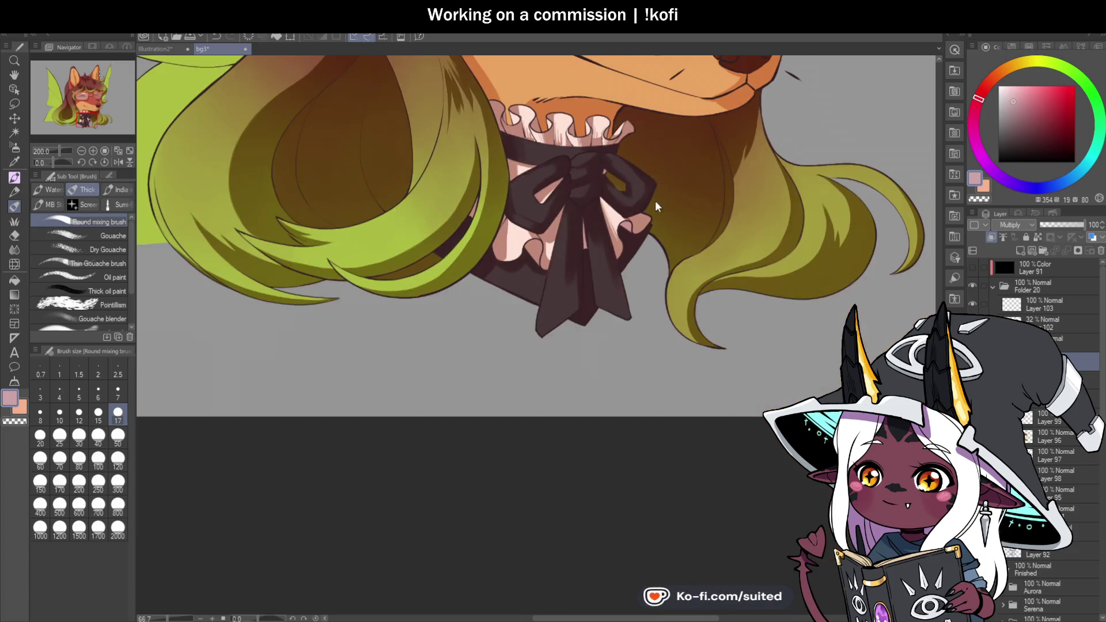
scroll(560, 185, up, 3)
drag(561, 184, 574, 295)
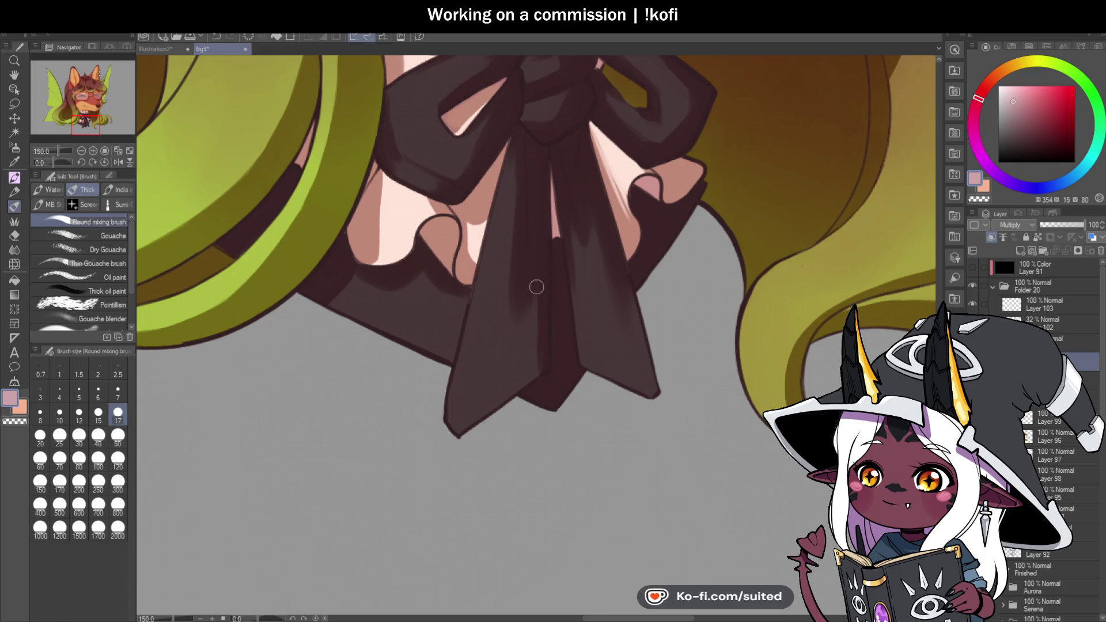
scroll(533, 385, down, 6)
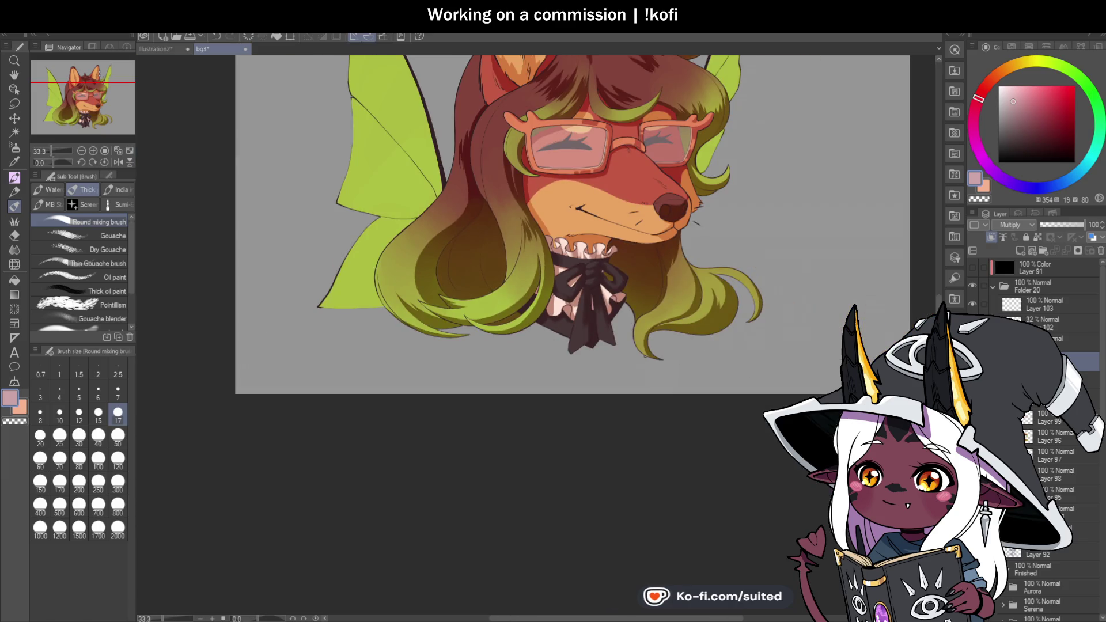
Sample a warm rose from the artwork with the eyedropper and return to the mixing brush
scroll(638, 296, up, 3)
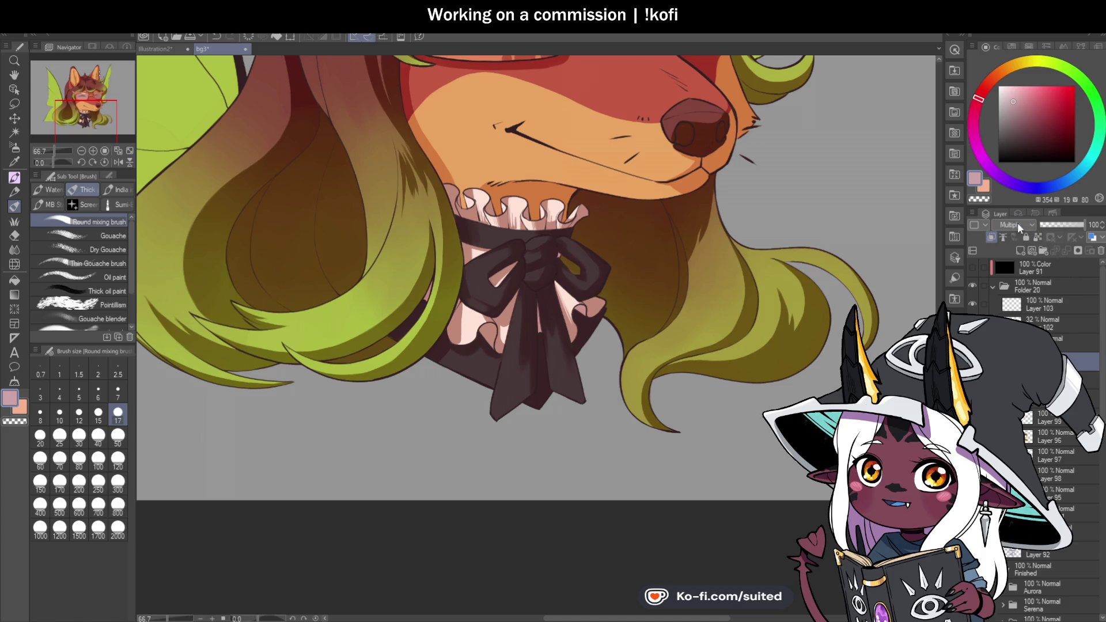
scroll(1014, 224, up, 2)
key(i)
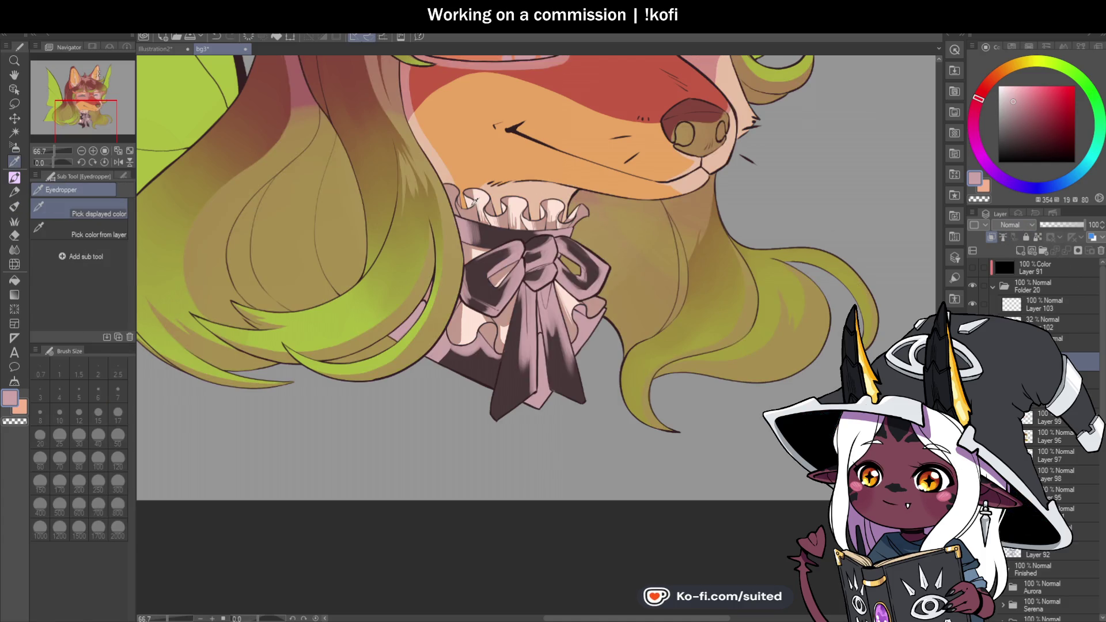
scroll(1023, 226, down, 2)
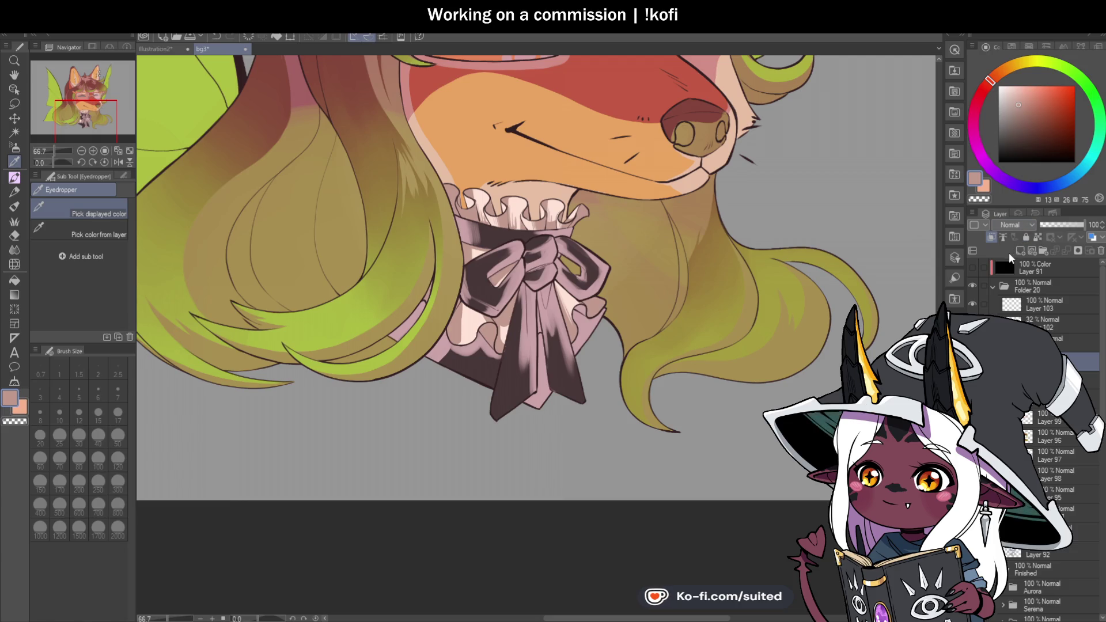
key(b)
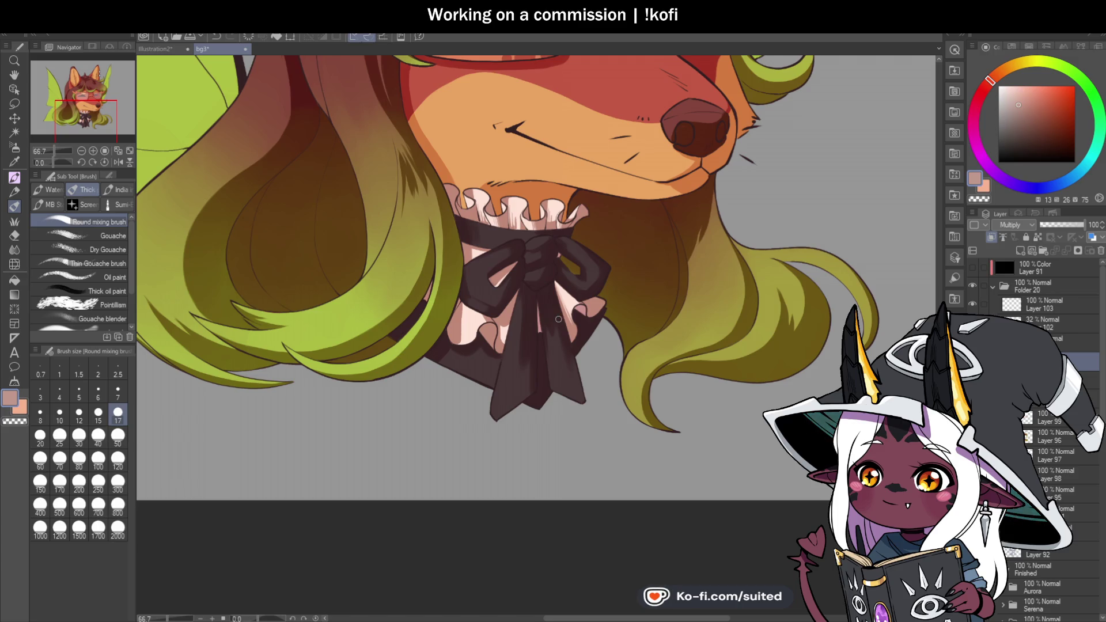
scroll(457, 275, up, 5)
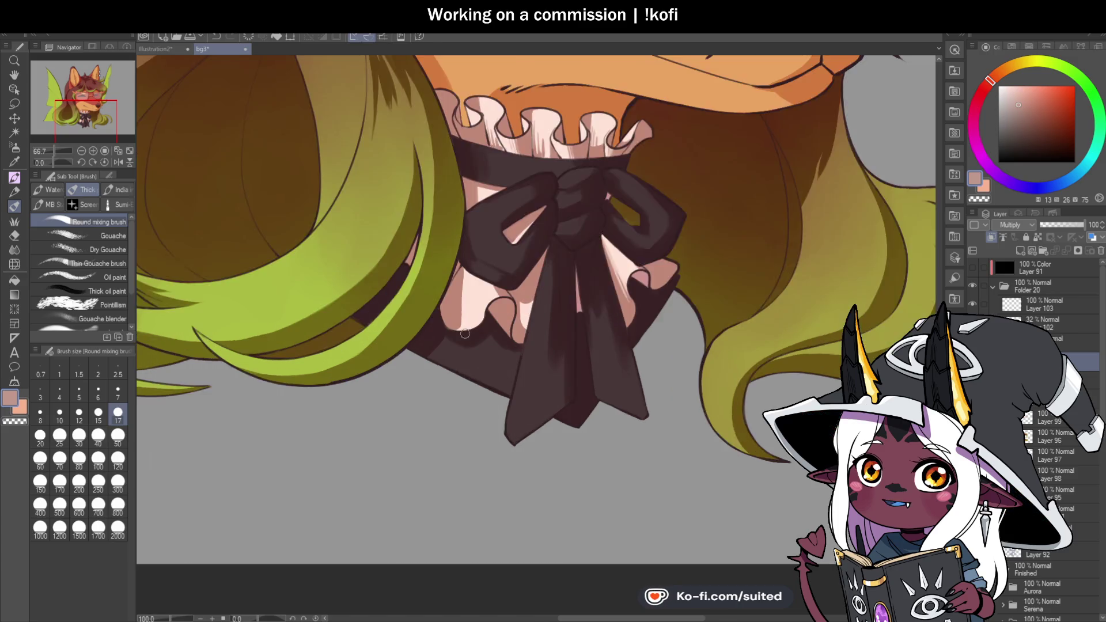
Stroke soft vertical darker-pink shading streaks down the pink frill and its wedge
drag(457, 275, 458, 250)
drag(458, 213, 452, 340)
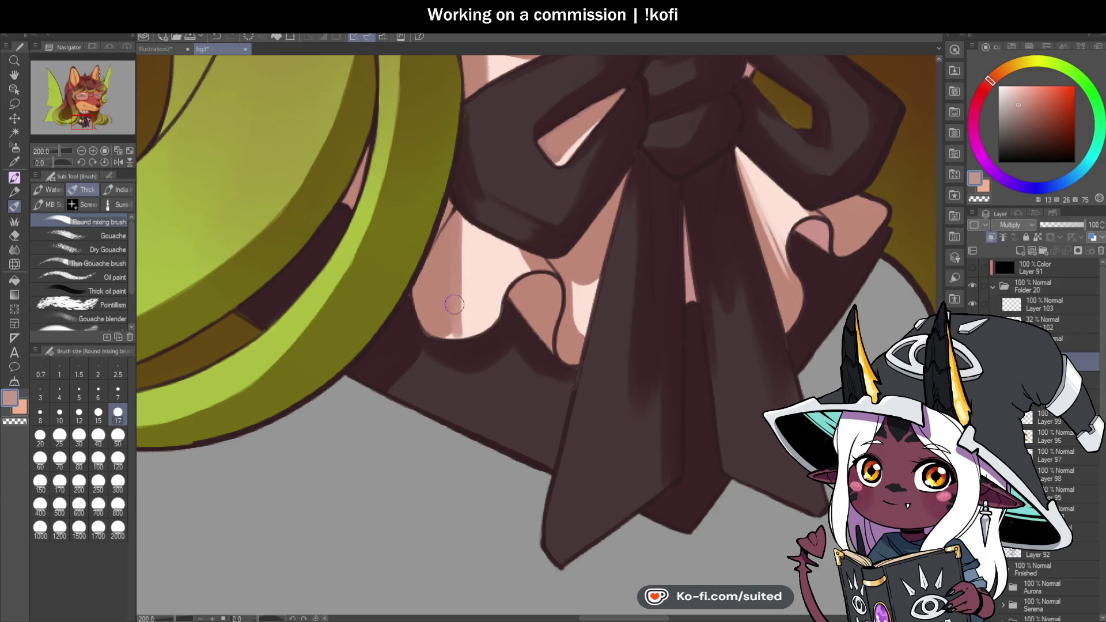
drag(457, 248, 458, 325)
mouse_move(459, 213)
mouse_down()
mouse_move(463, 339)
mouse_move(454, 320)
mouse_up()
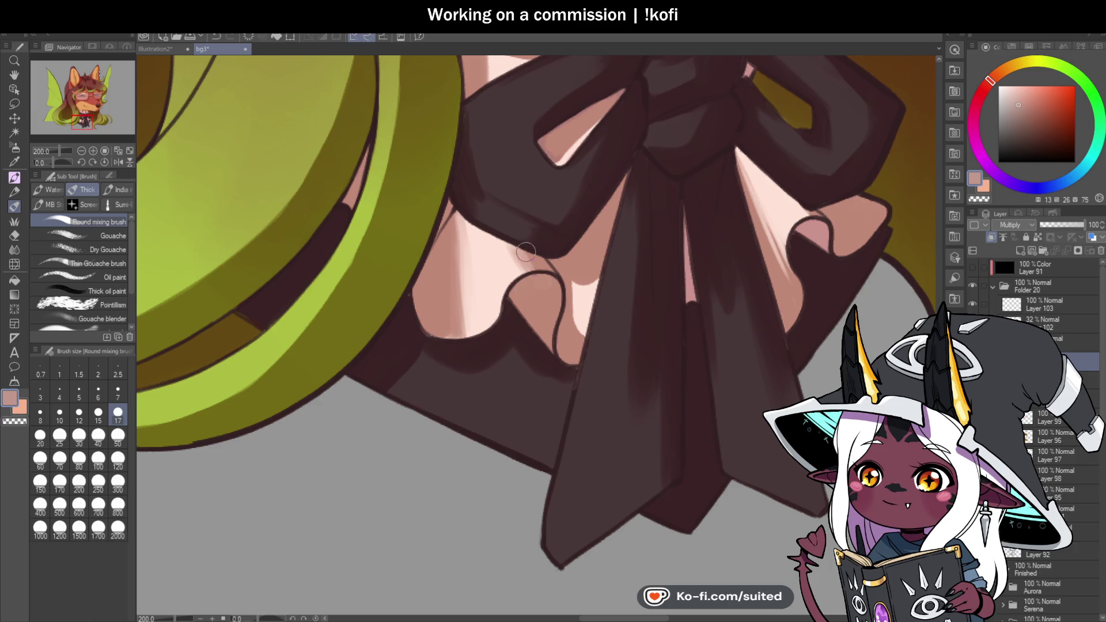
drag(572, 280, 583, 340)
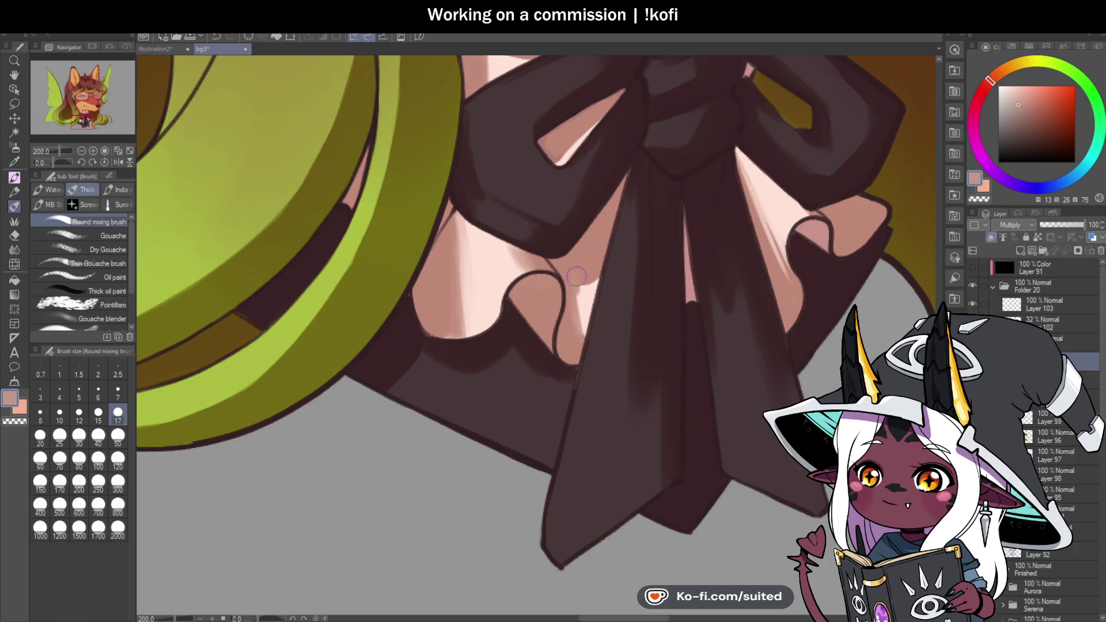
Soften the frill wedge shading with the transparent colour and touch up its edge
key(c)
drag(596, 275, 582, 293)
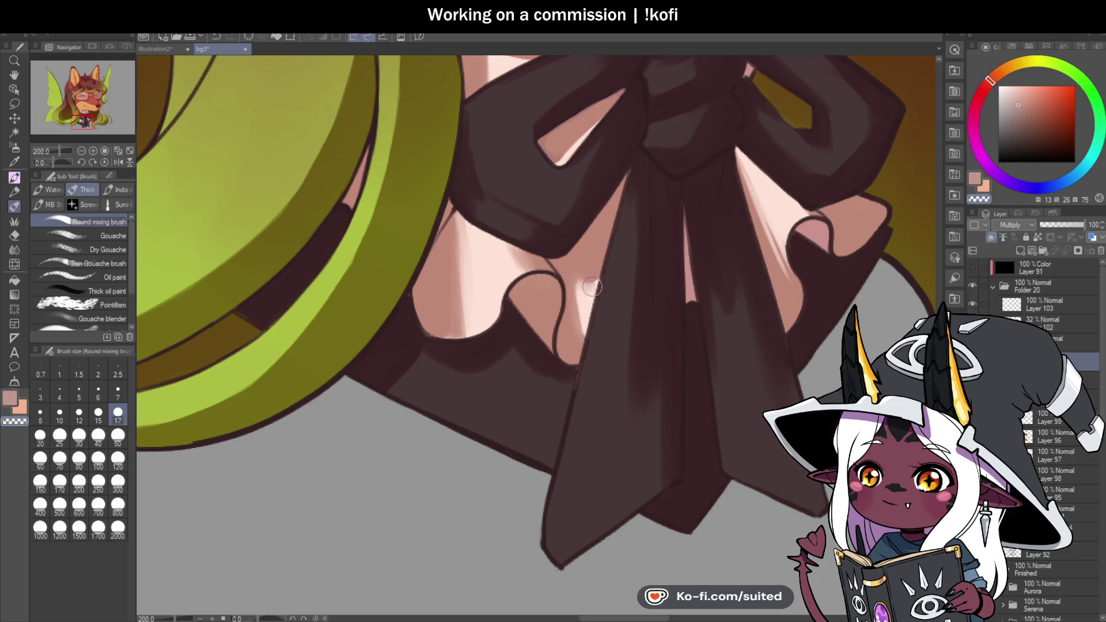
scroll(579, 298, down, 1)
drag(737, 254, 606, 250)
scroll(606, 250, up, 1)
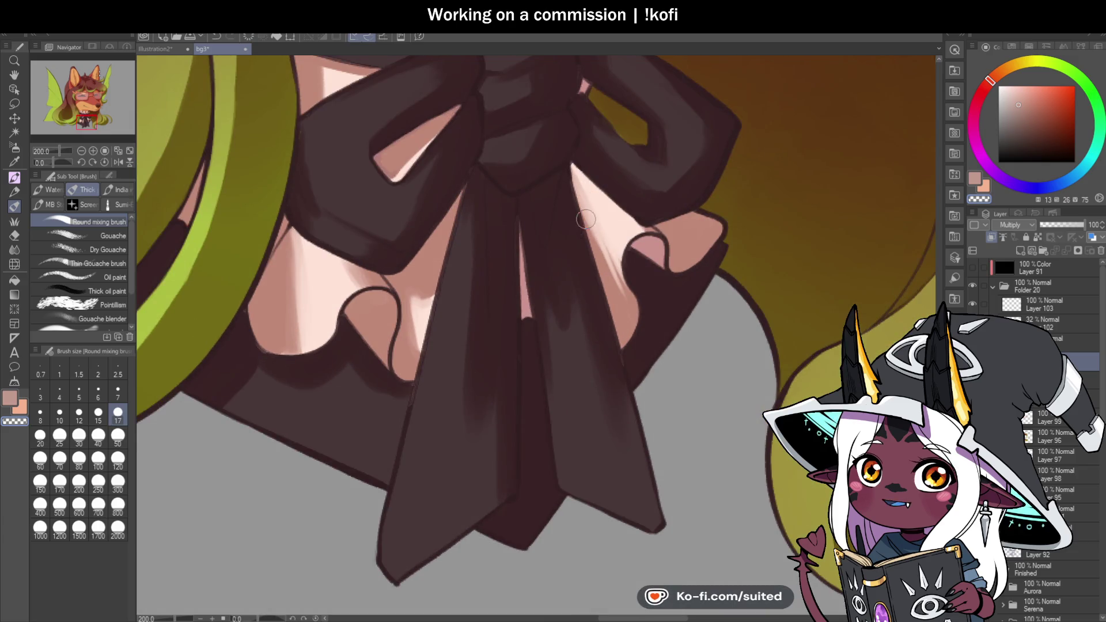
drag(586, 203, 626, 285)
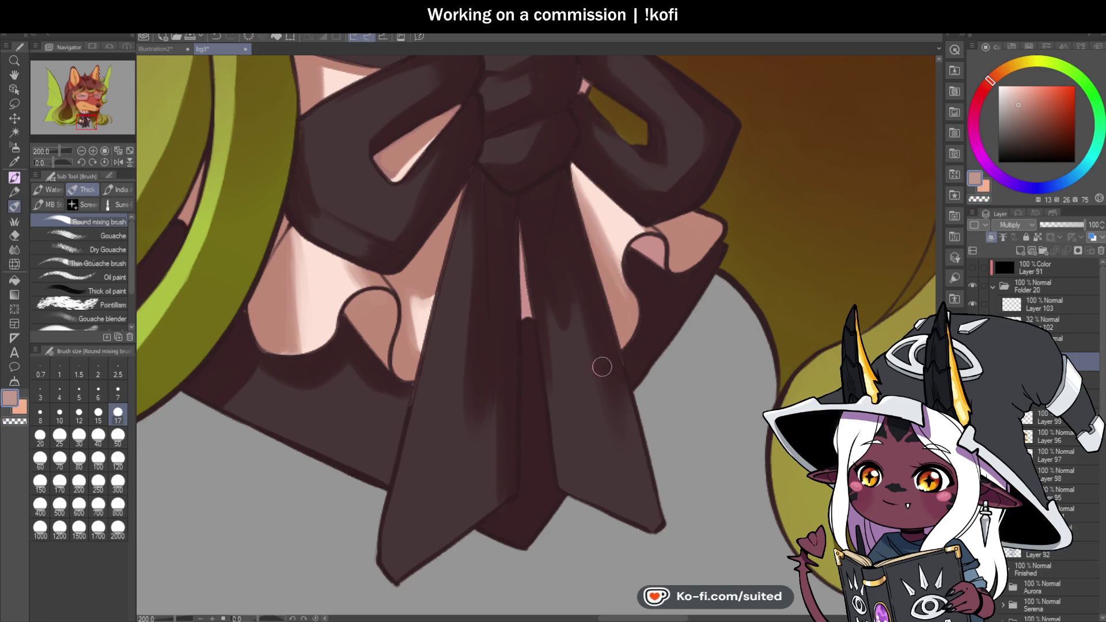
scroll(603, 362, down, 4)
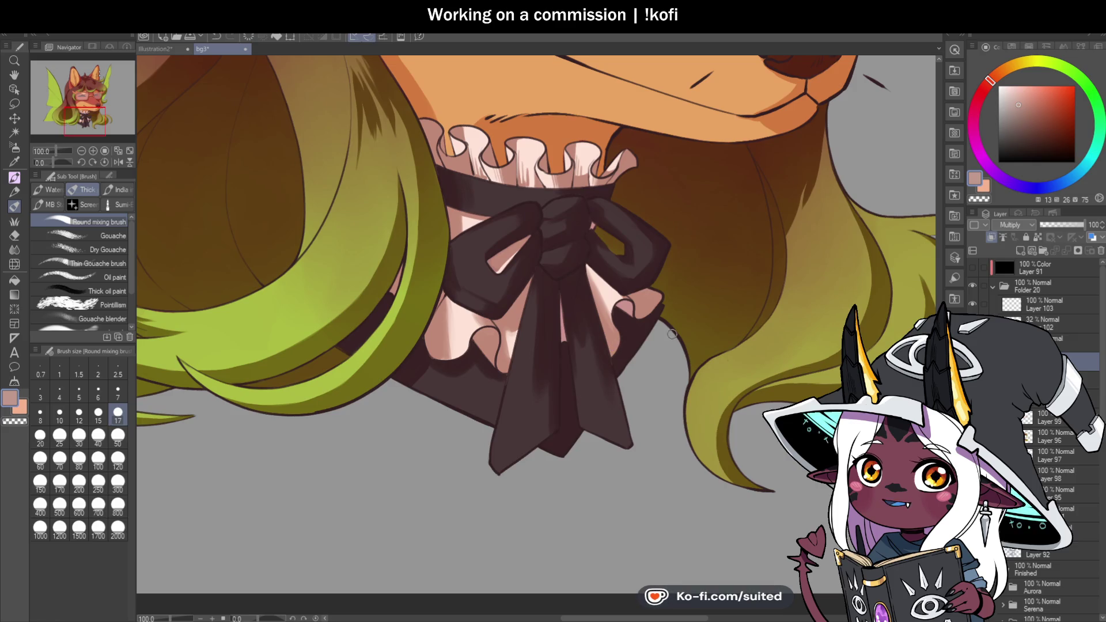
scroll(447, 116, up, 8)
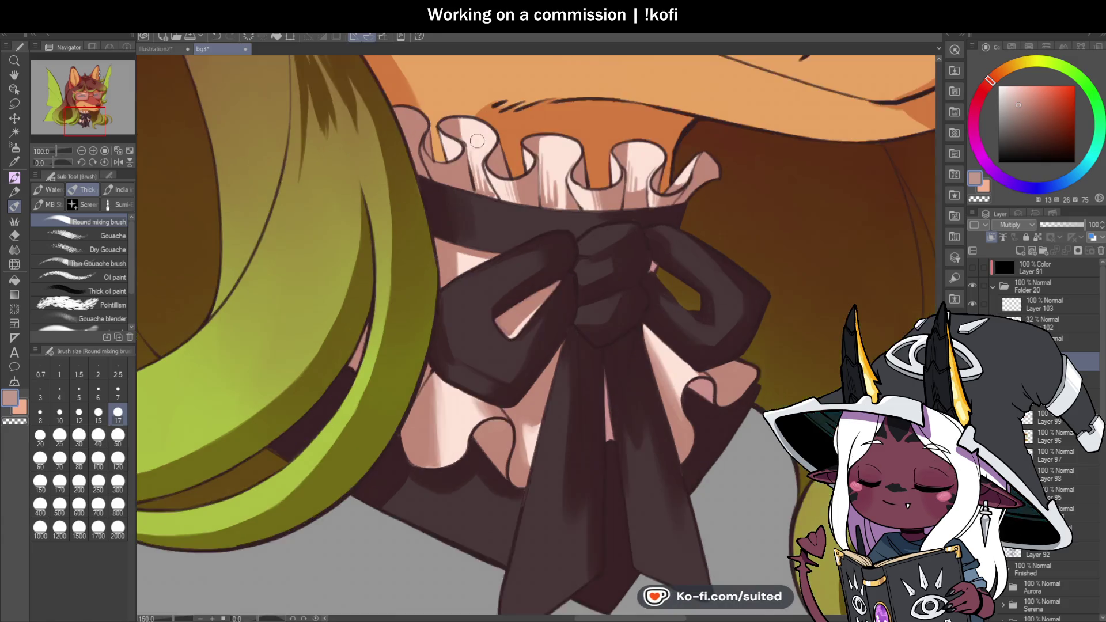
Blend lighter highlight streaks into the ruffled collar frills
mouse_move(447, 117)
mouse_down()
mouse_move(456, 156)
mouse_move(434, 133)
mouse_move(469, 173)
mouse_move(533, 324)
mouse_move(503, 292)
mouse_up()
scroll(503, 292, down, 5)
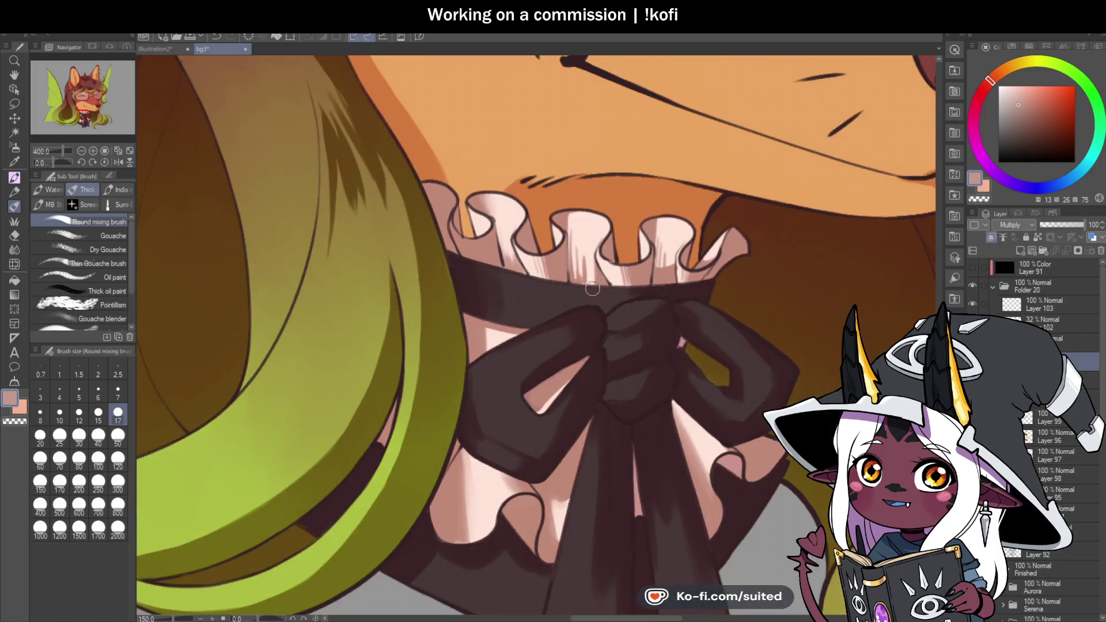
scroll(507, 253, up, 5)
scroll(507, 244, down, 3)
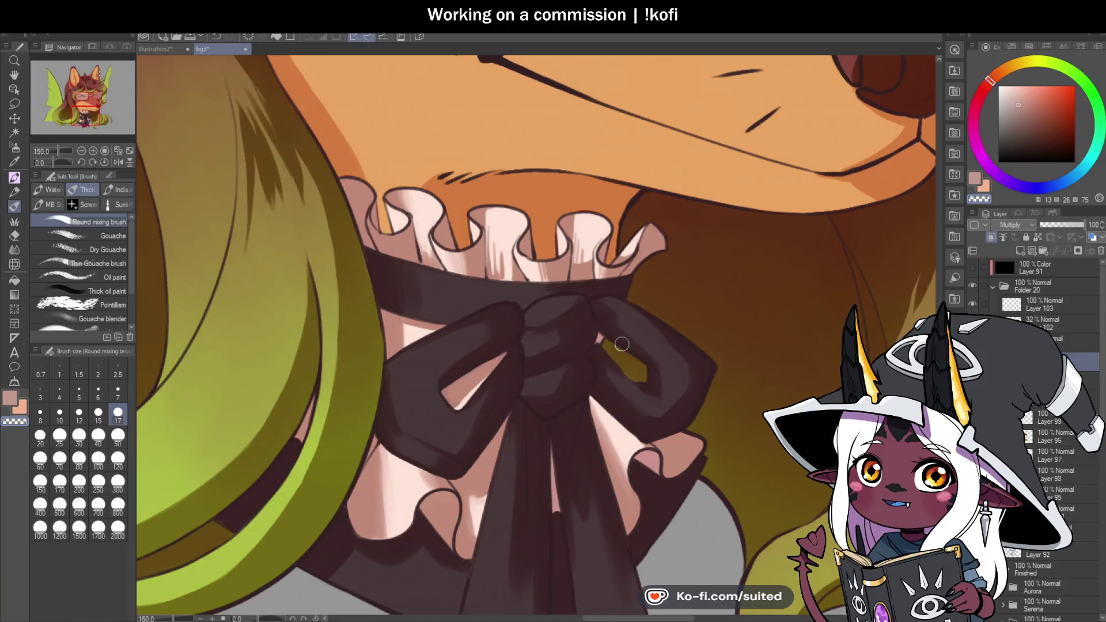
scroll(470, 276, up, 1)
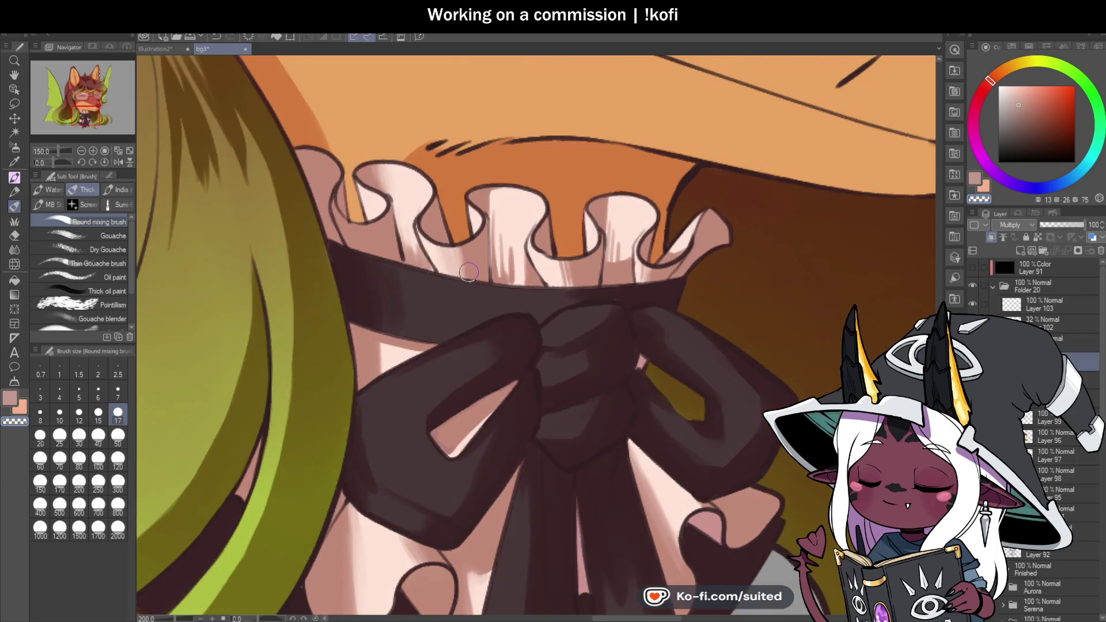
scroll(505, 262, up, 2)
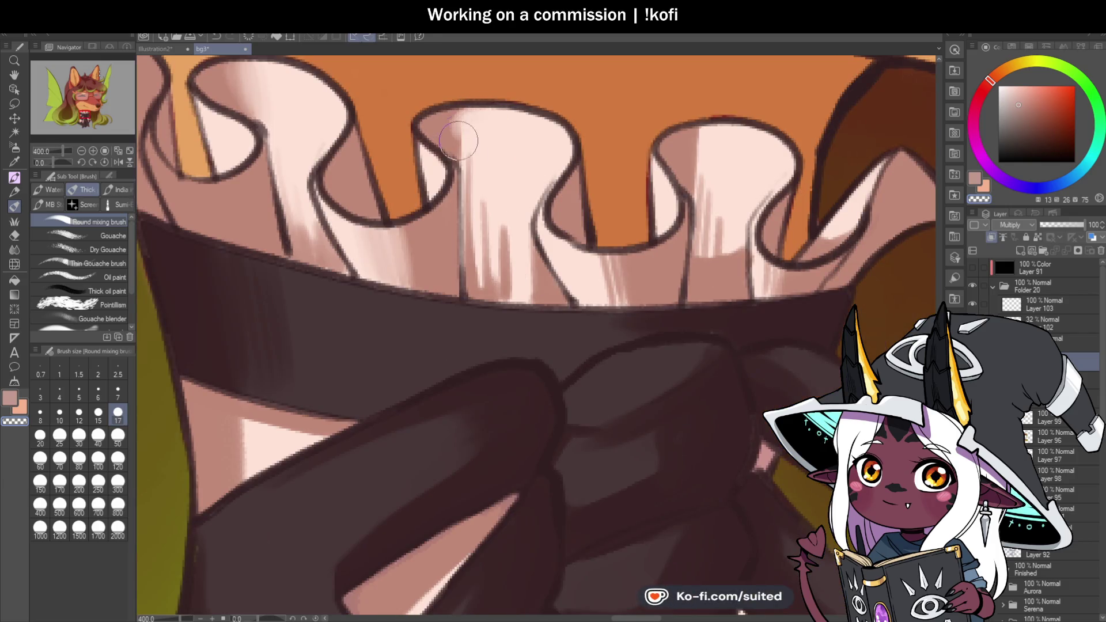
mouse_move(472, 150)
mouse_down()
mouse_move(487, 270)
mouse_move(506, 209)
mouse_move(533, 306)
mouse_move(504, 251)
mouse_up()
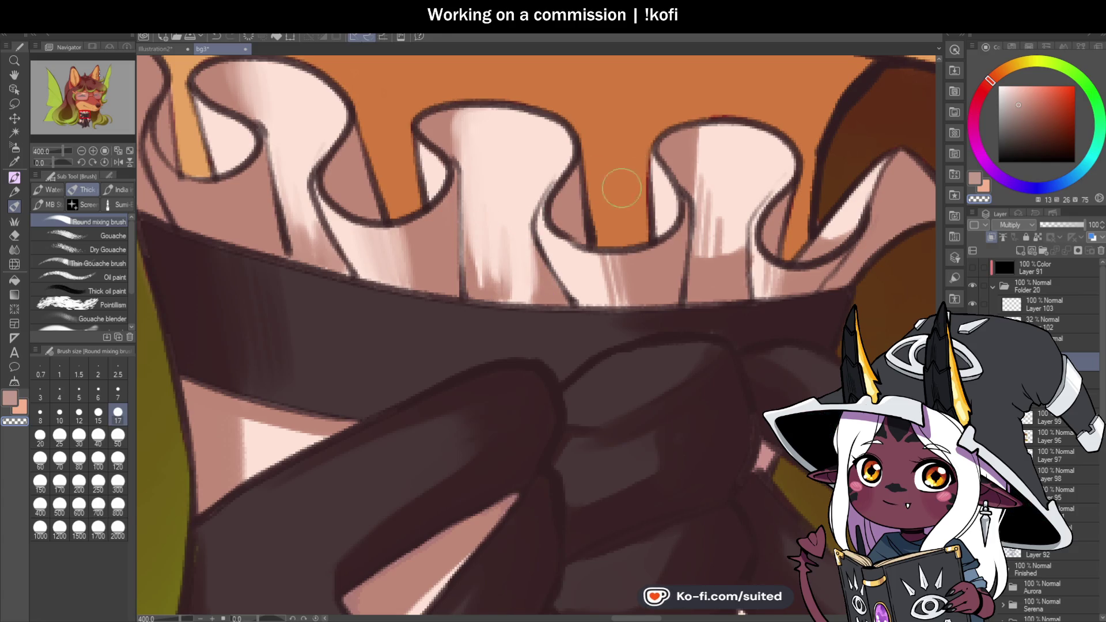
drag(603, 178, 568, 265)
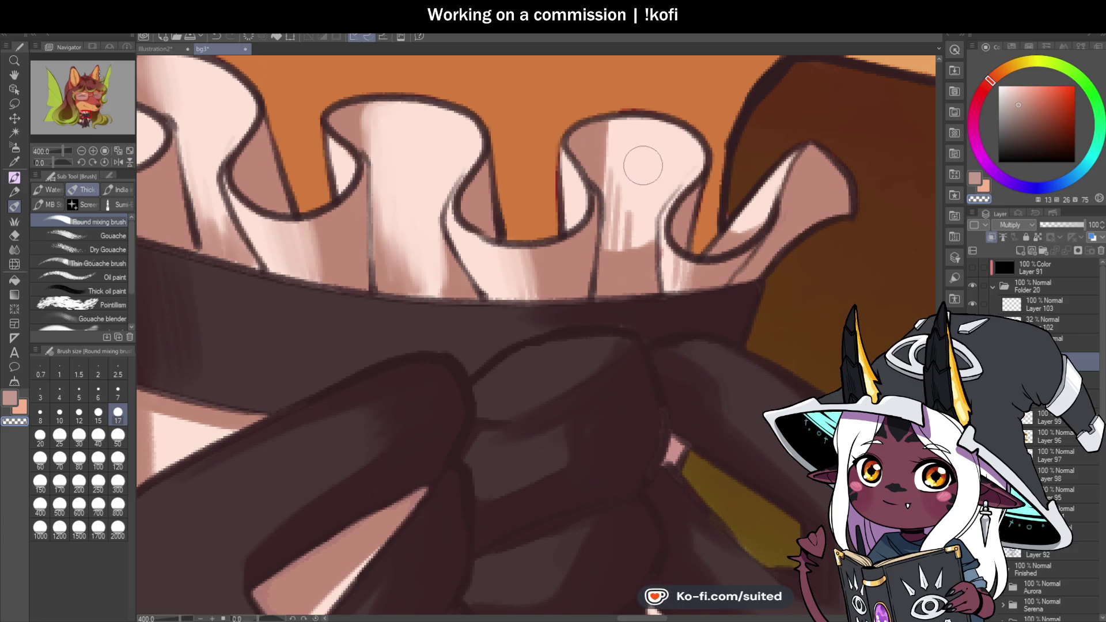
Soften the right fold's streaks and add a thin transparent-colour stroke down a frill fold
mouse_move(614, 152)
mouse_down()
mouse_move(616, 191)
mouse_move(632, 180)
mouse_move(641, 207)
mouse_up()
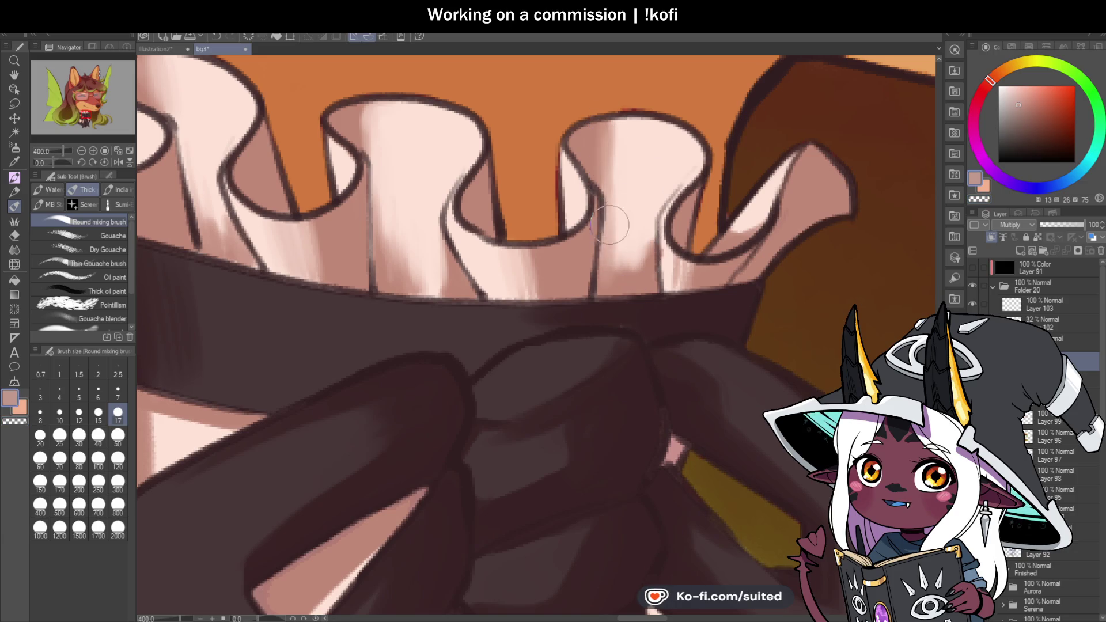
scroll(639, 242, down, 3)
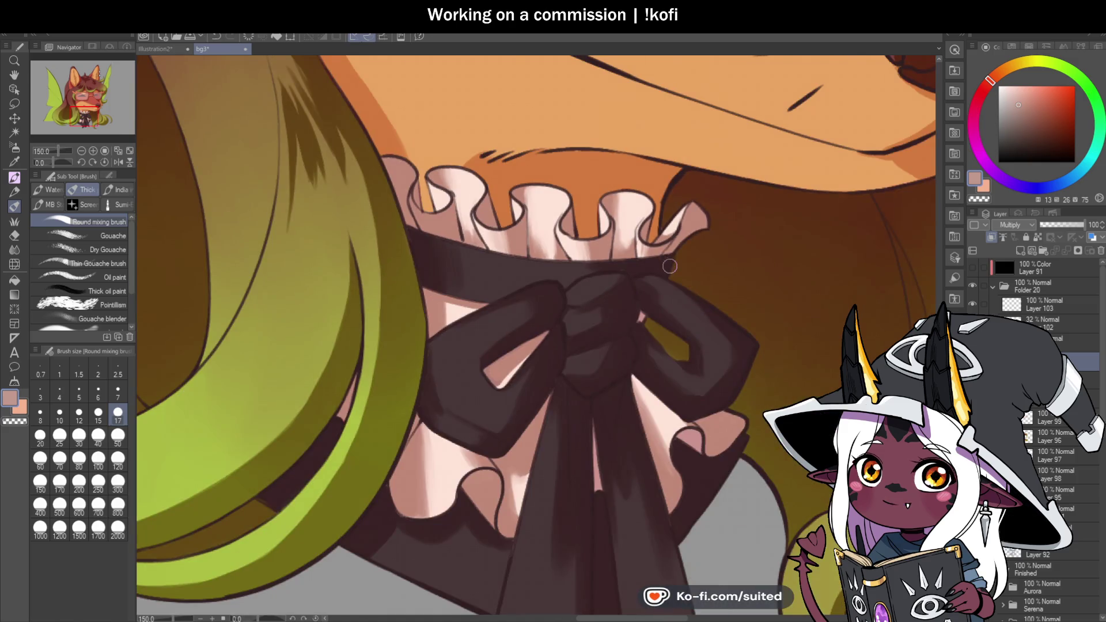
scroll(647, 243, up, 3)
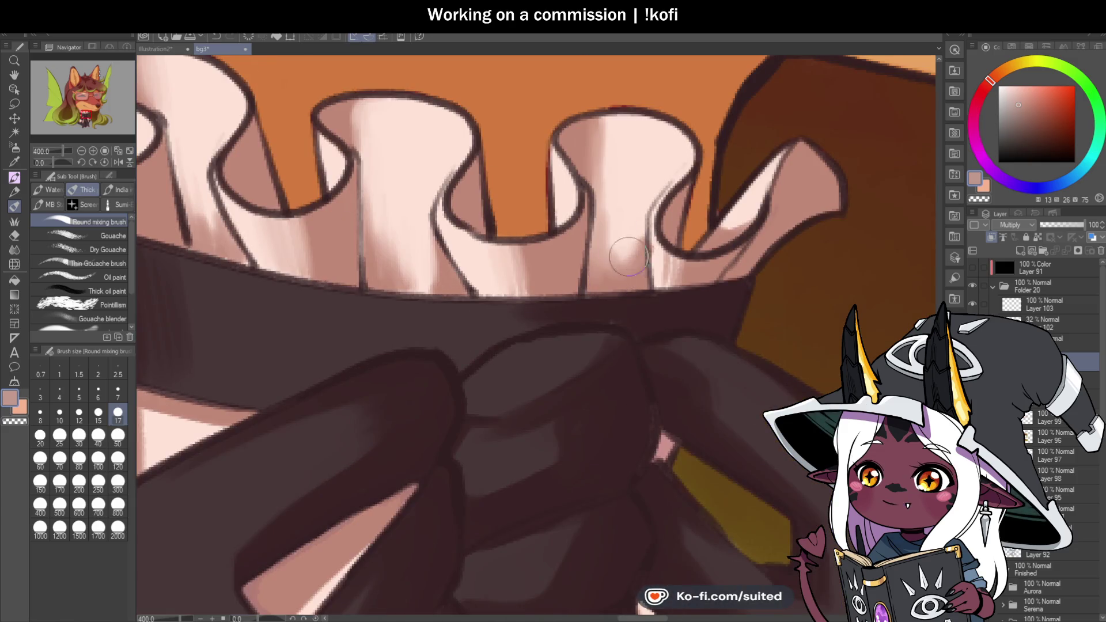
key(c)
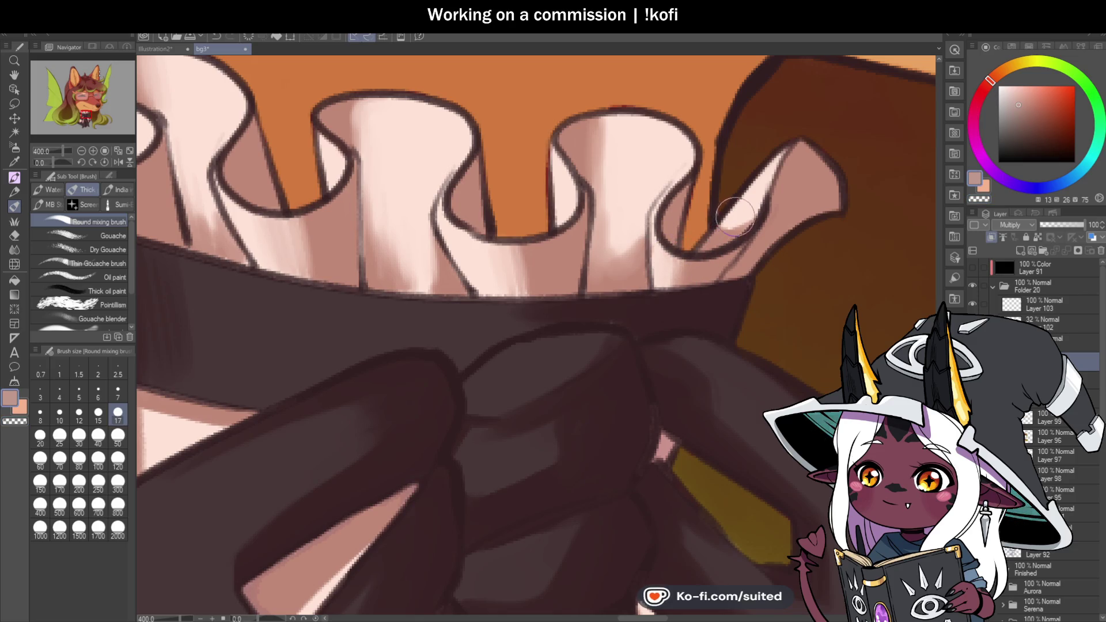
scroll(682, 266, down, 2)
drag(558, 291, 558, 221)
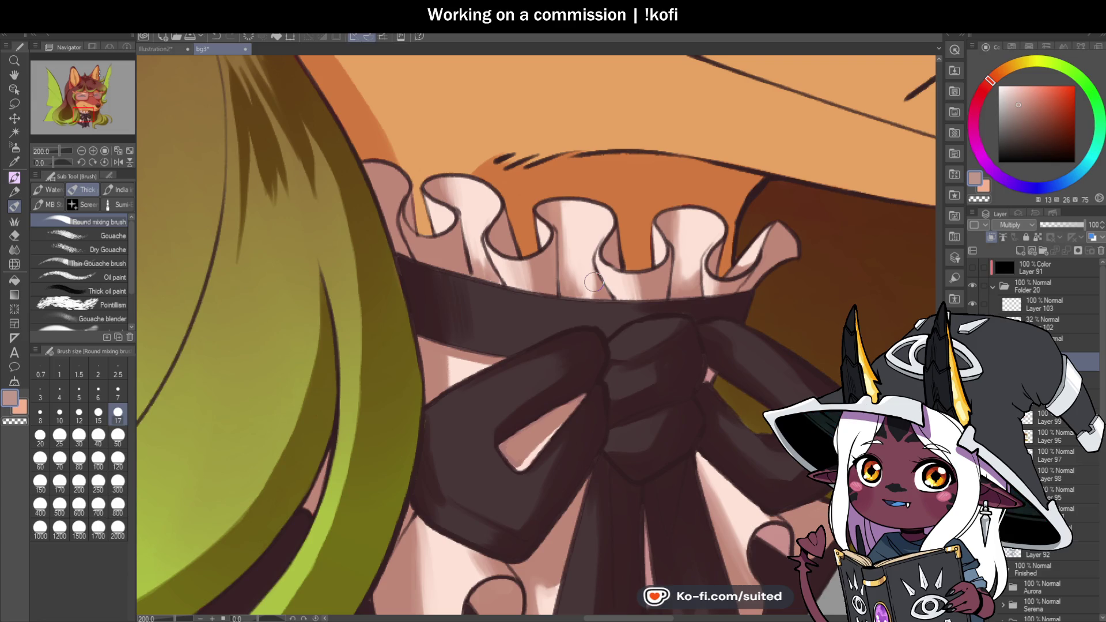
Rotate the view and blend the pale pink wedge in the bow loop lighter, including its left edge
mouse_move(51, 162)
mouse_down()
mouse_move(458, 73)
mouse_move(505, 242)
mouse_up()
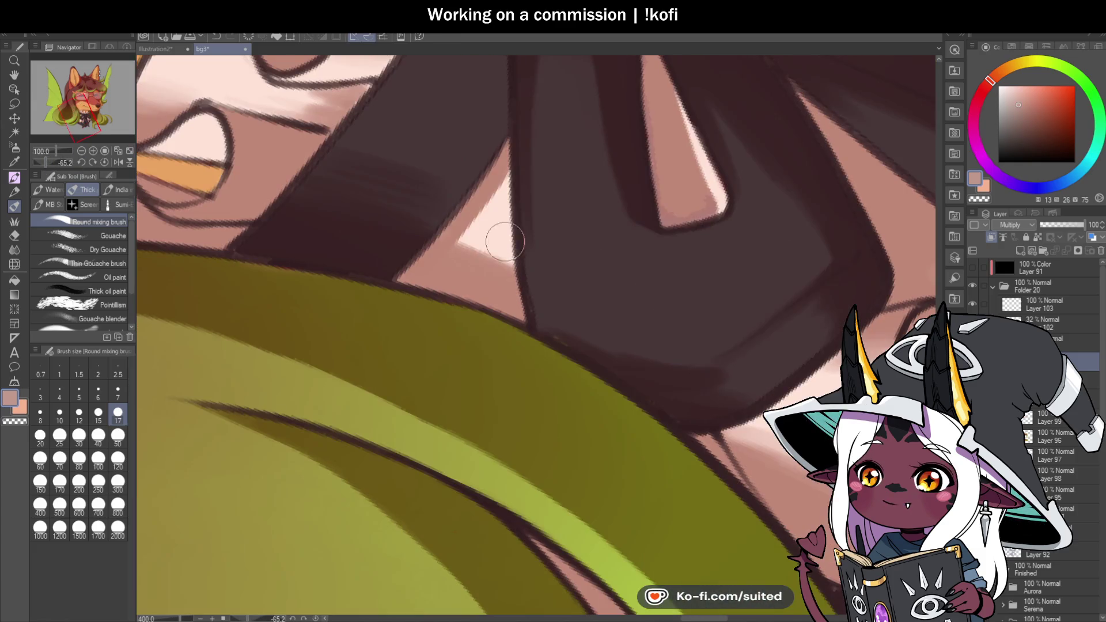
mouse_move(504, 181)
mouse_down()
mouse_move(462, 247)
mouse_move(488, 235)
mouse_move(506, 256)
mouse_move(465, 247)
mouse_move(504, 158)
mouse_move(456, 205)
mouse_move(500, 196)
mouse_up()
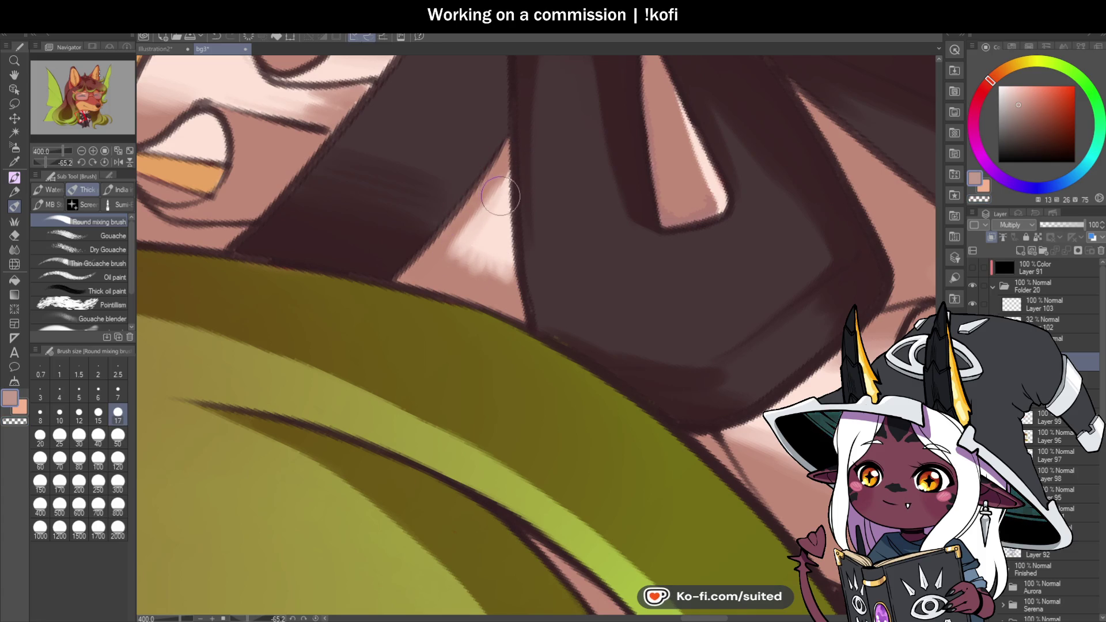
mouse_move(434, 254)
mouse_down()
mouse_move(472, 257)
mouse_move(398, 249)
mouse_move(403, 257)
mouse_up()
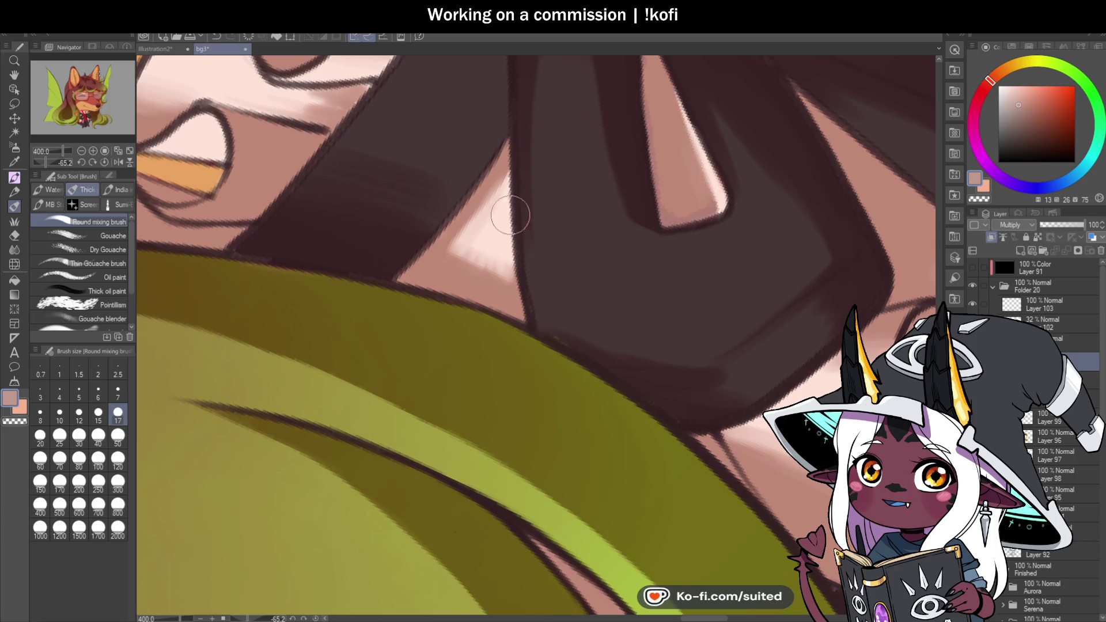
scroll(510, 215, down, 2)
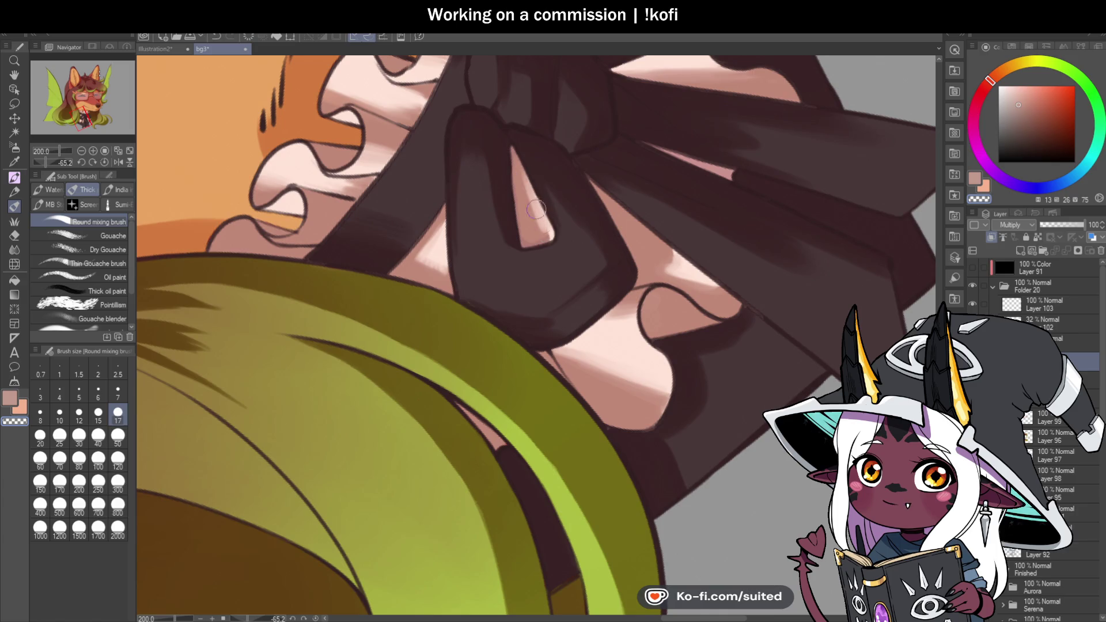
Paint a lighter stroke upward into the pink triangle of the bow's knot
drag(546, 240, 516, 161)
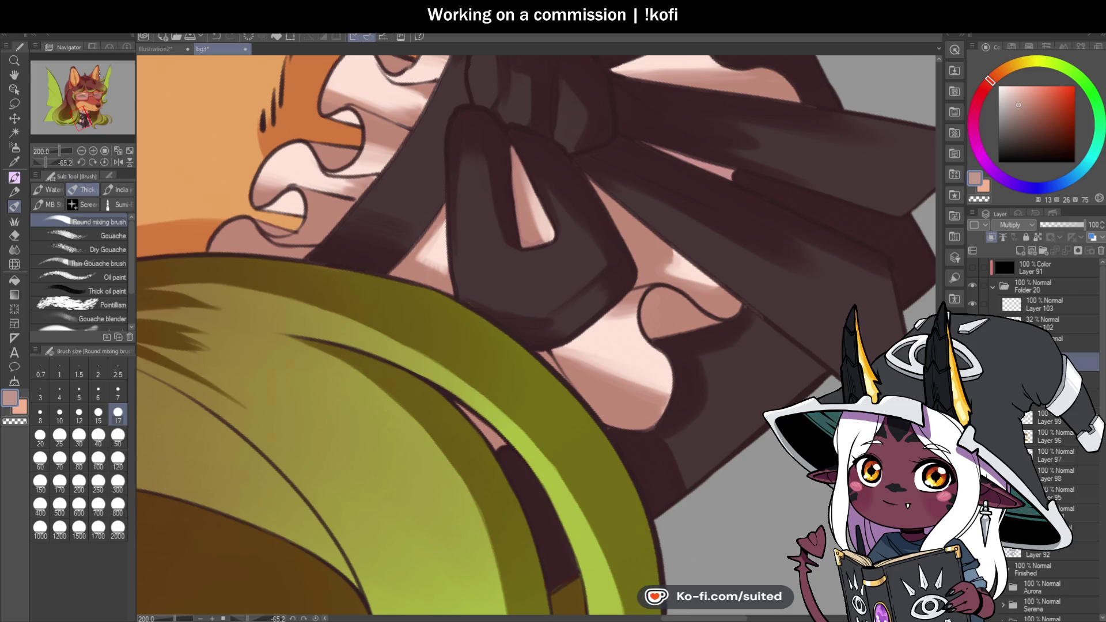
Reset the canvas rotation to upright and zoom out to 25% to see the whole bust
click(104, 162)
scroll(569, 269, down, 4)
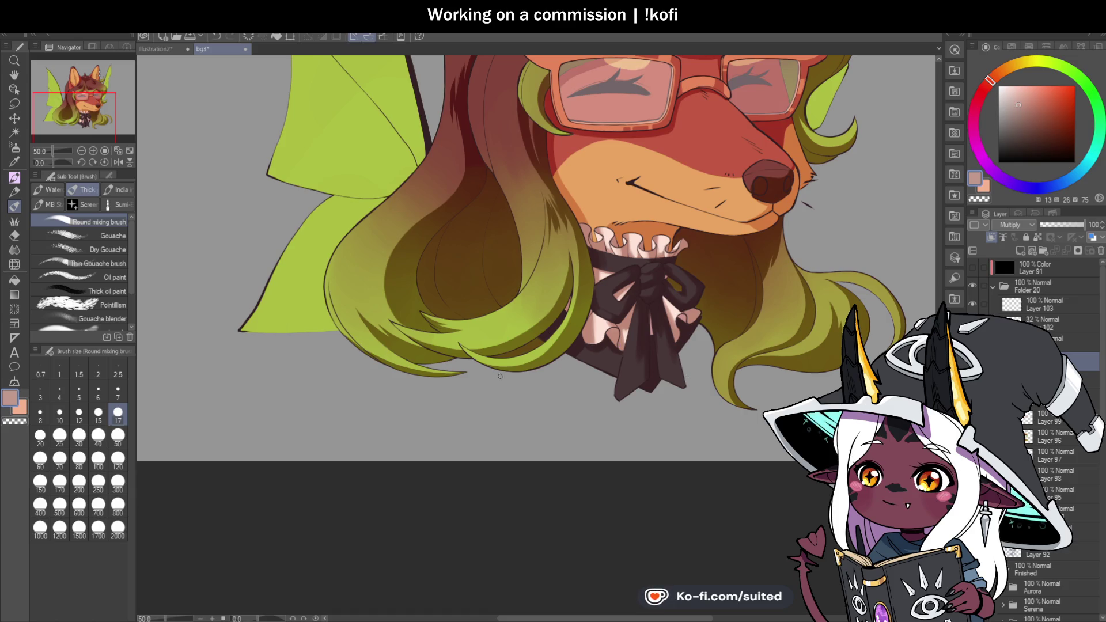
scroll(500, 376, down, 2)
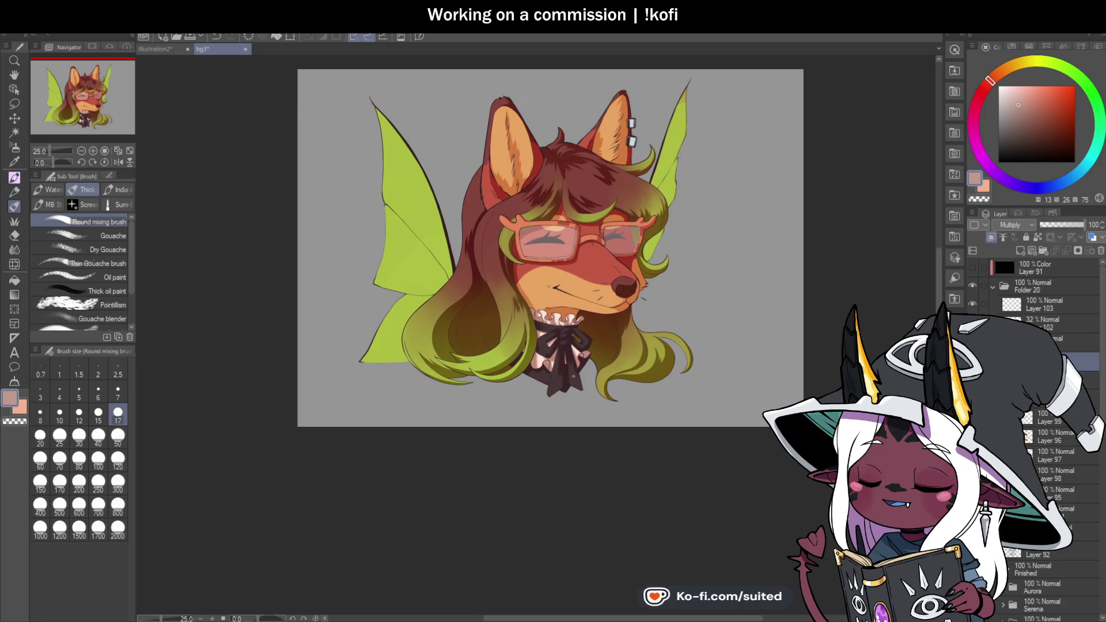
scroll(620, 362, up, 2)
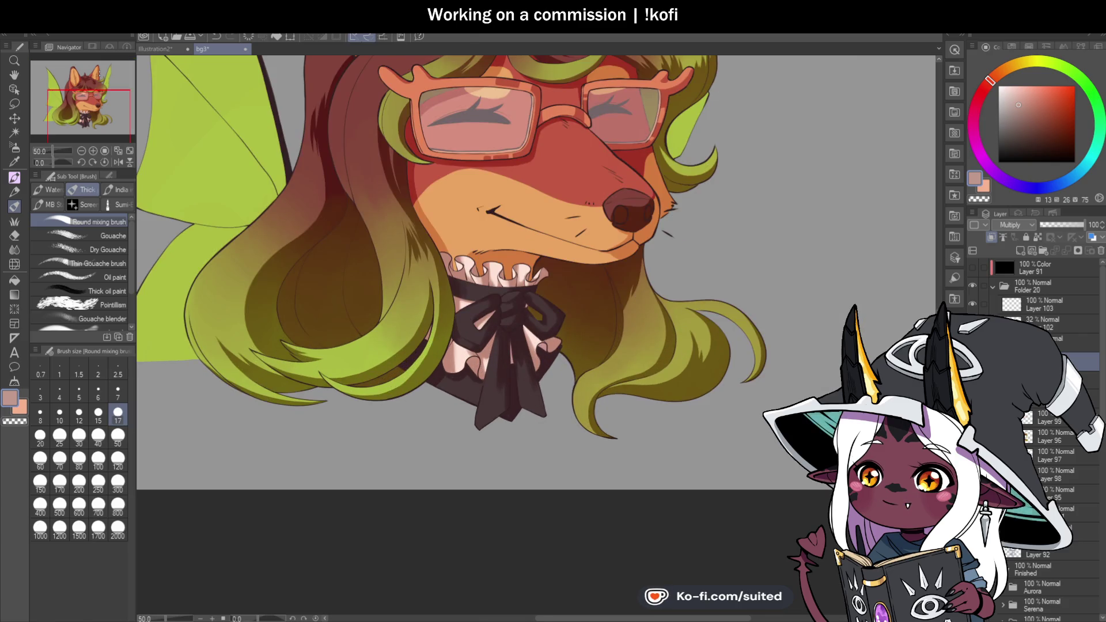
scroll(847, 403, down, 2)
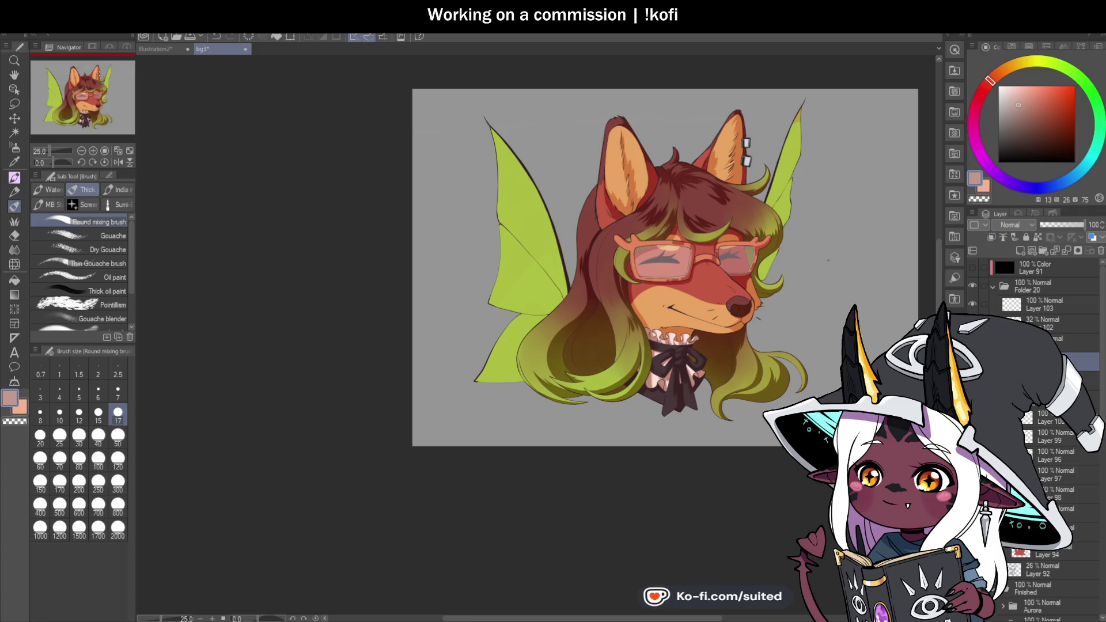
Zoom in toward the fox's ear piercings and glasses
scroll(827, 202, up, 1)
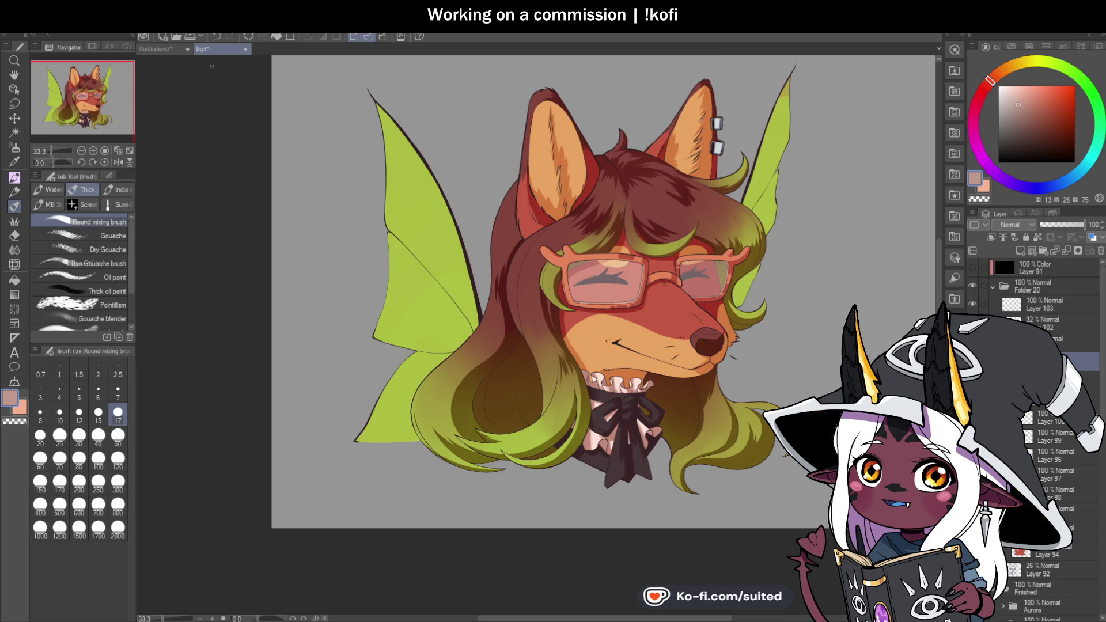
scroll(488, 188, down, 1)
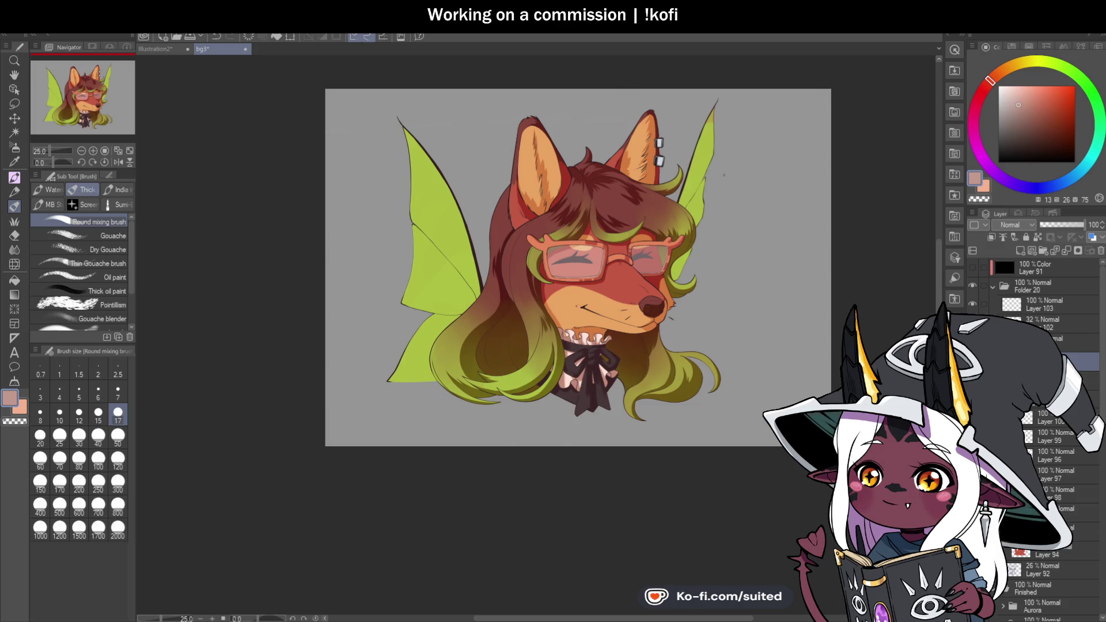
scroll(720, 138, up, 2)
scroll(720, 138, up, 1)
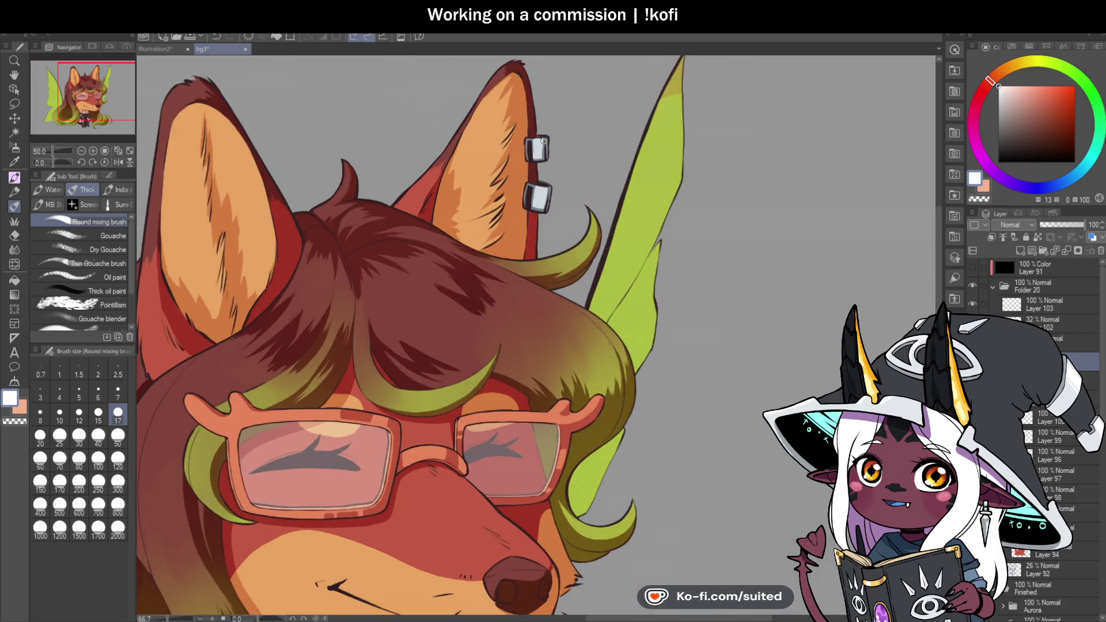
Paint a bright white highlight on the top ear piercing with the hard pen, then zoom out
scroll(543, 141, up, 3)
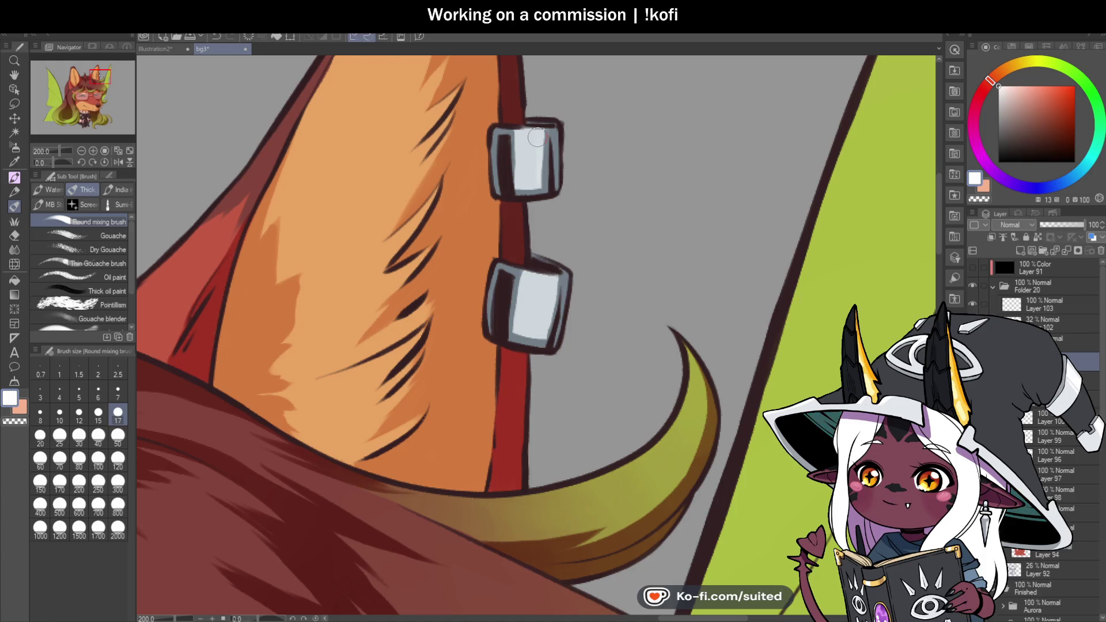
drag(537, 134, 539, 185)
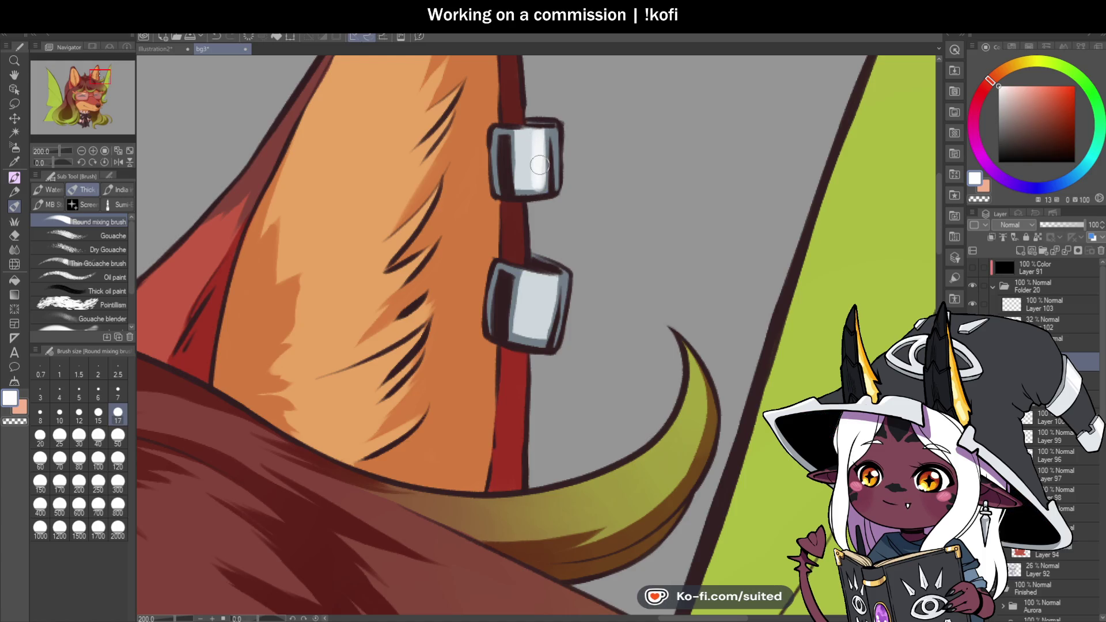
key(ctrl+z)
key(p)
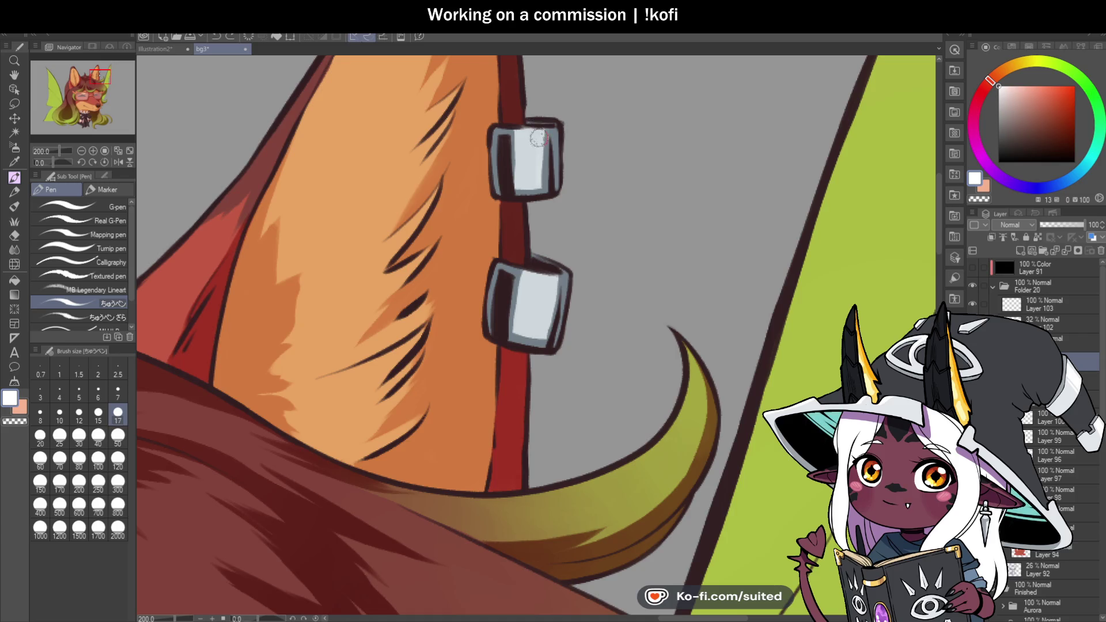
drag(540, 132, 542, 190)
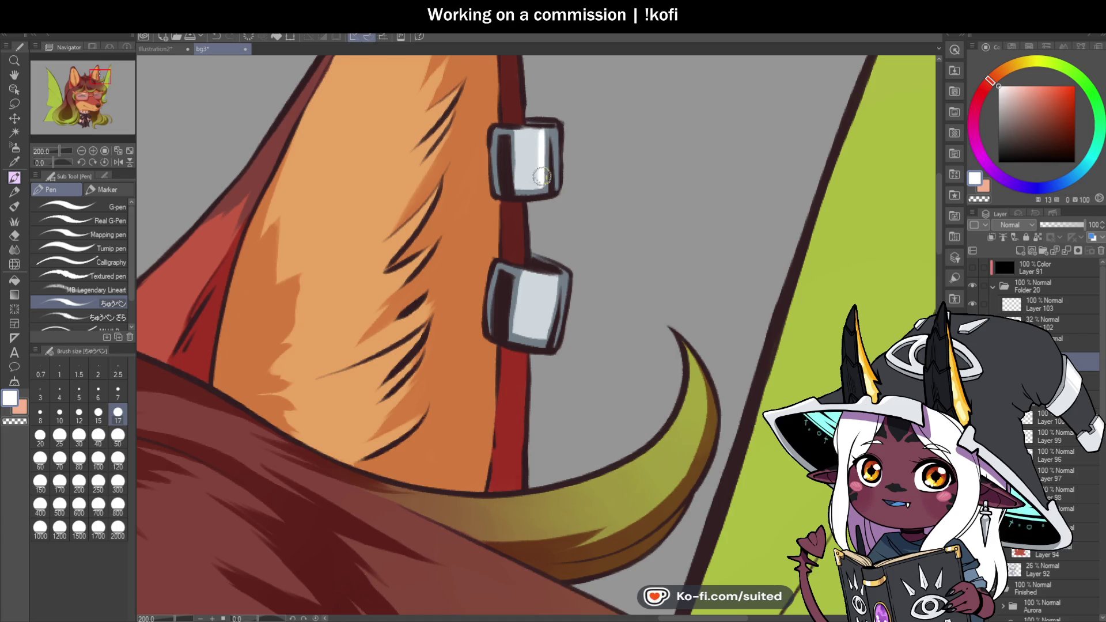
scroll(586, 138, down, 1)
scroll(590, 251, down, 4)
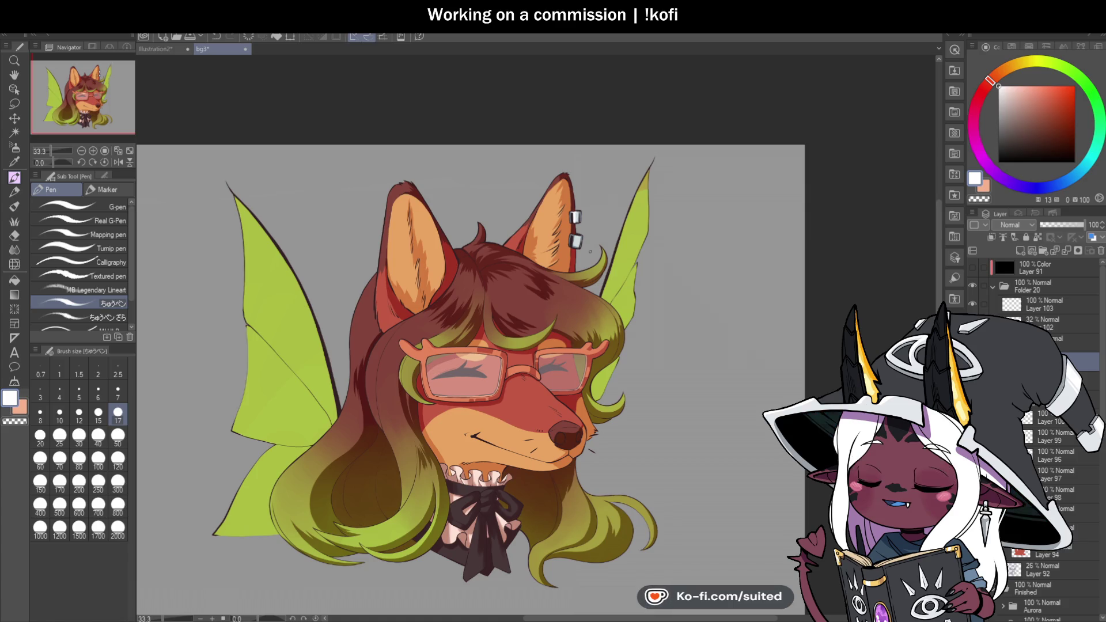
scroll(591, 246, up, 5)
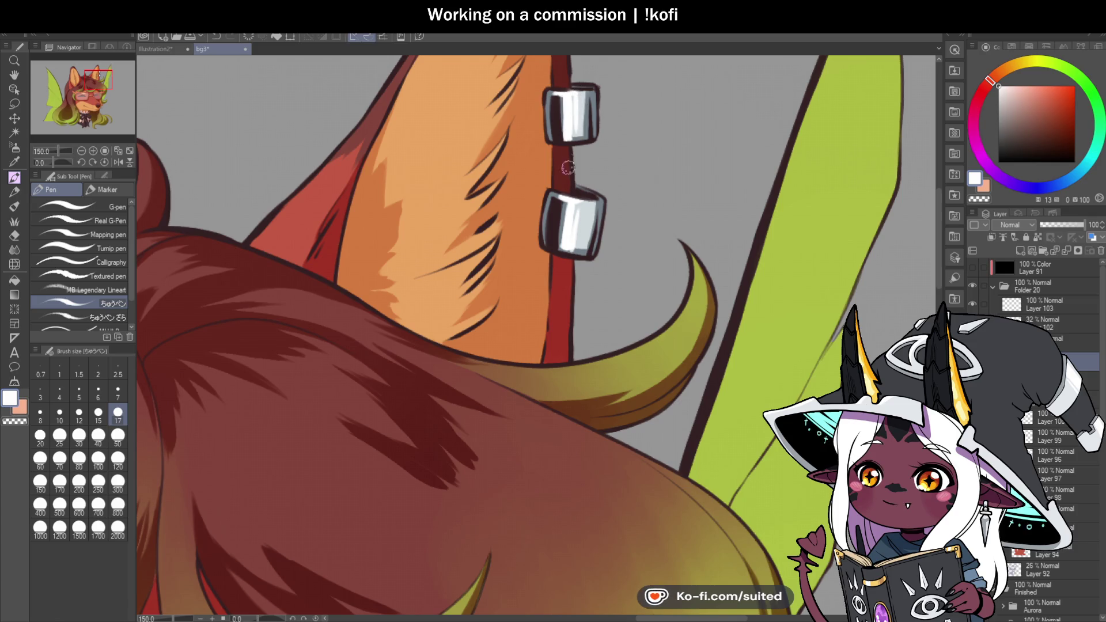
scroll(629, 224, down, 5)
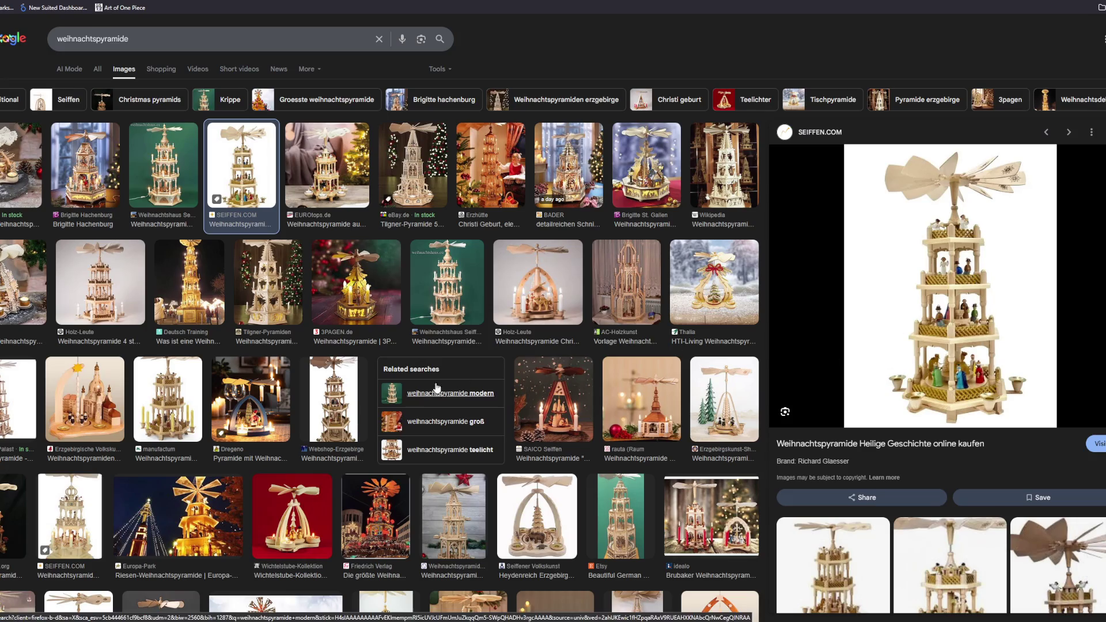
Preview the four-tier natural wood pyramid and the EUROtops wooden pyramid images larger
click(135, 292)
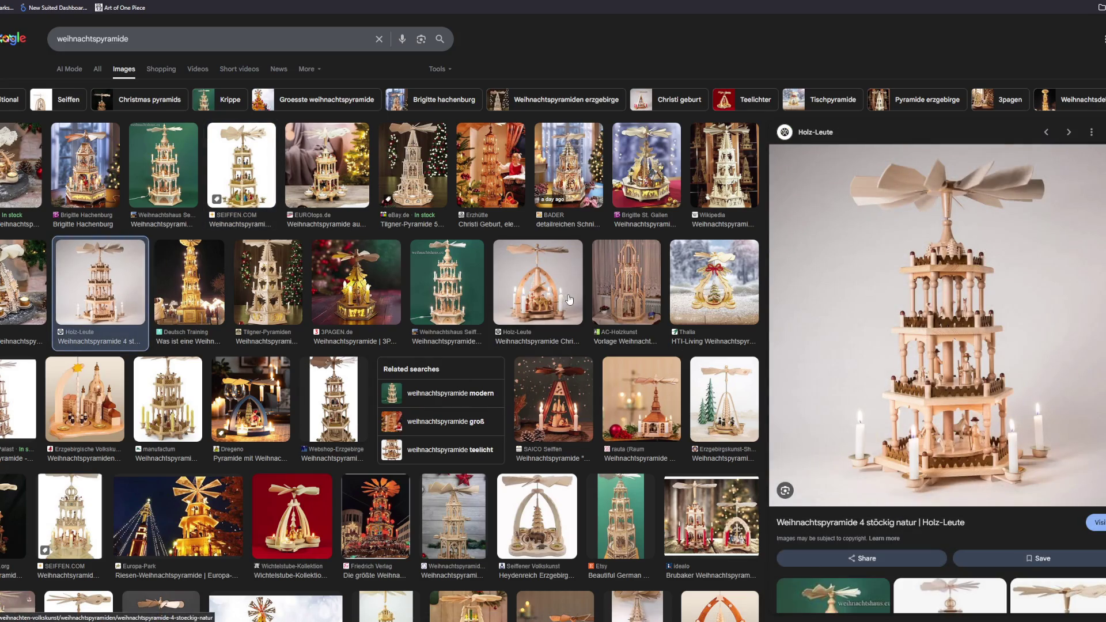
click(325, 153)
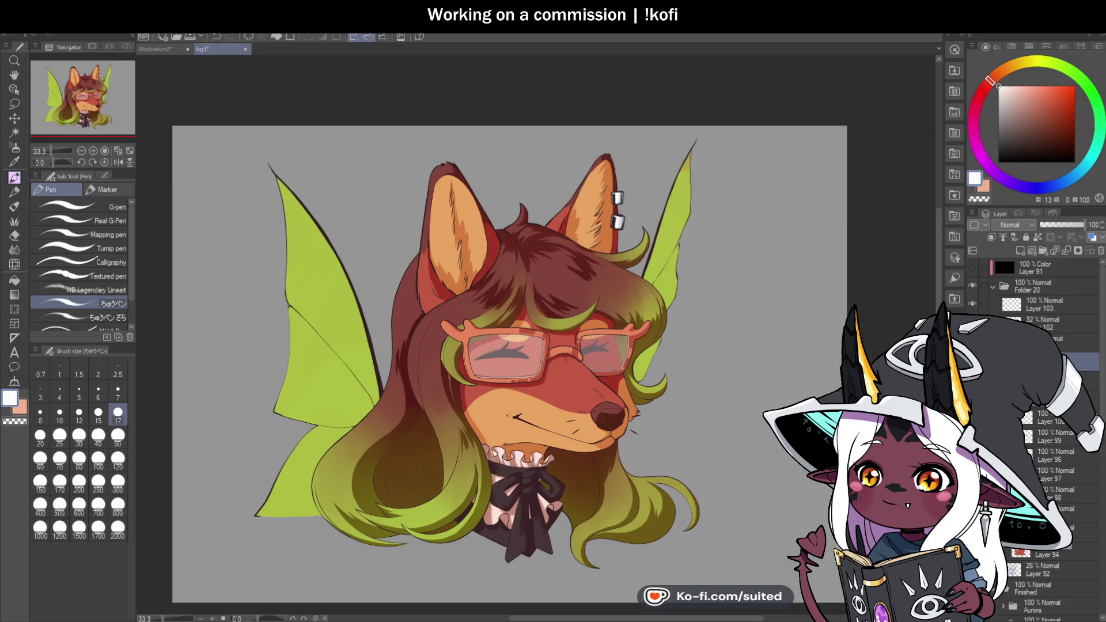
Zoom in and paint a white highlight on the glasses bridge
scroll(628, 280, down, 3)
scroll(611, 364, up, 2)
scroll(582, 276, up, 4)
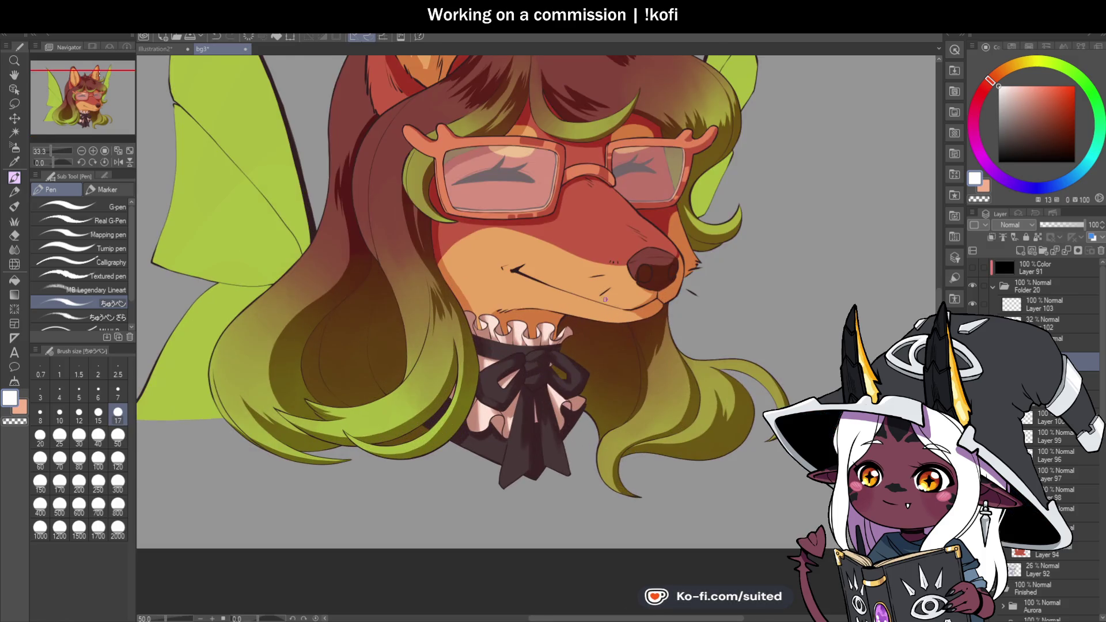
scroll(546, 168, up, 4)
mouse_move(559, 160)
mouse_down()
mouse_move(602, 154)
mouse_move(575, 173)
mouse_move(574, 199)
mouse_move(596, 190)
mouse_move(577, 163)
mouse_move(599, 173)
mouse_move(570, 196)
mouse_move(596, 186)
mouse_move(564, 197)
mouse_move(571, 186)
mouse_up()
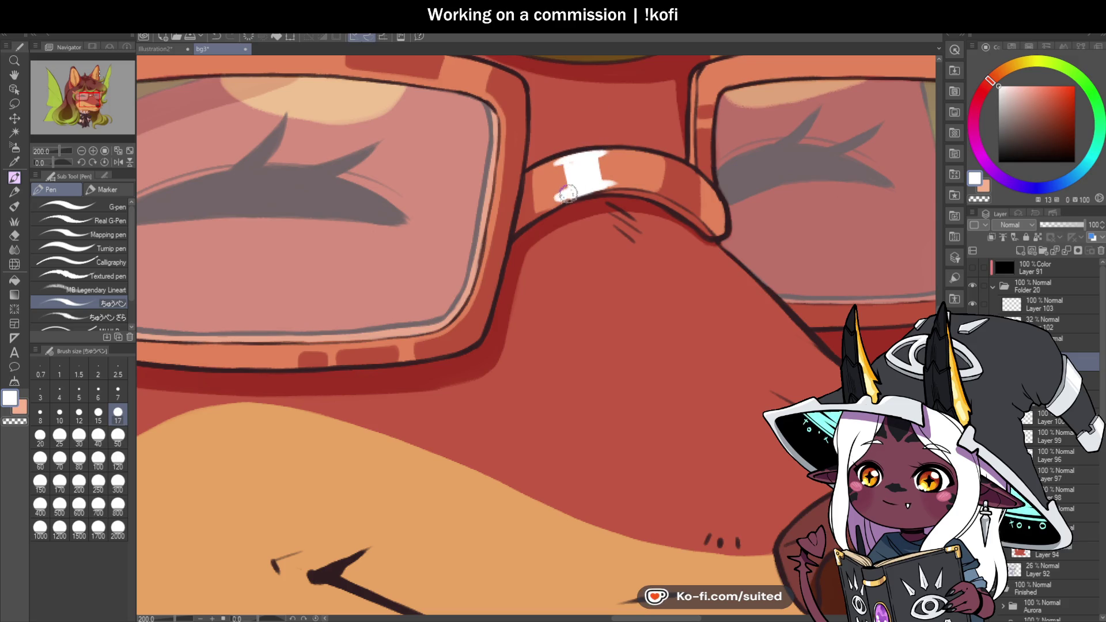
Enlarge the white highlight on the right lens frame, then zoom out to the whole head
scroll(677, 237, down, 3)
scroll(678, 237, down, 2)
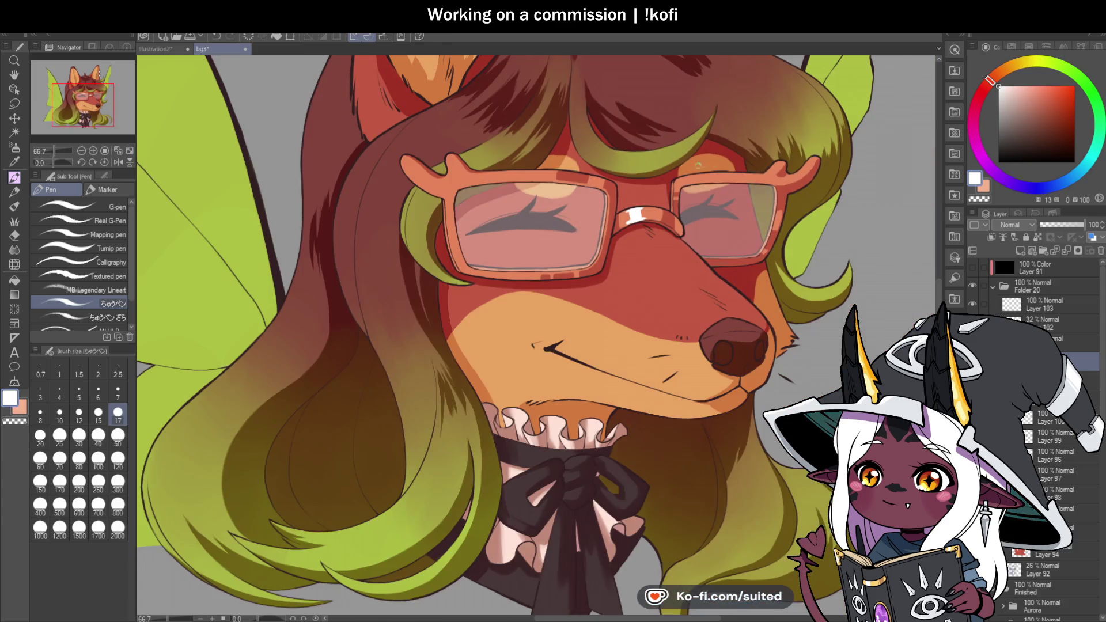
scroll(674, 219, up, 4)
mouse_move(671, 190)
mouse_down()
mouse_move(663, 189)
mouse_move(677, 179)
mouse_move(648, 210)
mouse_up()
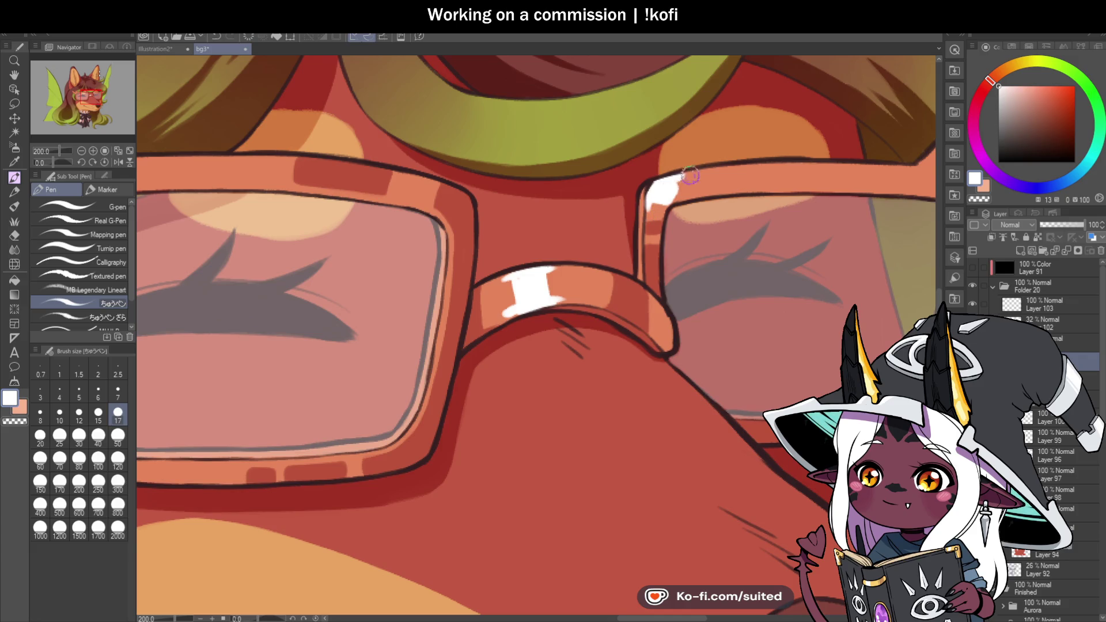
scroll(686, 242, down, 3)
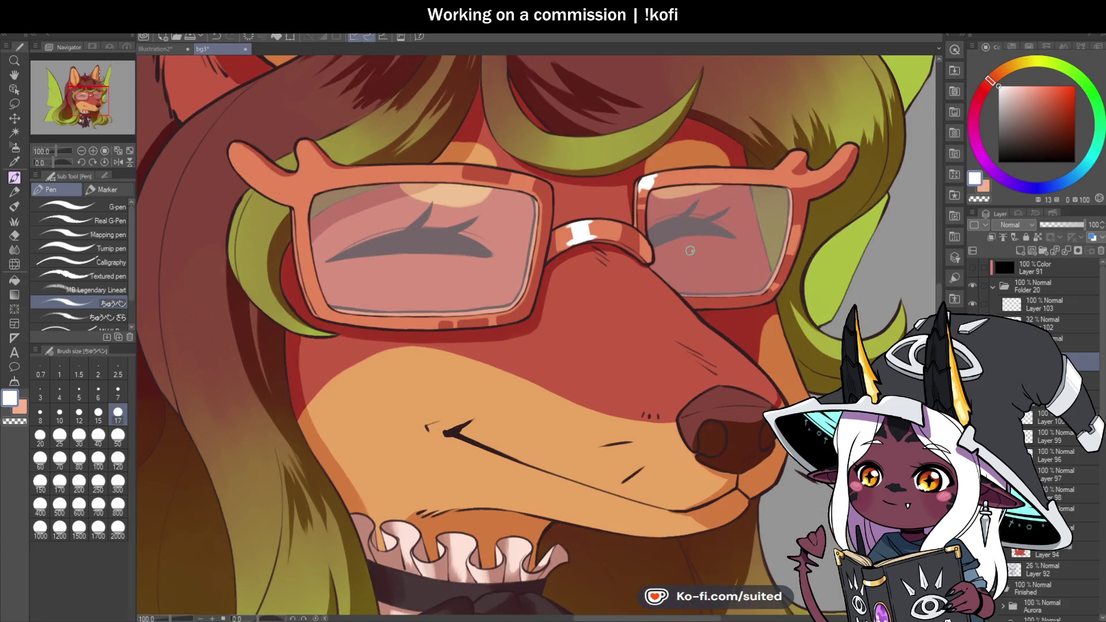
scroll(714, 231, down, 1)
scroll(713, 230, down, 1)
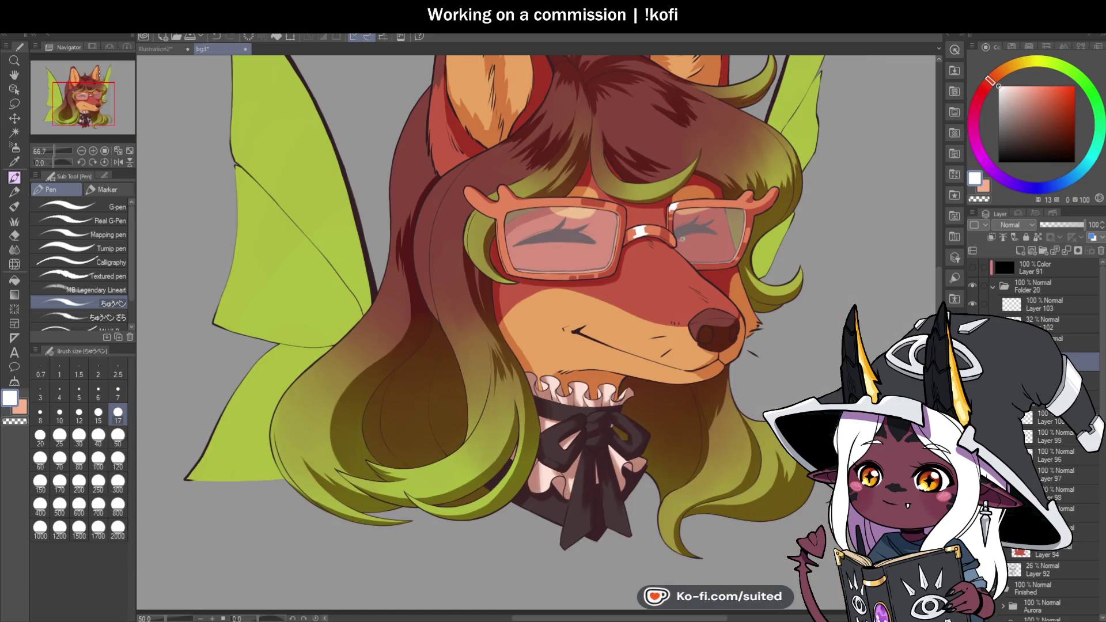
scroll(770, 196, up, 1)
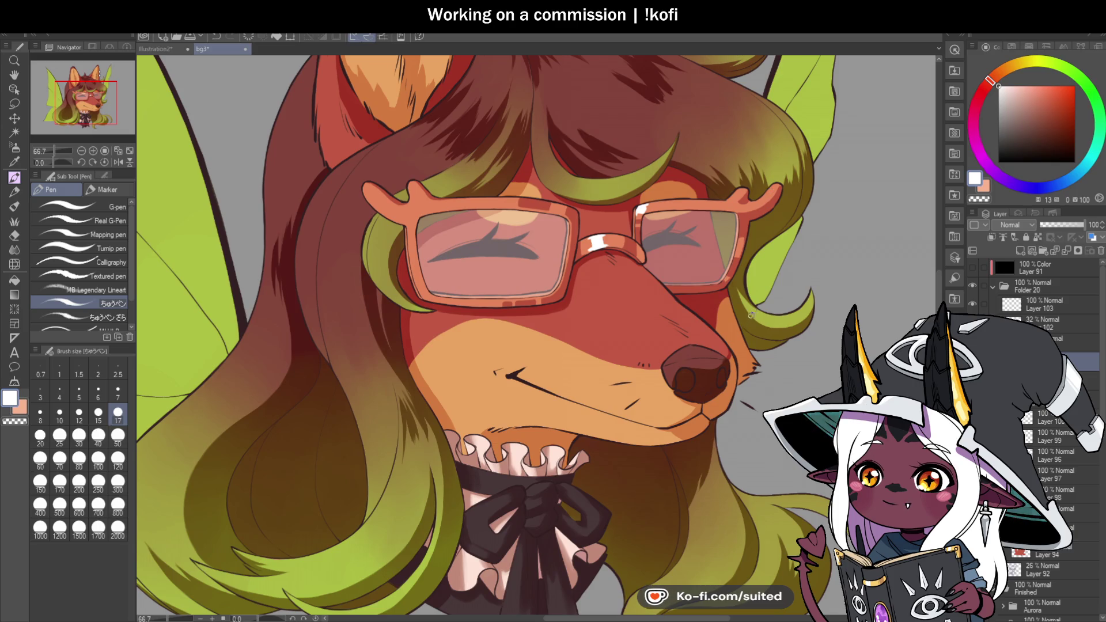
Add white highlights to the two bumps on the right earpiece
scroll(770, 191, up, 3)
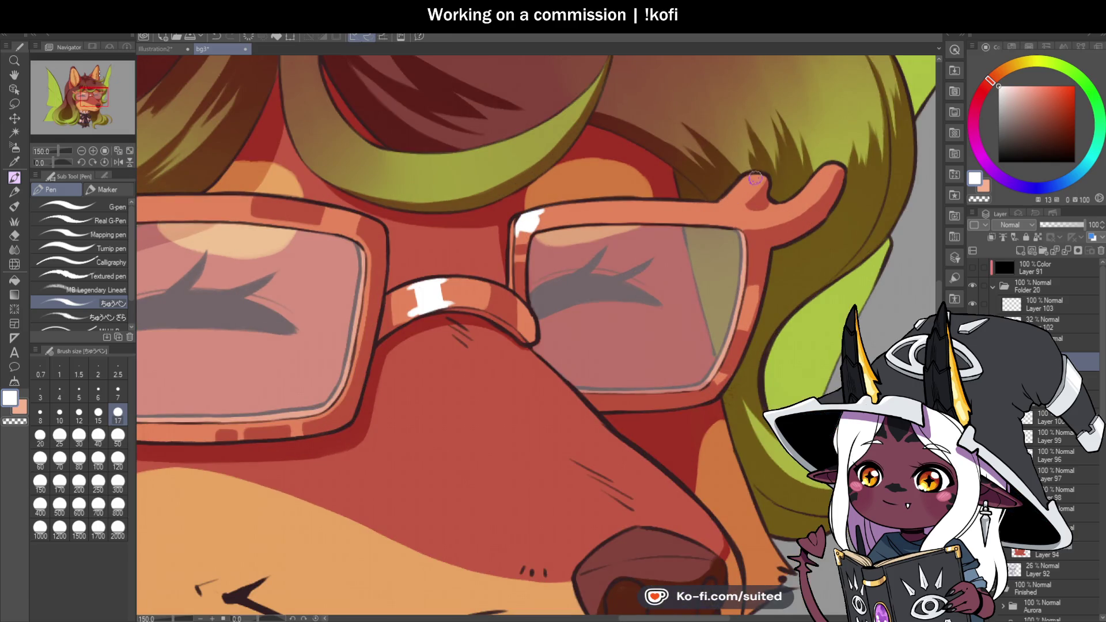
mouse_move(725, 200)
mouse_down()
mouse_move(748, 176)
mouse_move(724, 199)
mouse_up()
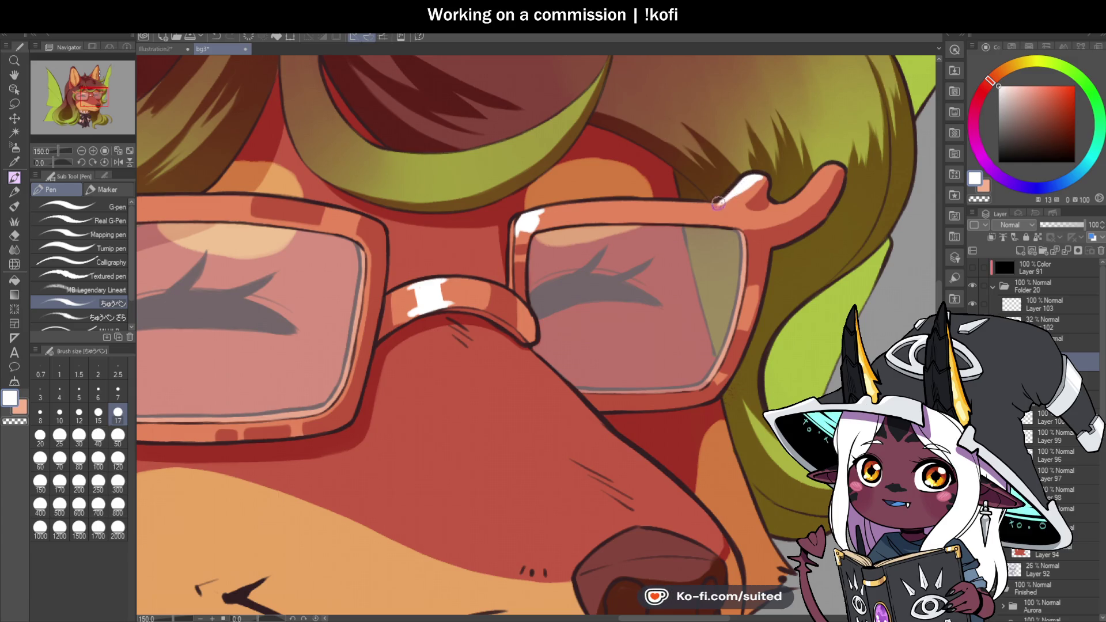
drag(830, 169, 808, 186)
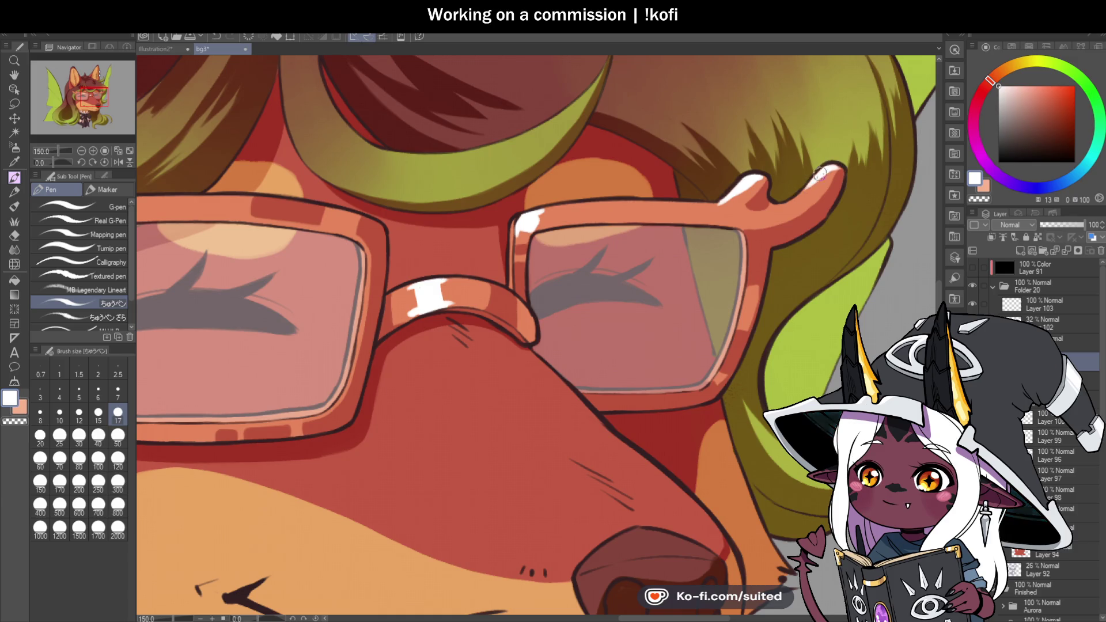
scroll(727, 222, down, 4)
scroll(770, 244, up, 2)
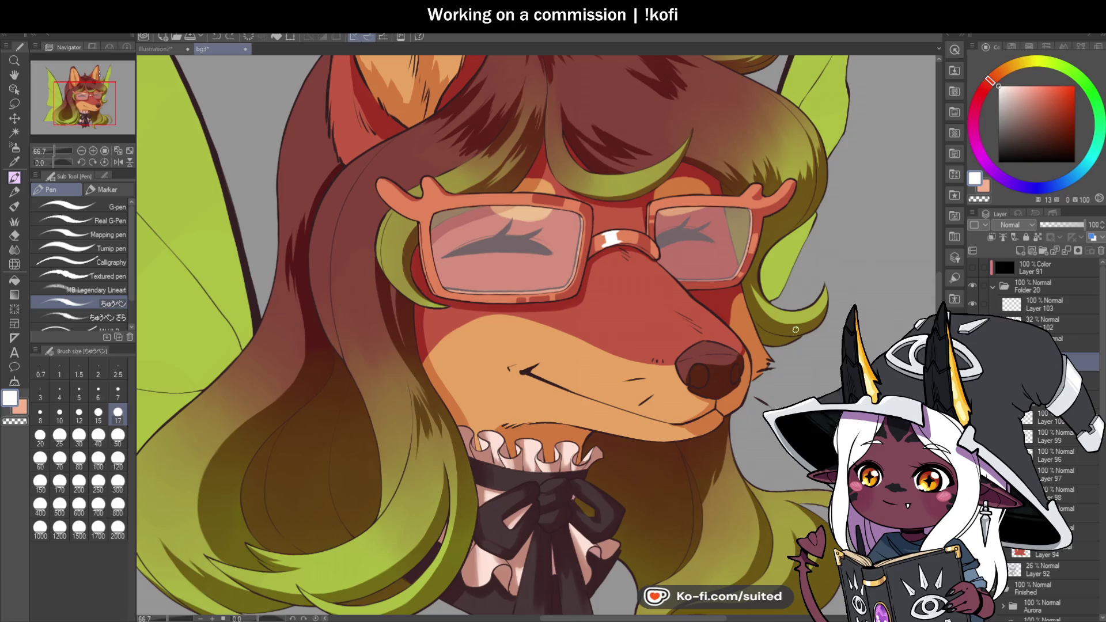
Highlight the left glasses arm tip and extend it down the outline
scroll(380, 183, up, 5)
drag(372, 169, 364, 183)
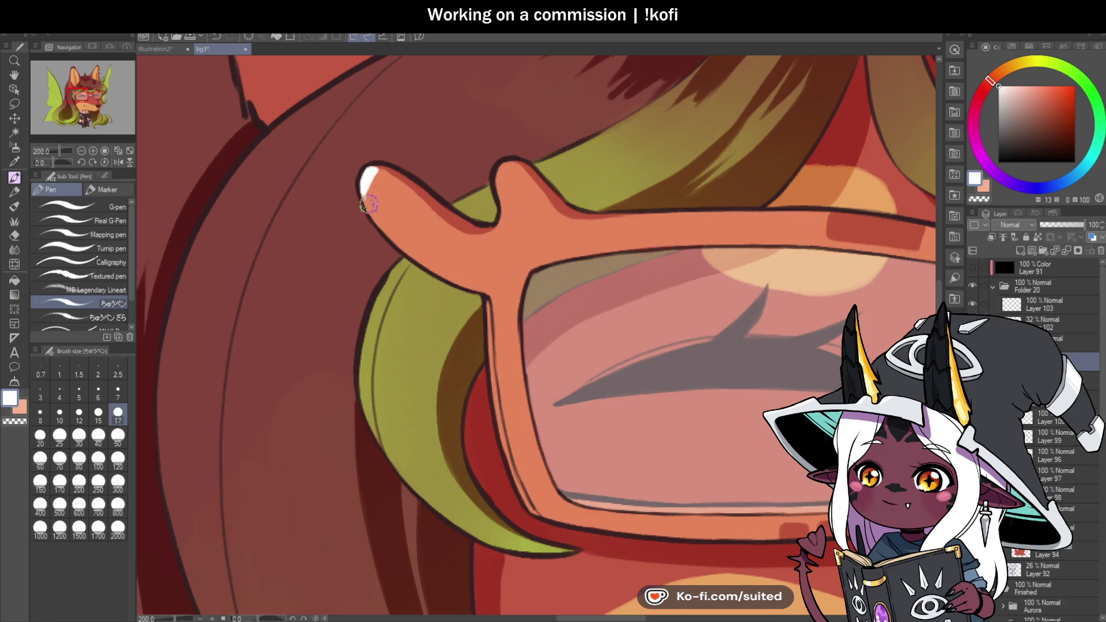
drag(365, 192, 370, 211)
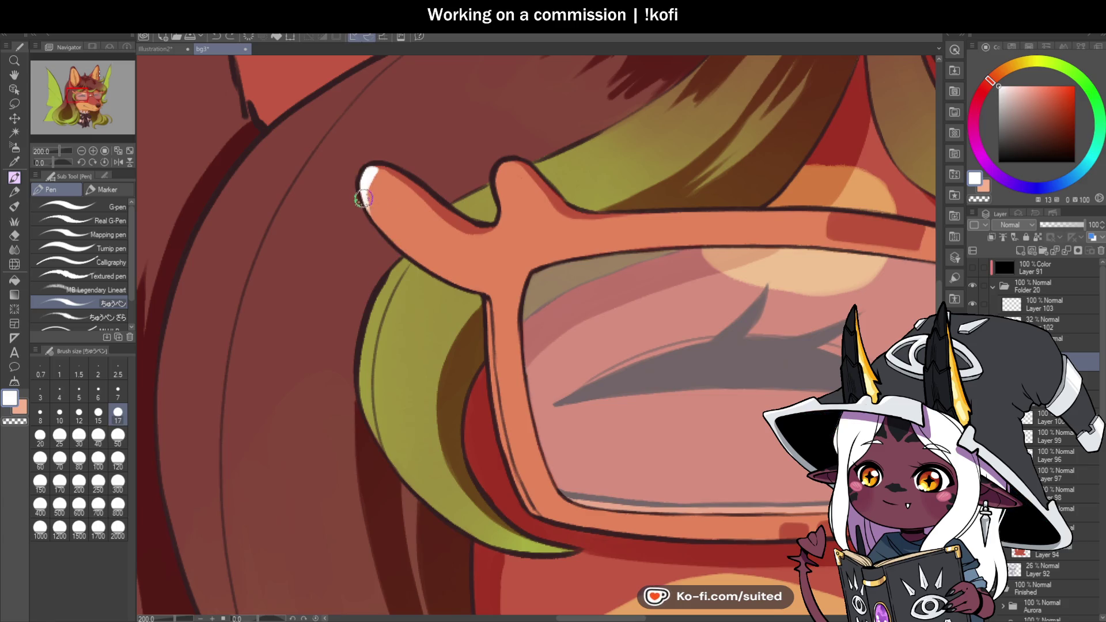
scroll(409, 168, down, 3)
scroll(501, 168, up, 3)
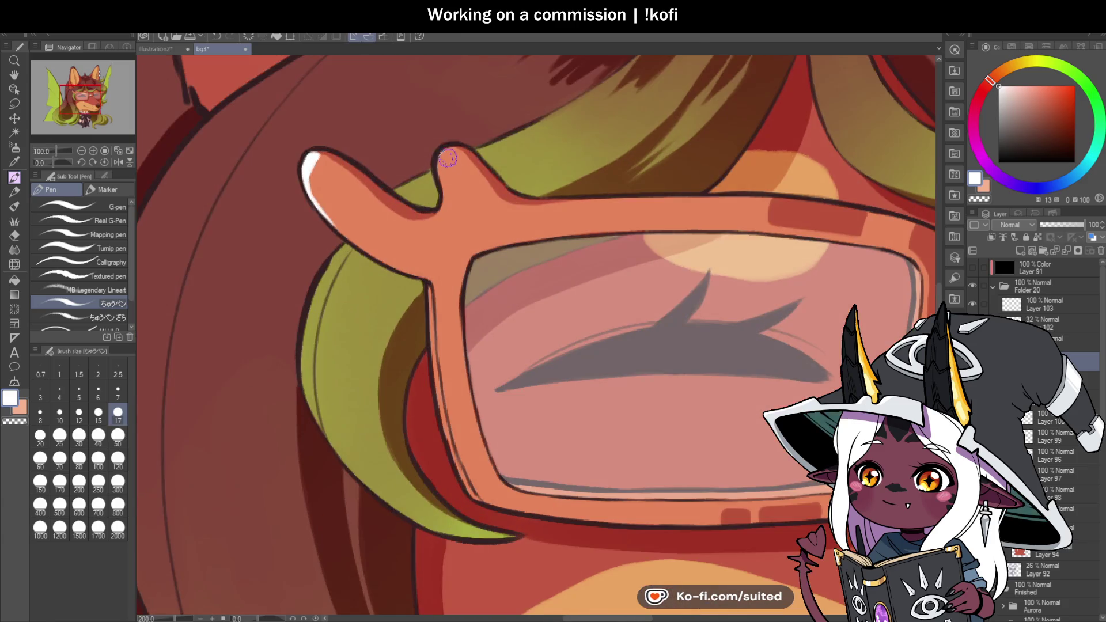
scroll(605, 232, down, 4)
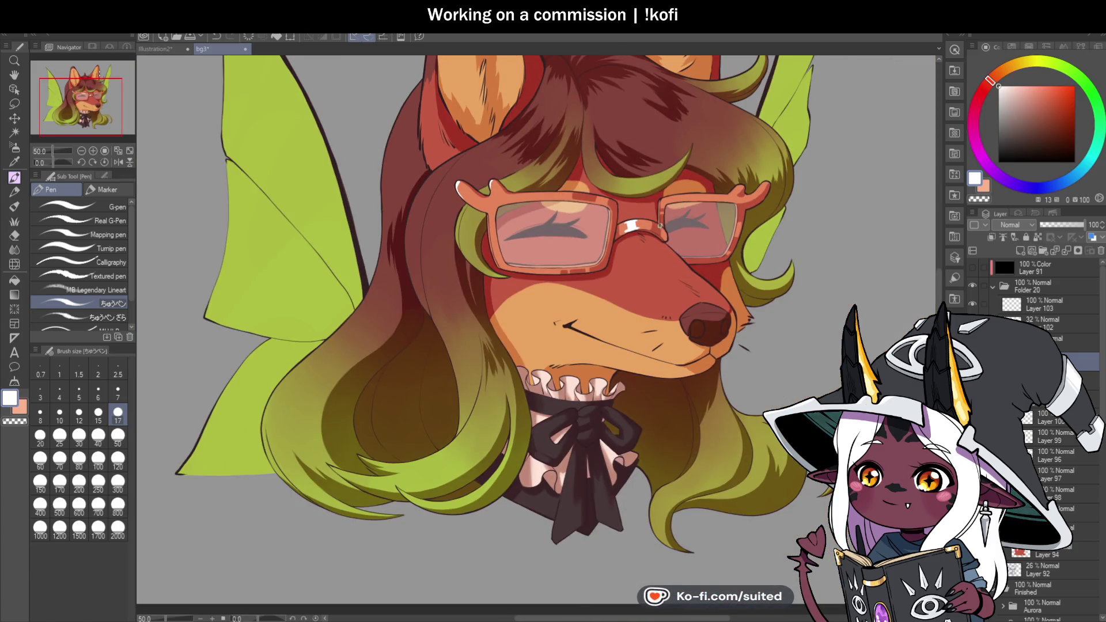
scroll(661, 225, up, 4)
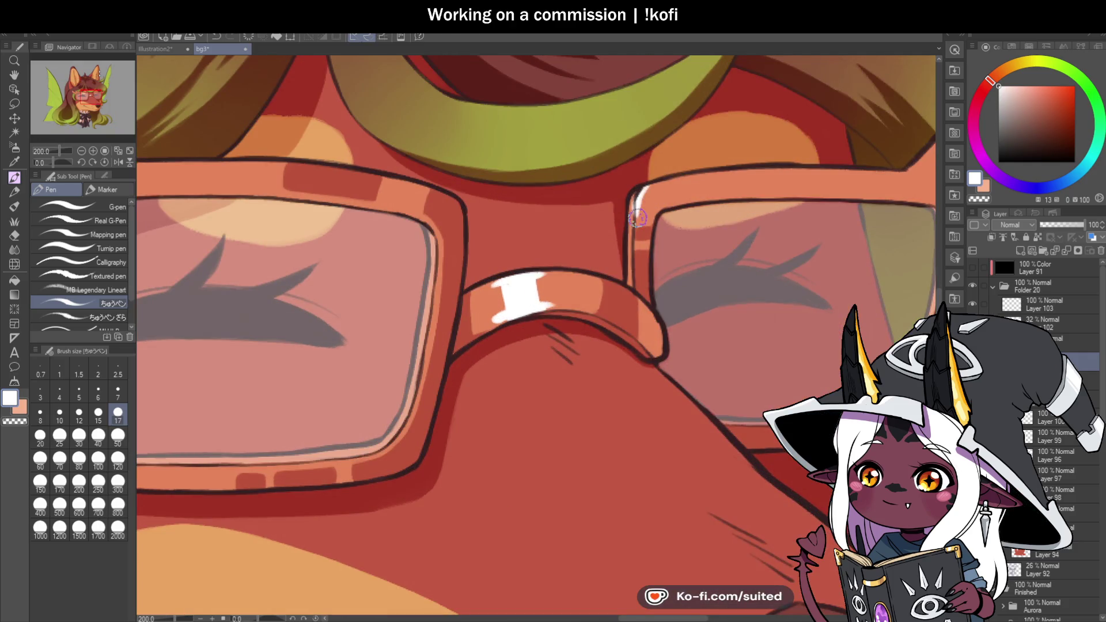
Highlight the right lens frame beside the bridge and the left lens's outer frame
mouse_move(651, 184)
mouse_down()
mouse_move(640, 204)
mouse_move(662, 192)
mouse_up()
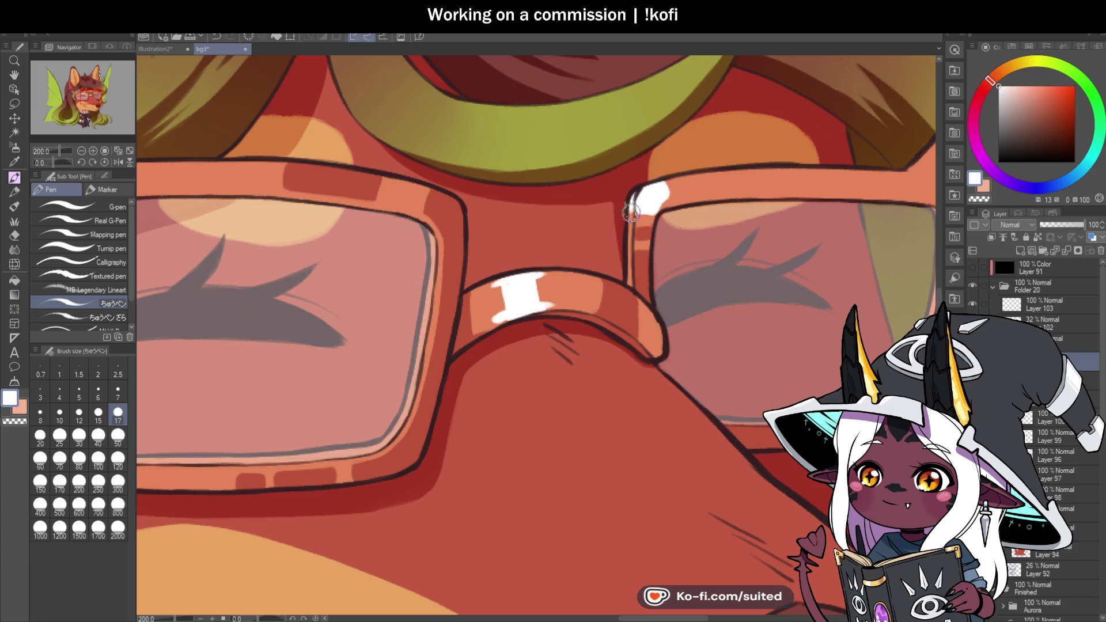
scroll(659, 181, down, 1)
scroll(659, 180, down, 4)
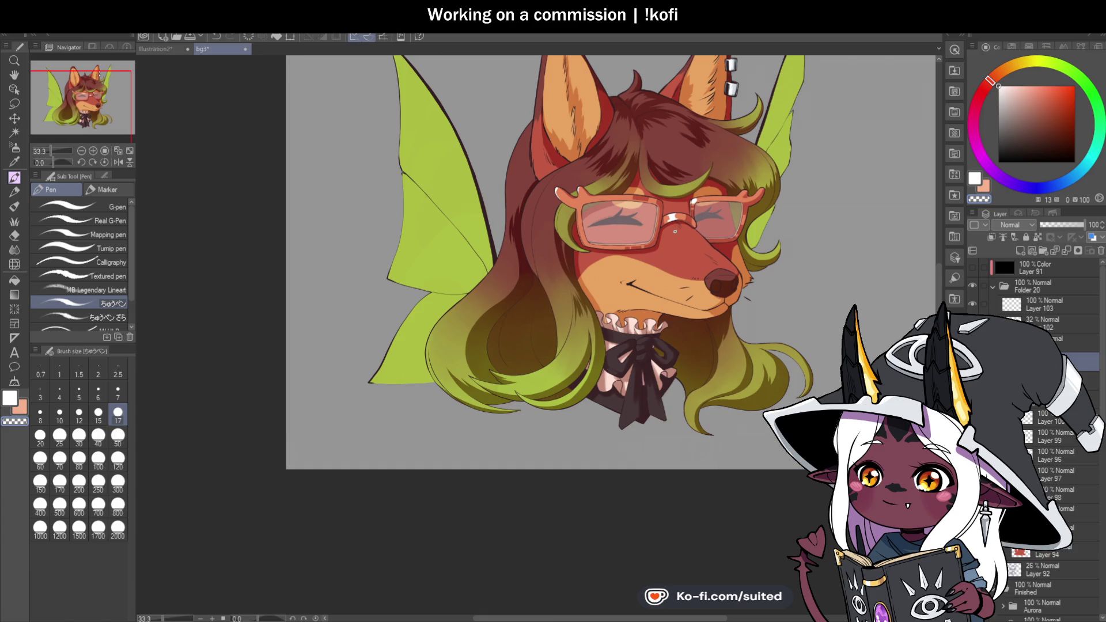
scroll(676, 231, up, 5)
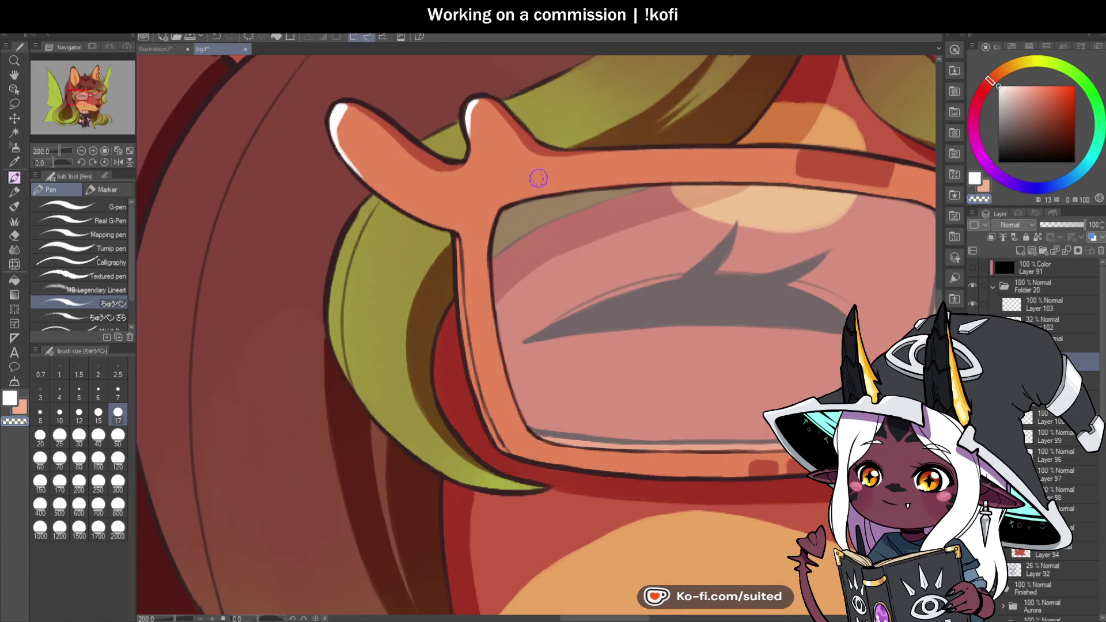
mouse_move(463, 232)
mouse_down()
mouse_move(480, 269)
mouse_move(476, 314)
mouse_move(467, 235)
mouse_move(459, 270)
mouse_up()
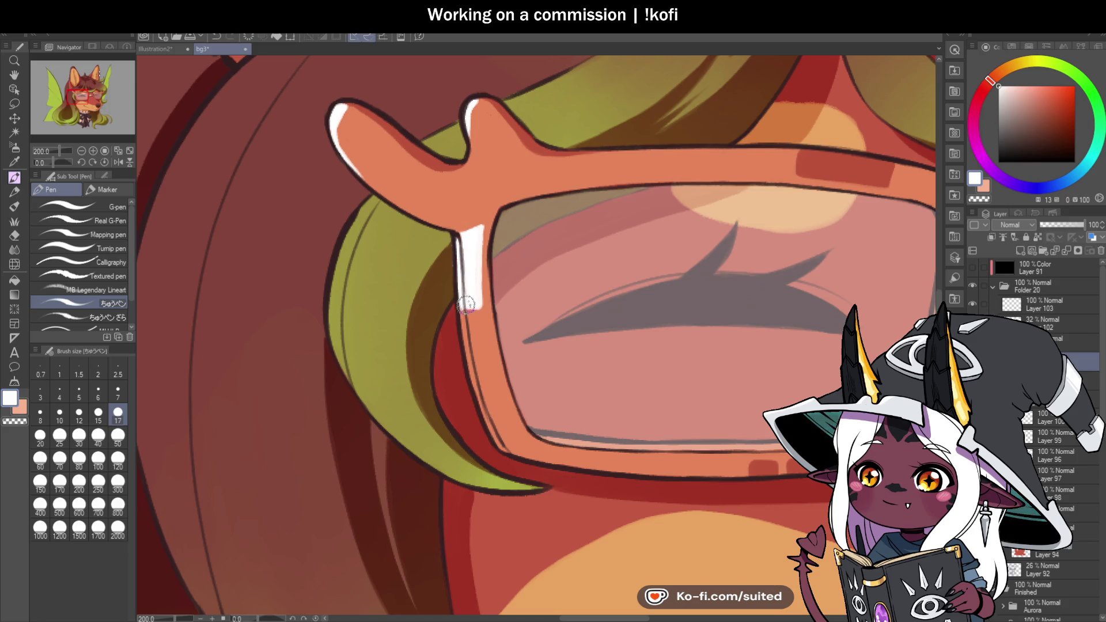
scroll(724, 261, down, 6)
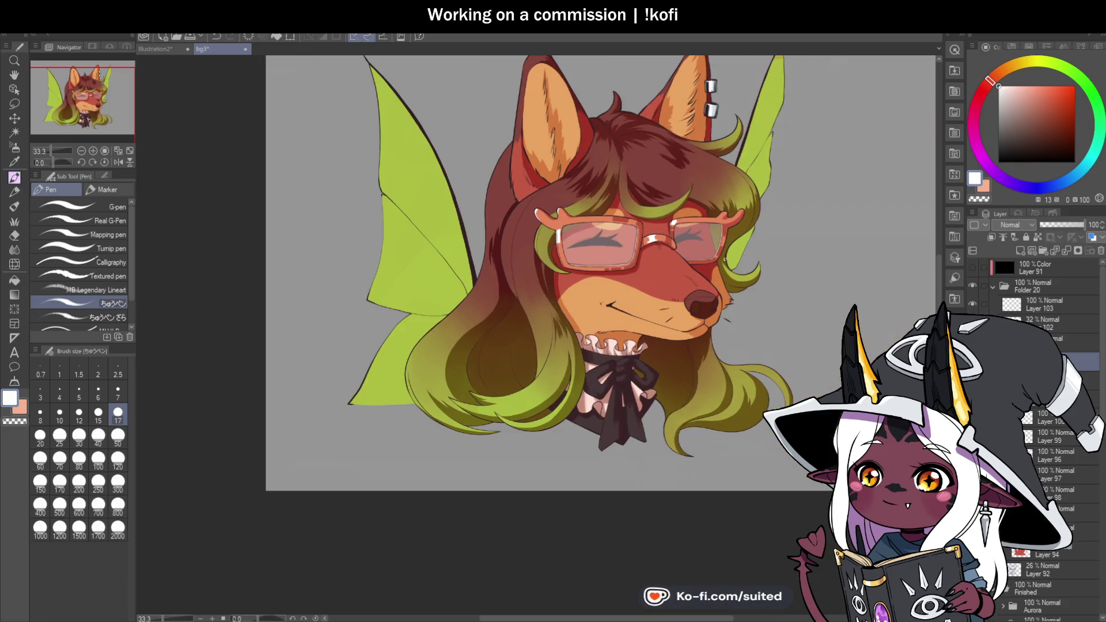
Draw a thin white highlight running up the left lens frame's edge
scroll(537, 222, up, 6)
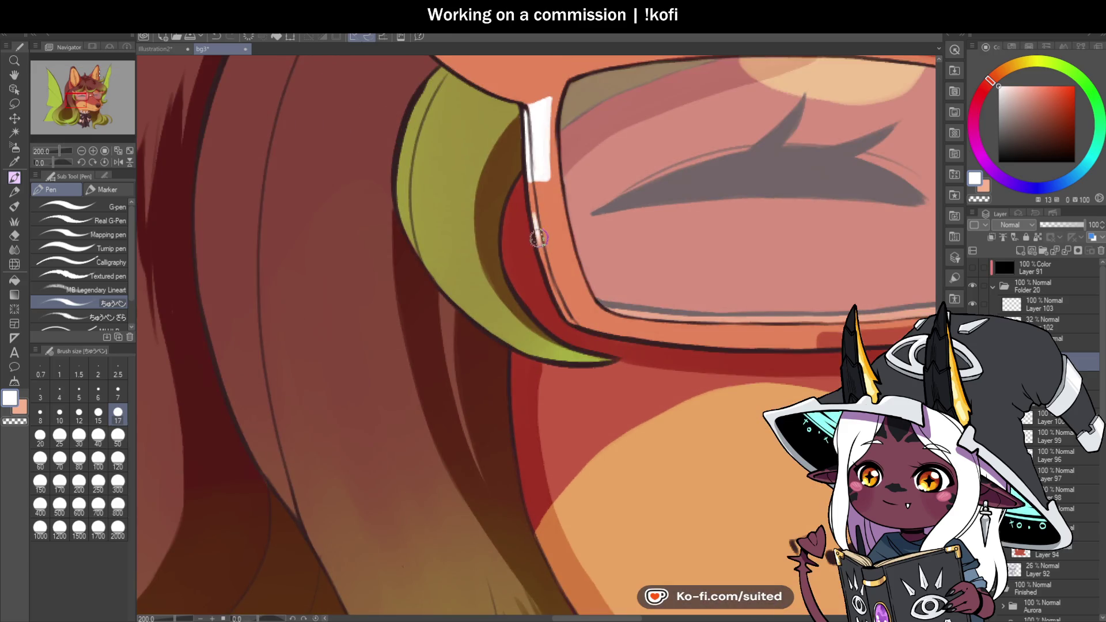
drag(539, 237, 525, 176)
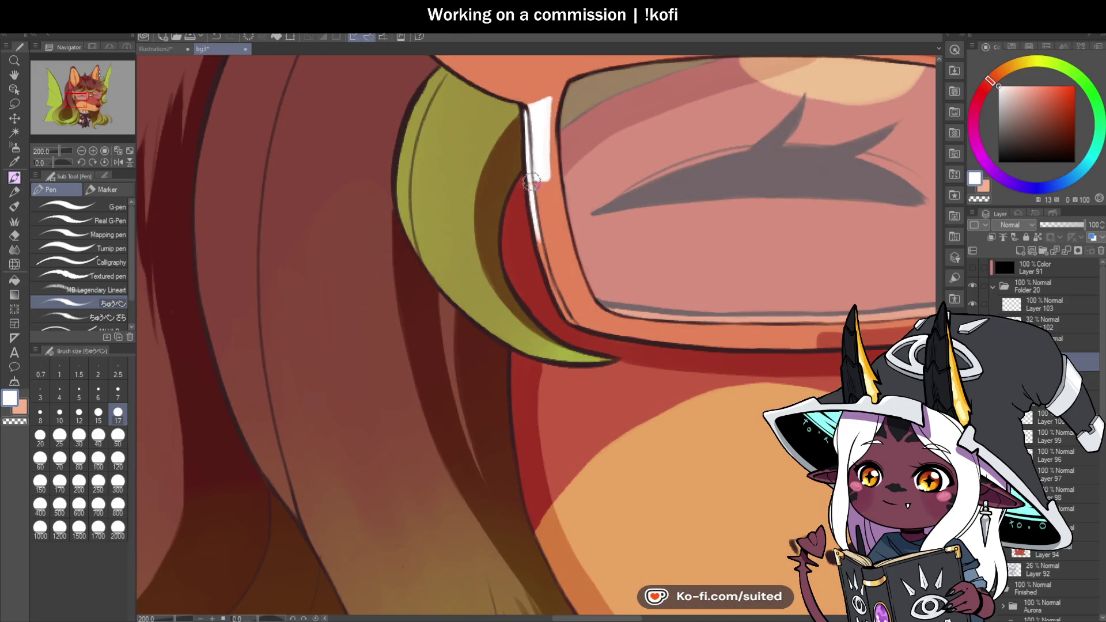
drag(532, 229, 560, 302)
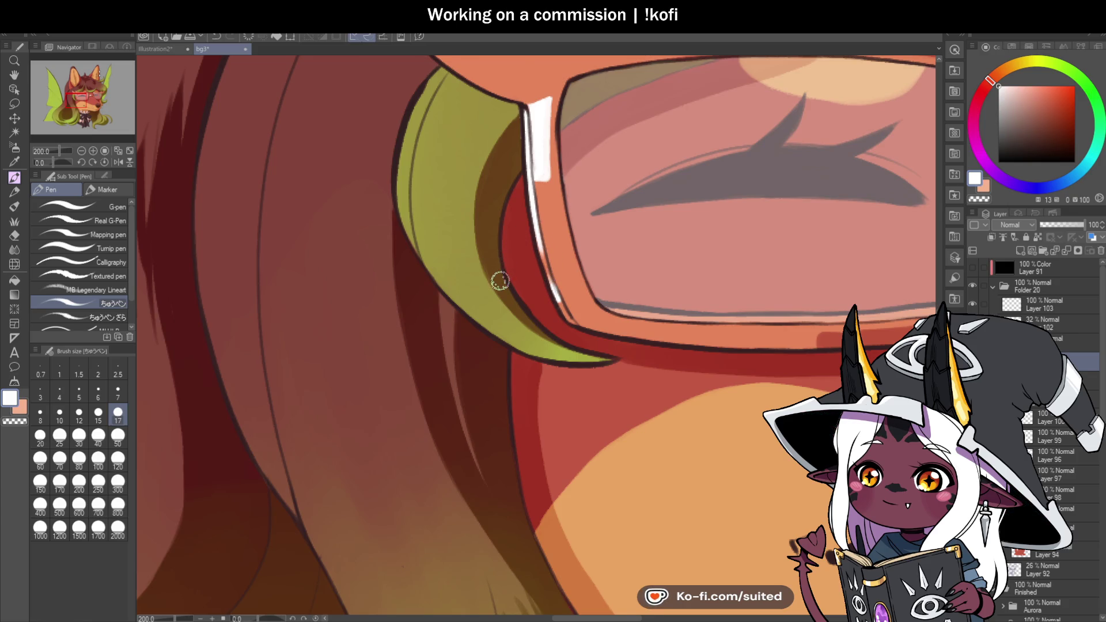
scroll(499, 280, down, 3)
scroll(629, 265, up, 2)
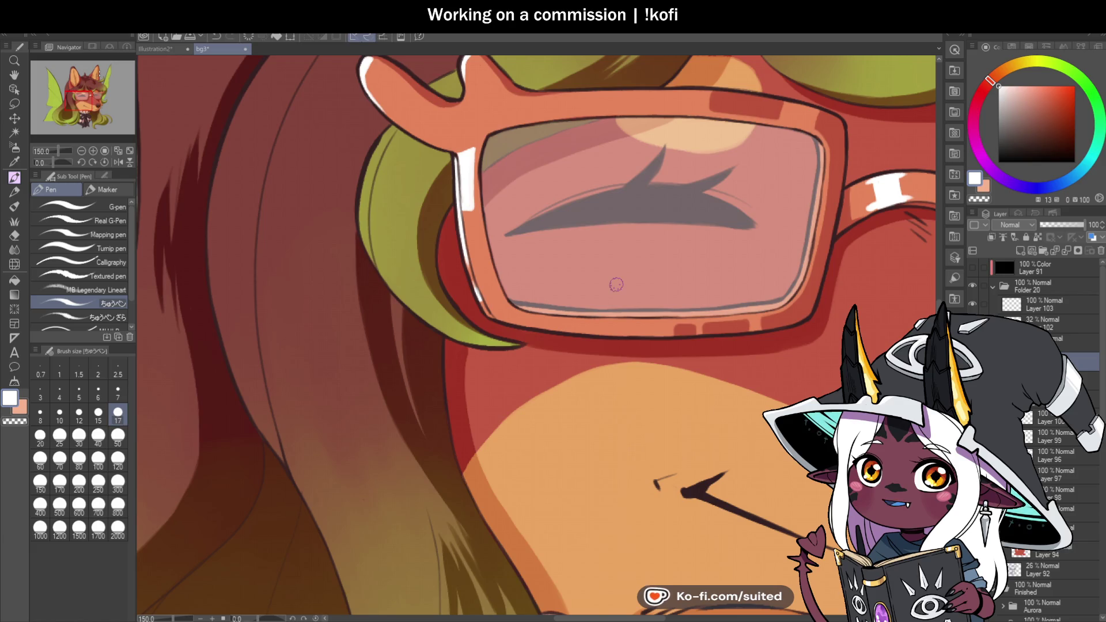
scroll(615, 284, down, 3)
scroll(492, 207, up, 5)
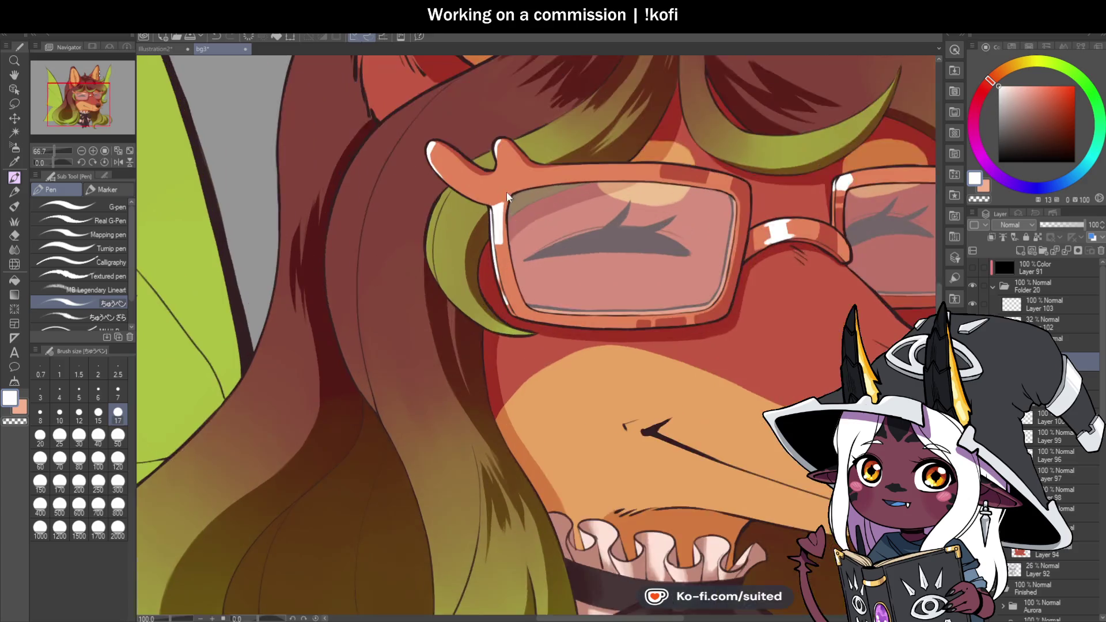
drag(493, 214, 494, 194)
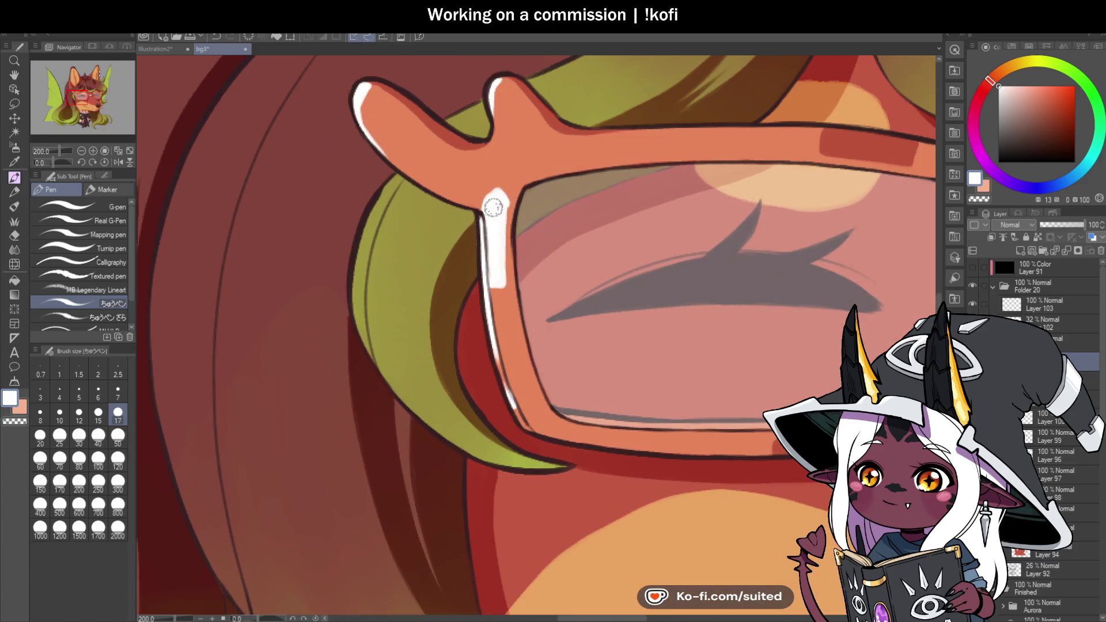
Add white highlights to the upper-left and middle horns, the frame top, and the lower rim
mouse_move(383, 149)
mouse_down()
mouse_move(363, 92)
mouse_move(369, 115)
mouse_up()
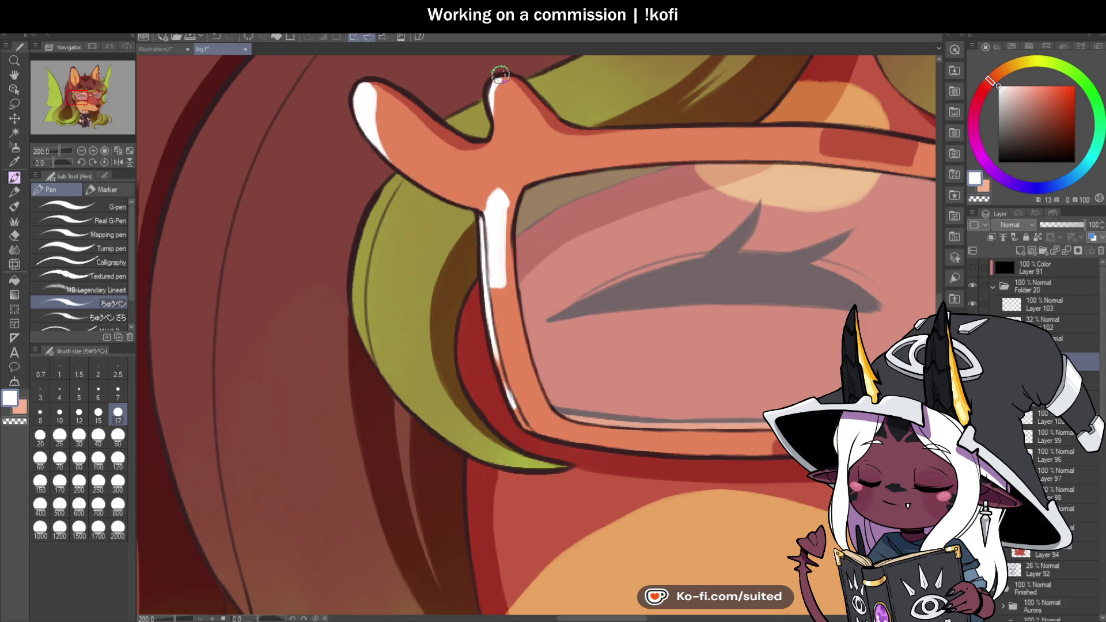
drag(493, 128, 502, 111)
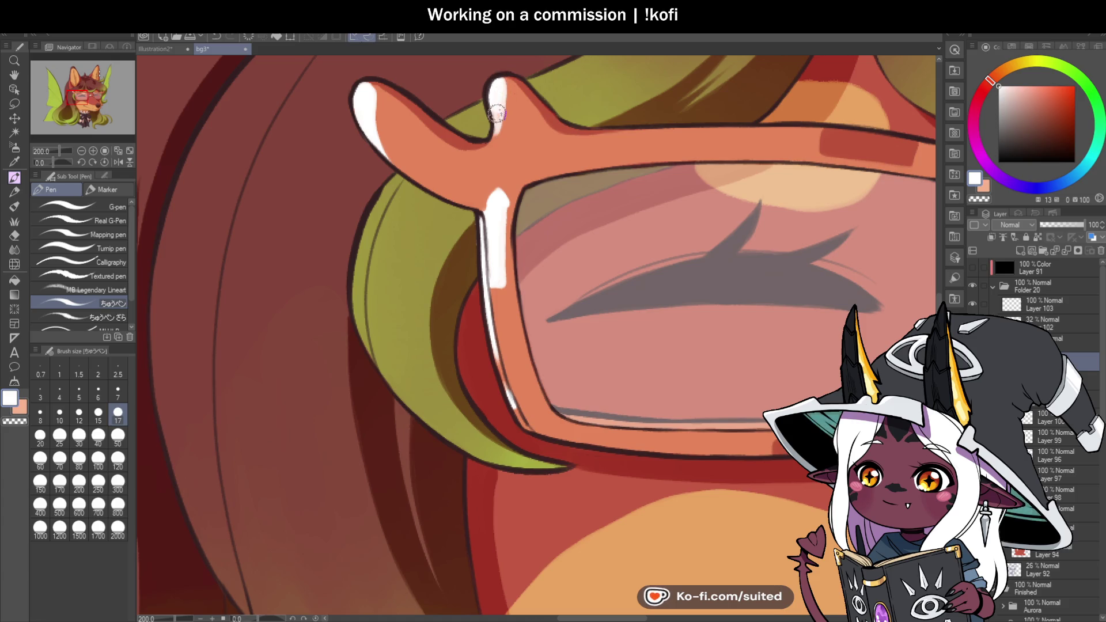
scroll(509, 98, down, 4)
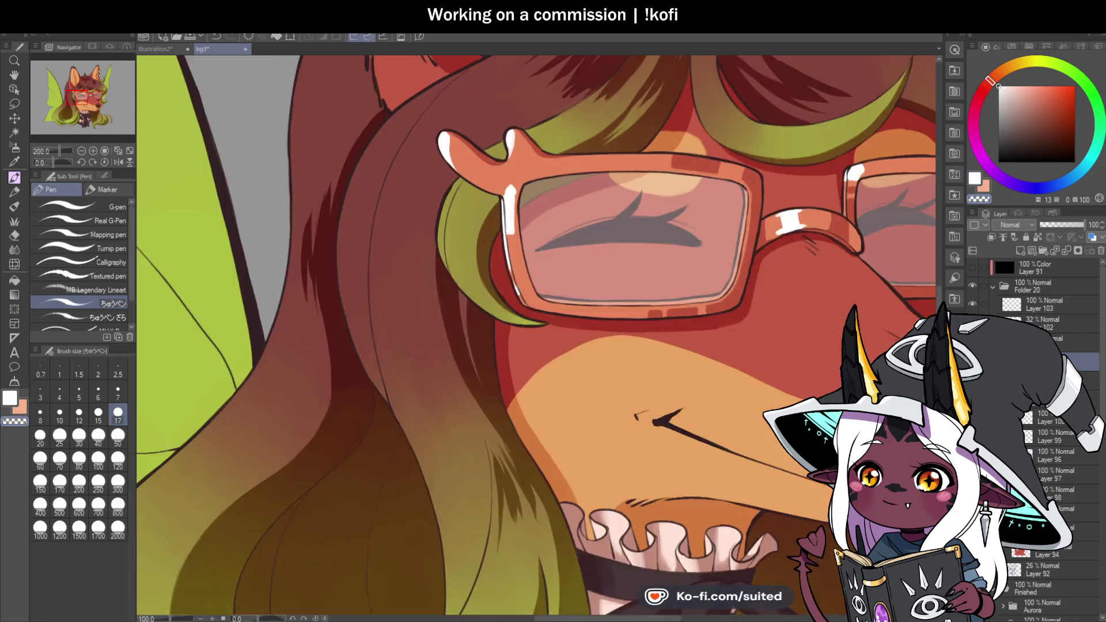
scroll(628, 199, up, 4)
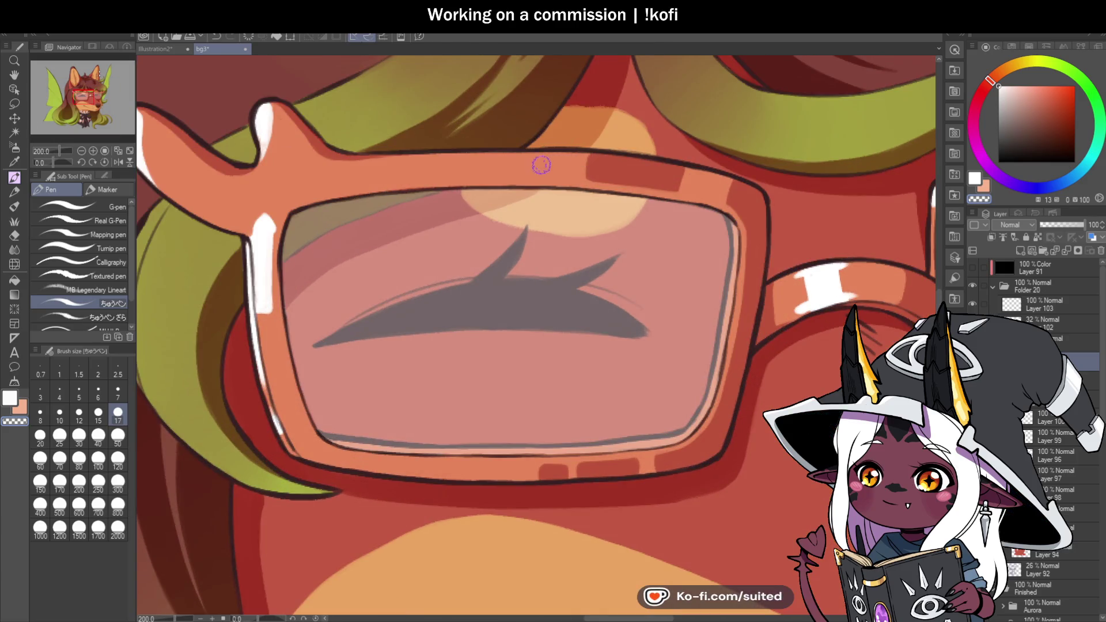
mouse_move(573, 157)
mouse_down()
mouse_move(553, 173)
mouse_move(579, 170)
mouse_up()
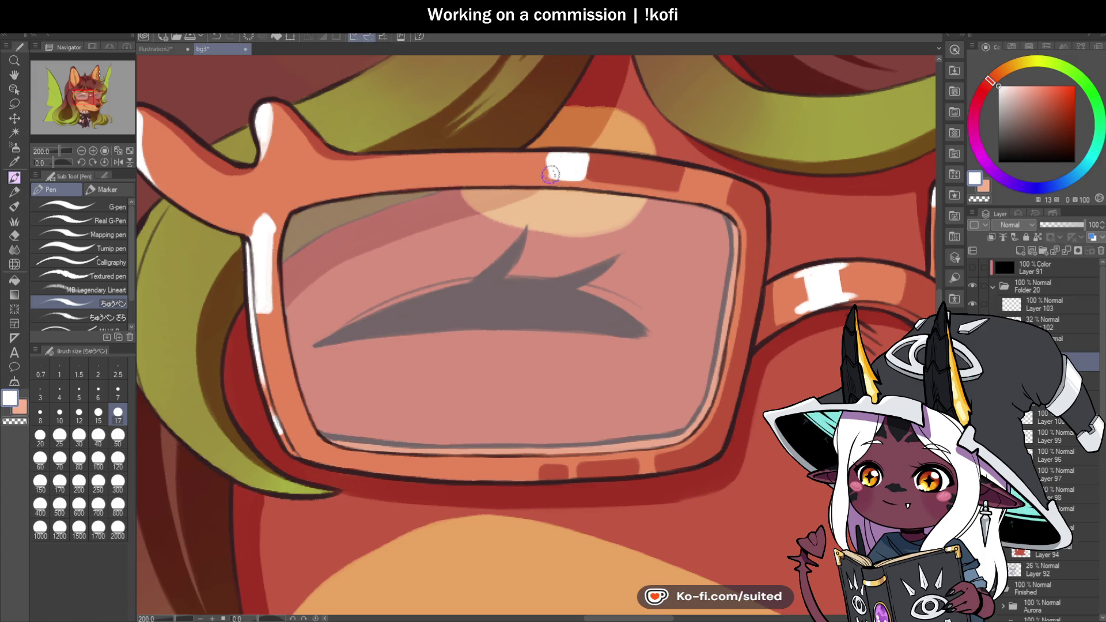
scroll(554, 151, down, 4)
scroll(636, 280, up, 3)
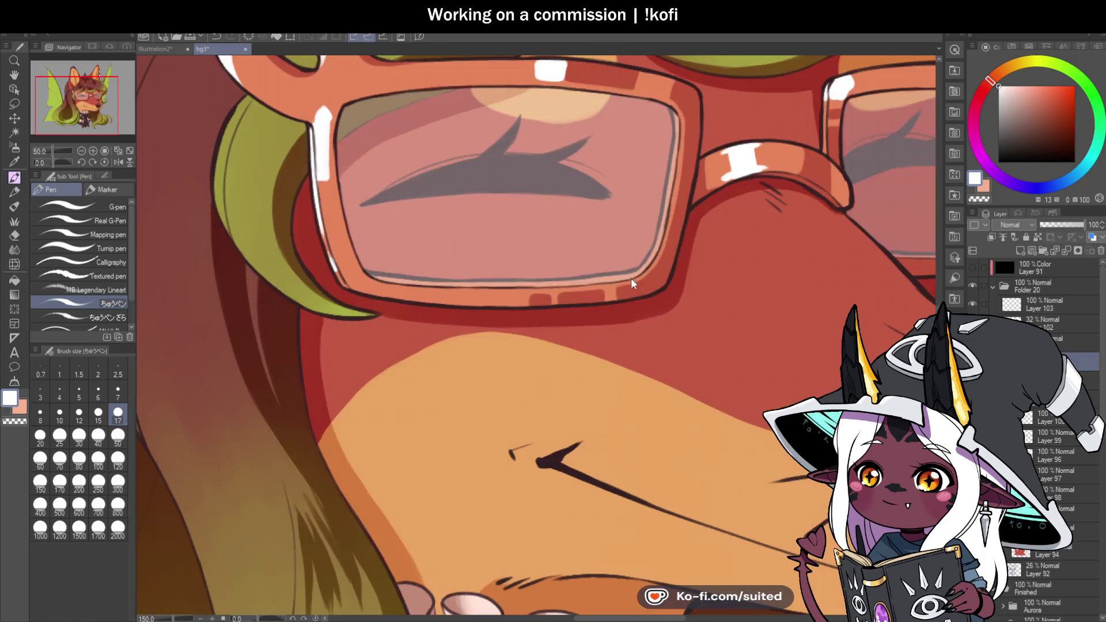
drag(636, 280, 652, 264)
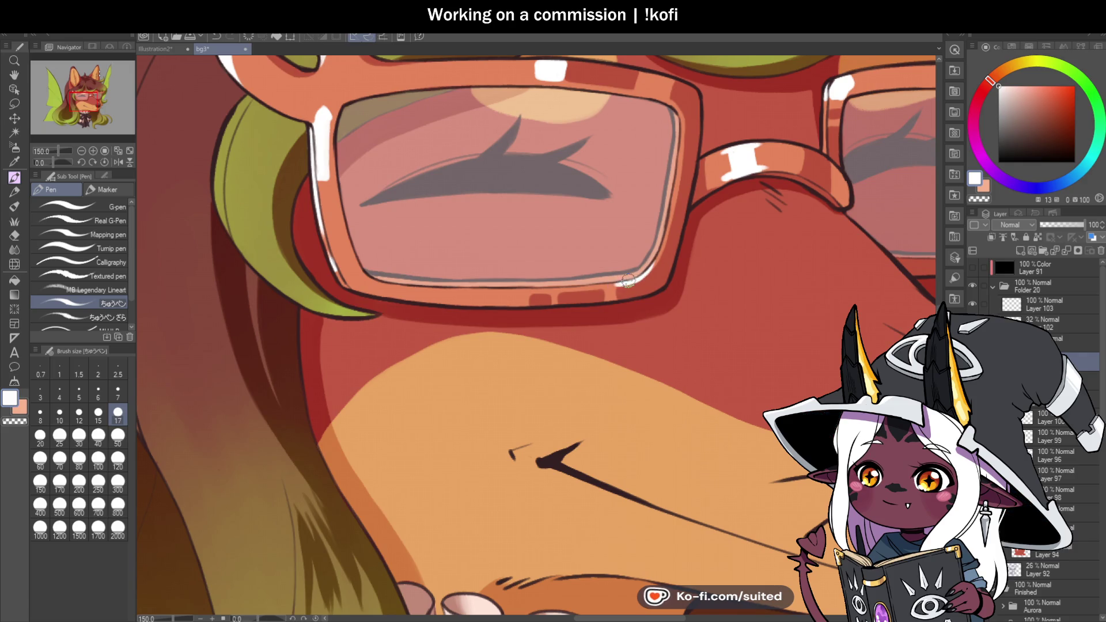
scroll(649, 269, down, 5)
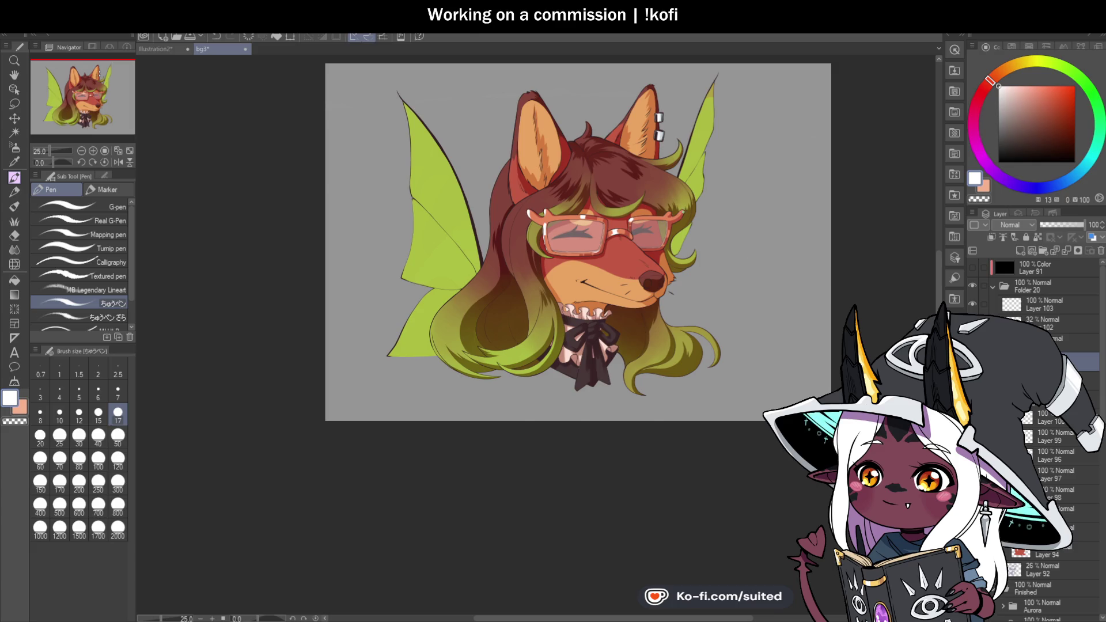
Paint solid white highlights on the glasses' knobbed tips
scroll(650, 256, up, 3)
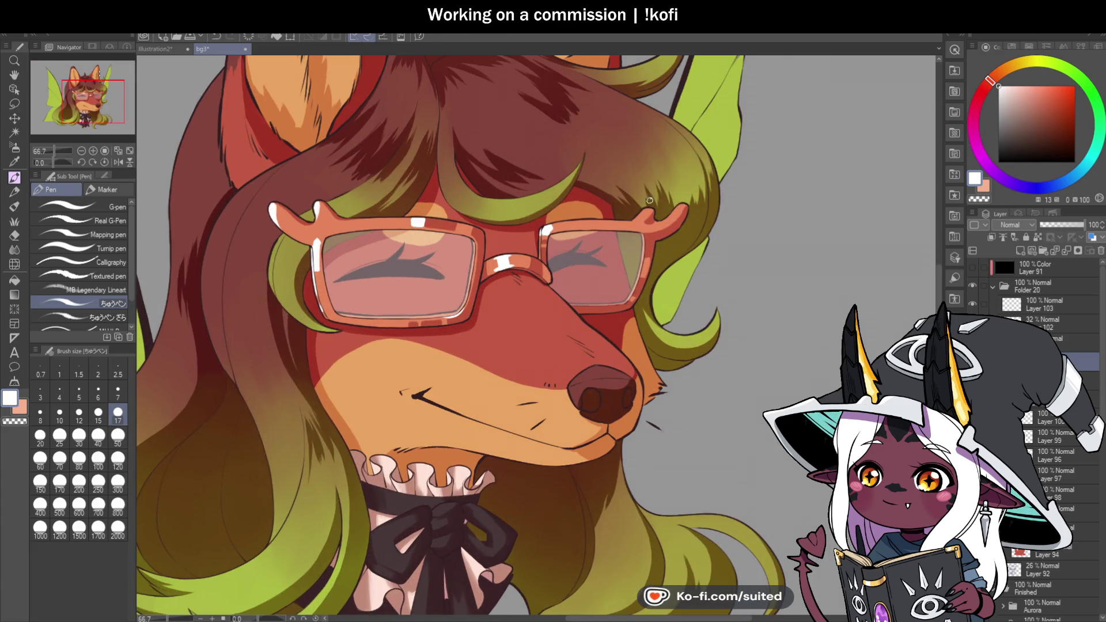
scroll(649, 200, up, 5)
mouse_move(637, 202)
mouse_down()
mouse_move(650, 216)
mouse_move(642, 225)
mouse_move(653, 214)
mouse_up()
mouse_move(835, 184)
mouse_down()
mouse_move(822, 192)
mouse_move(858, 182)
mouse_up()
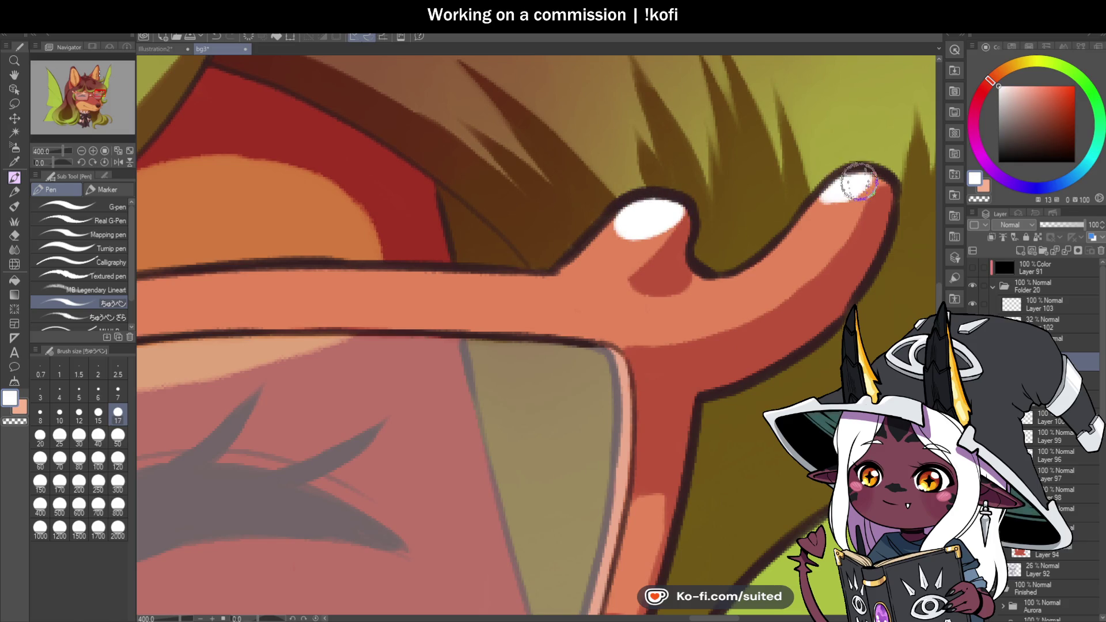
Brighten the white highlight across the glasses' nose bridge
scroll(742, 230, down, 2)
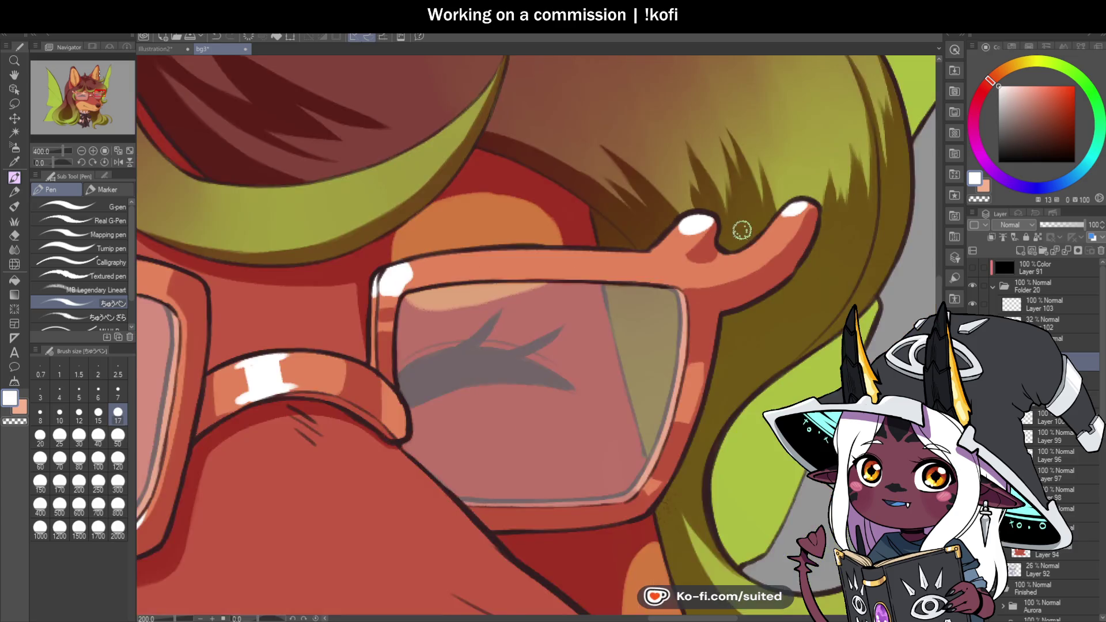
scroll(742, 231, down, 2)
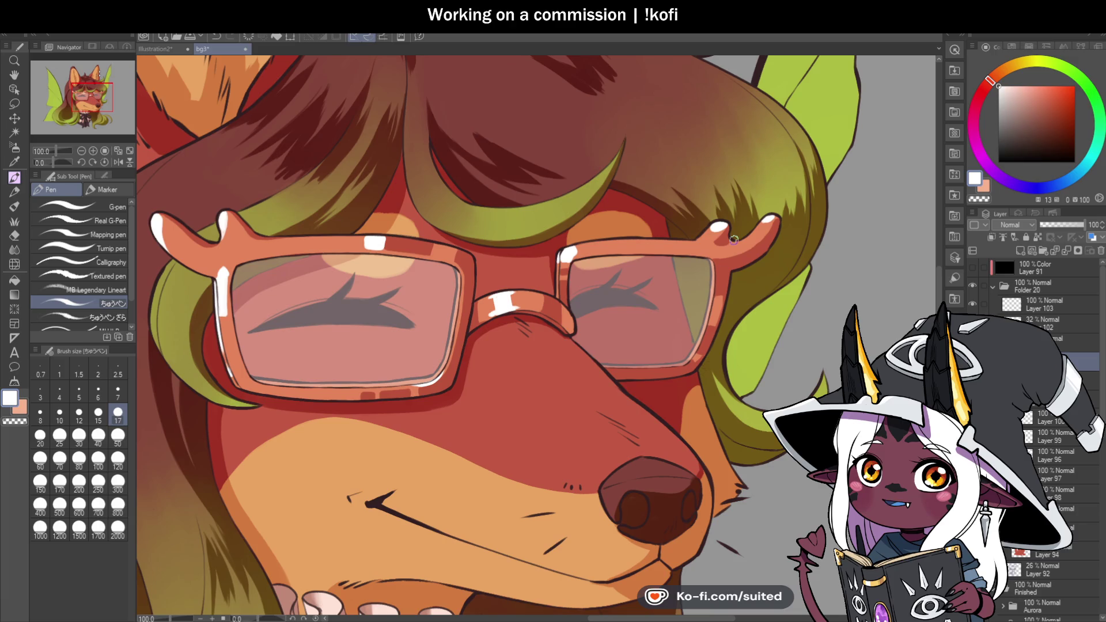
scroll(724, 248, down, 1)
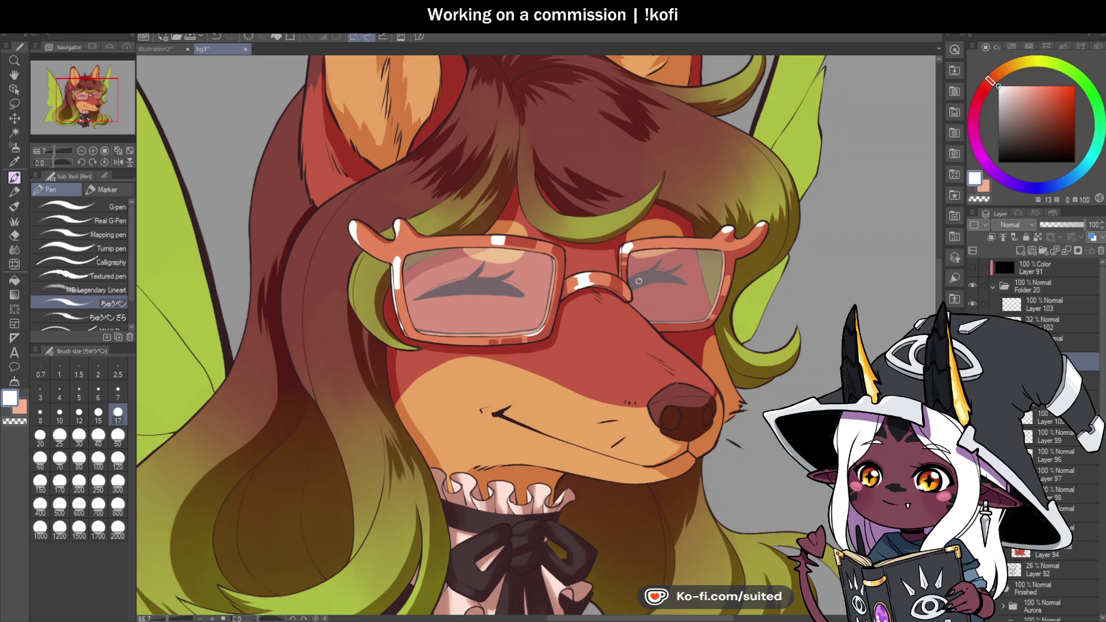
scroll(611, 316, up, 1)
scroll(611, 316, up, 4)
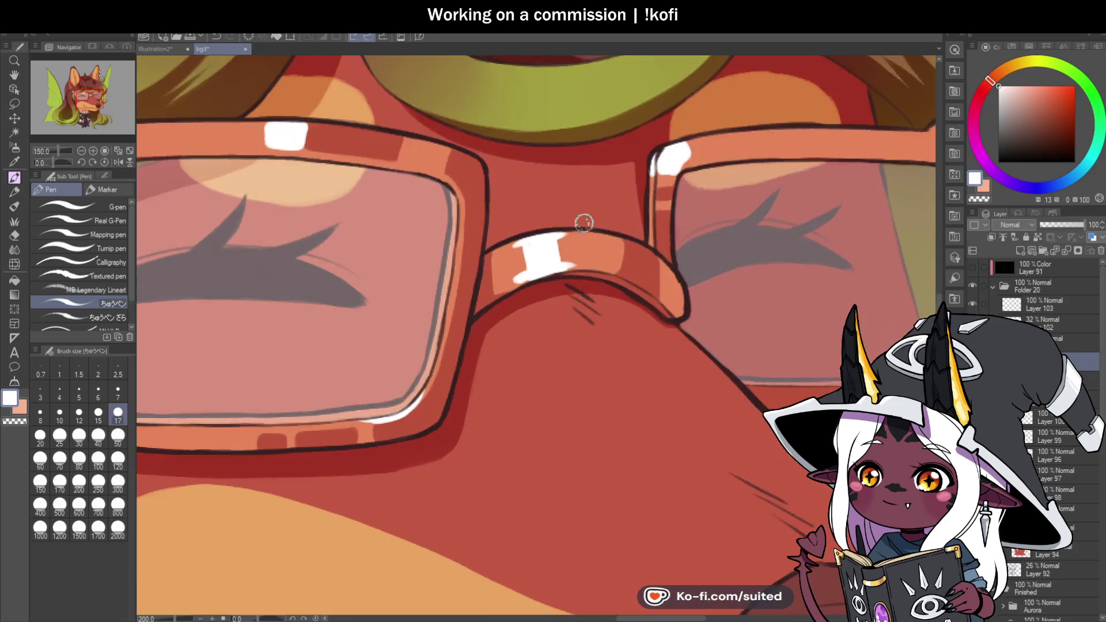
mouse_move(560, 239)
mouse_down()
mouse_move(573, 307)
mouse_move(558, 308)
mouse_move(547, 239)
mouse_move(496, 244)
mouse_move(444, 271)
mouse_up()
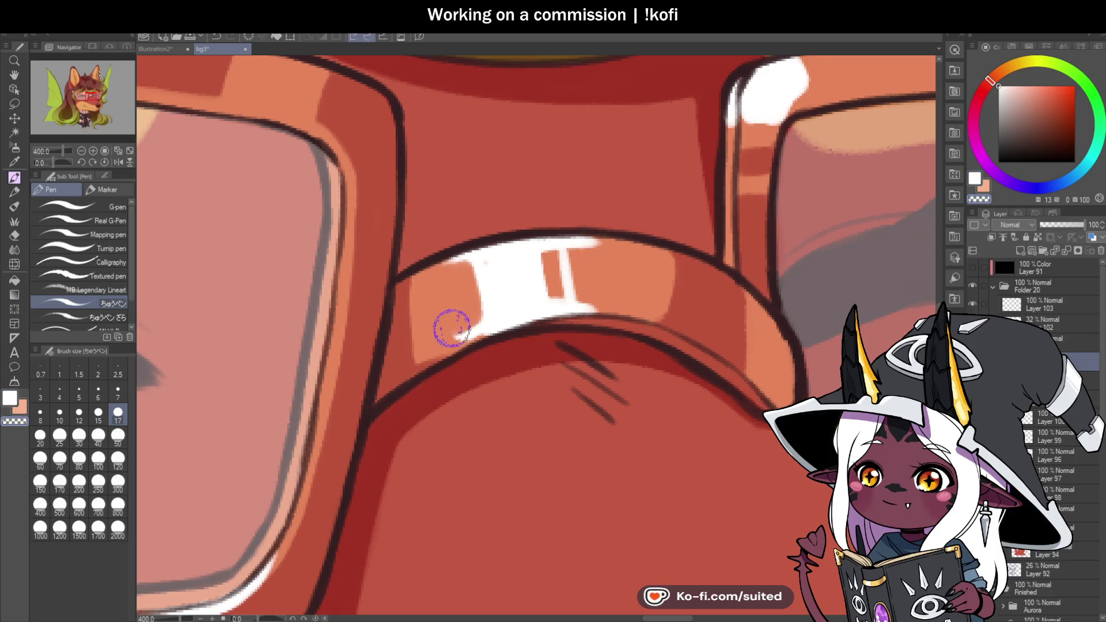
Add white highlights along the top edge of the right lens frame
scroll(534, 271, down, 3)
scroll(534, 271, down, 2)
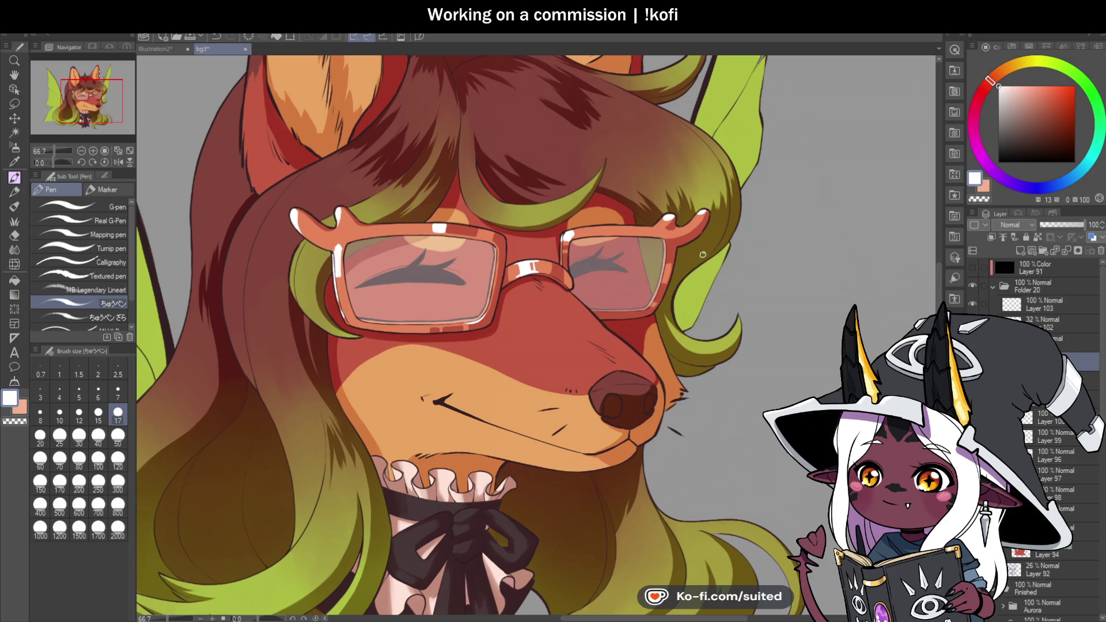
scroll(703, 254, down, 2)
scroll(703, 254, up, 7)
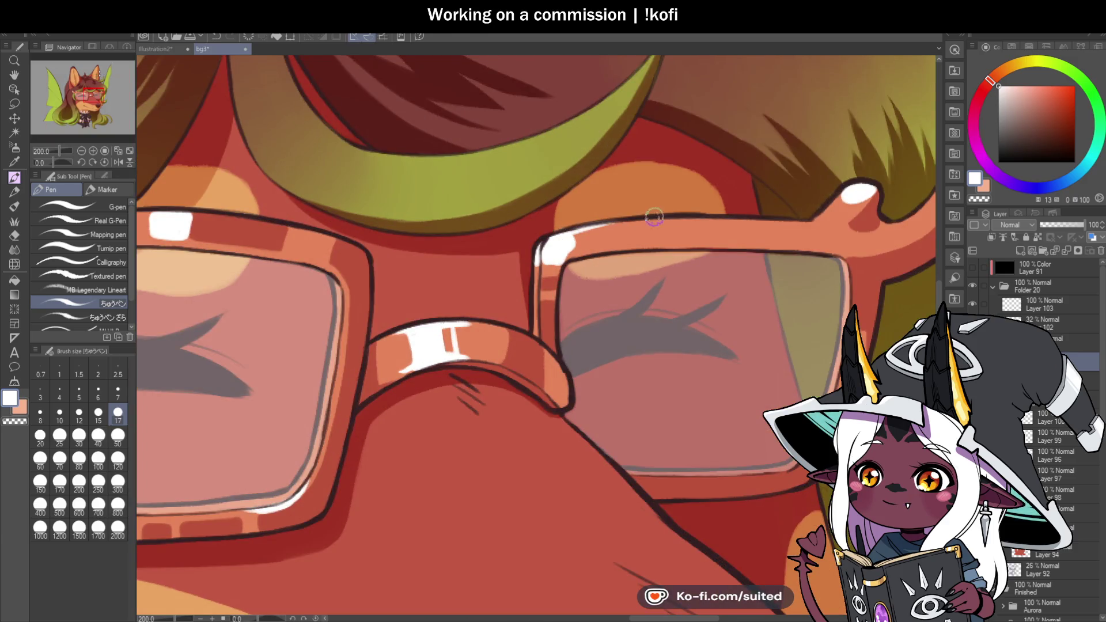
mouse_move(603, 228)
mouse_down()
mouse_move(685, 218)
mouse_move(554, 245)
mouse_up()
scroll(543, 262, down, 4)
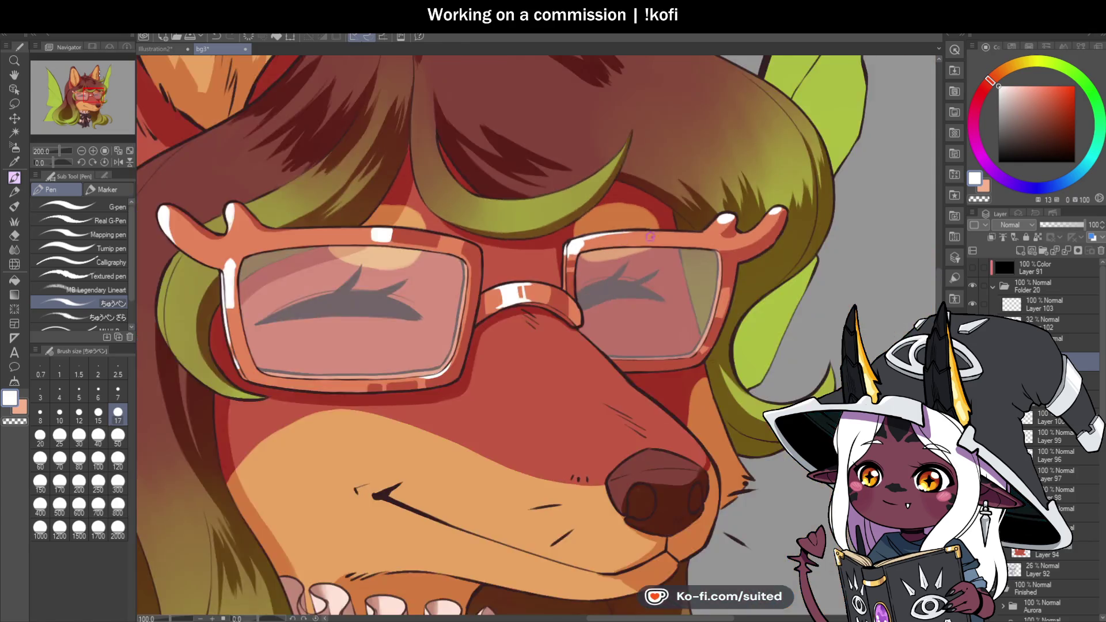
scroll(691, 298, up, 4)
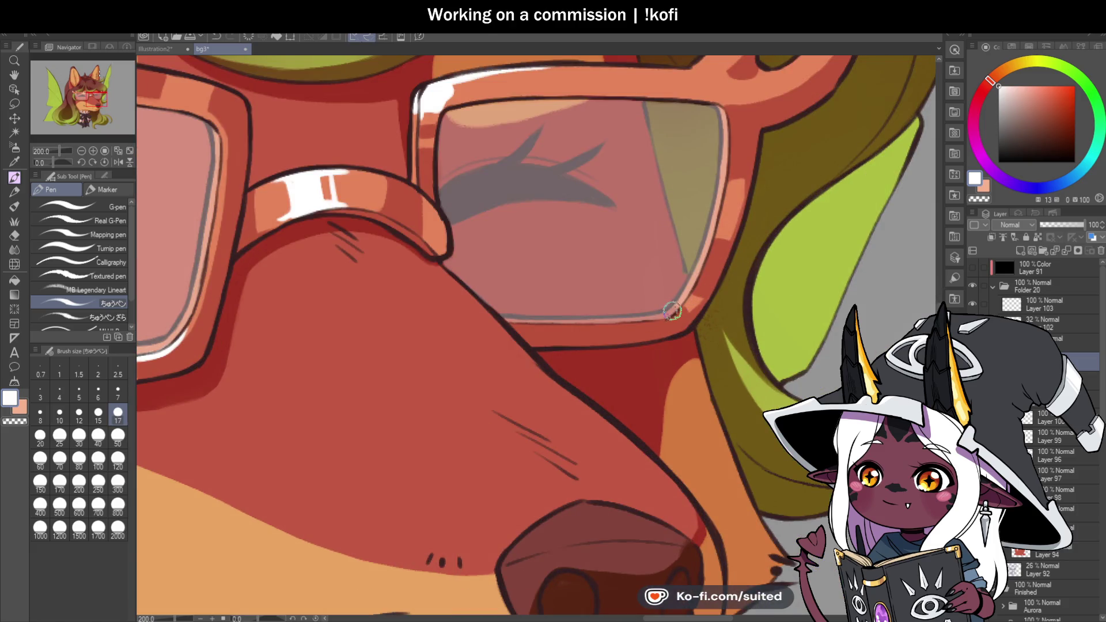
scroll(690, 295, down, 4)
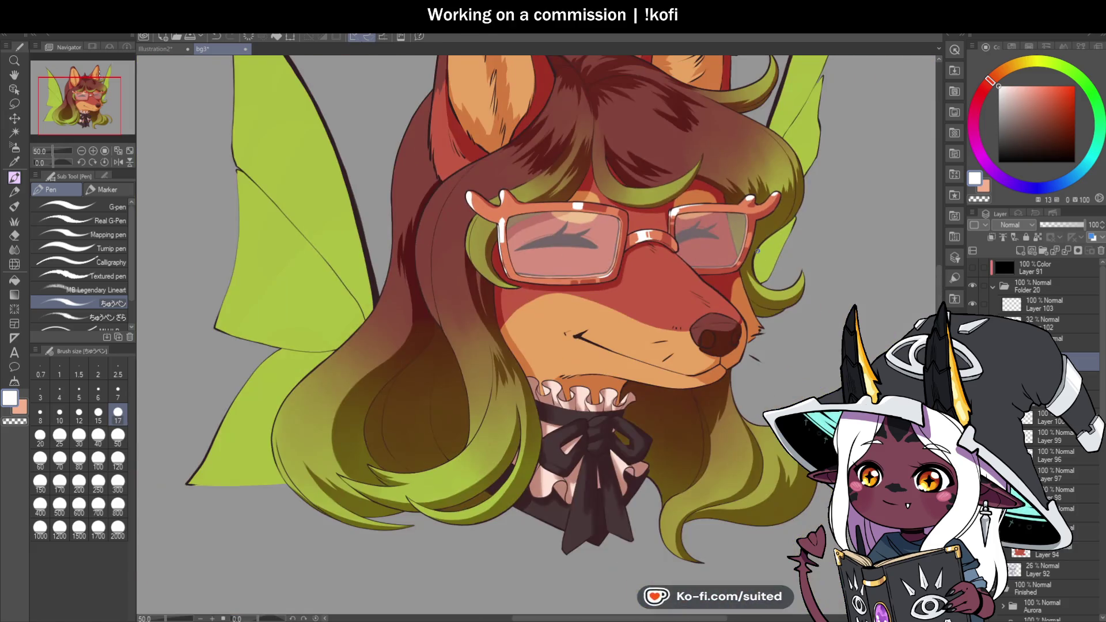
scroll(758, 250, down, 4)
scroll(660, 264, up, 4)
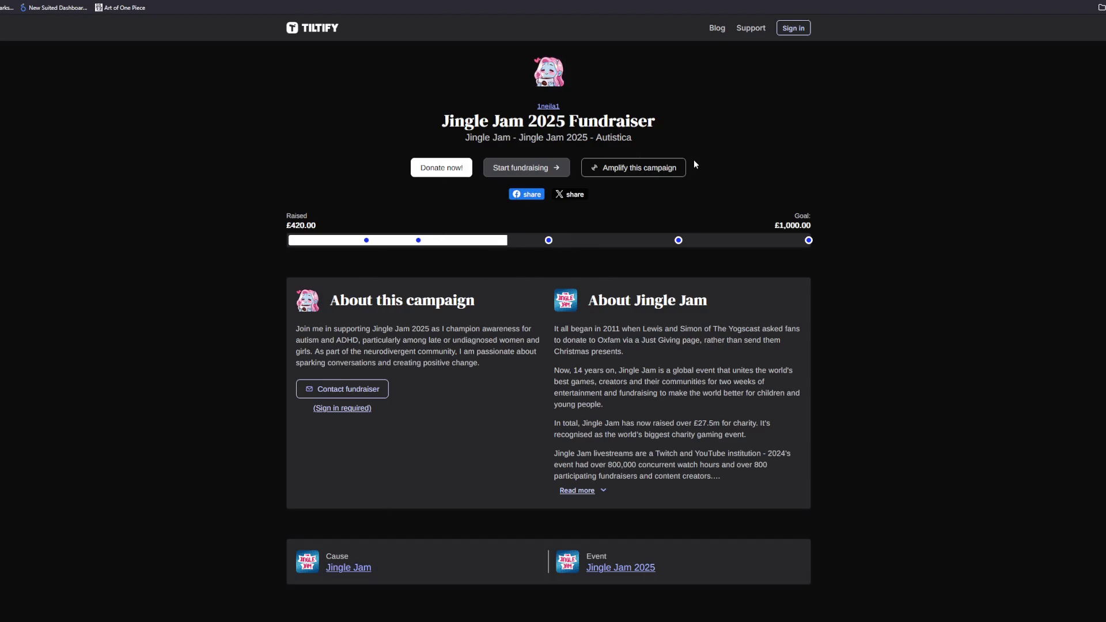
Select, then deselect, part of the Jingle Jam 2025 fundraiser title; check the progress bar milestones
mouse_move(599, 139)
mouse_down()
mouse_move(641, 133)
mouse_move(634, 143)
mouse_up()
click(631, 149)
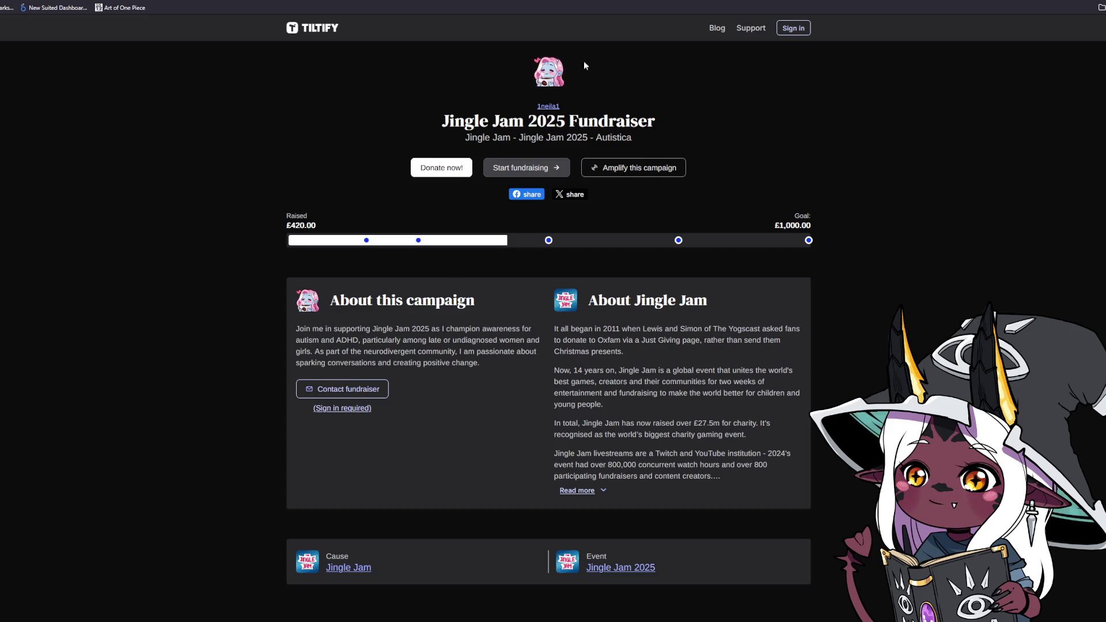
mouse_move(548, 242)
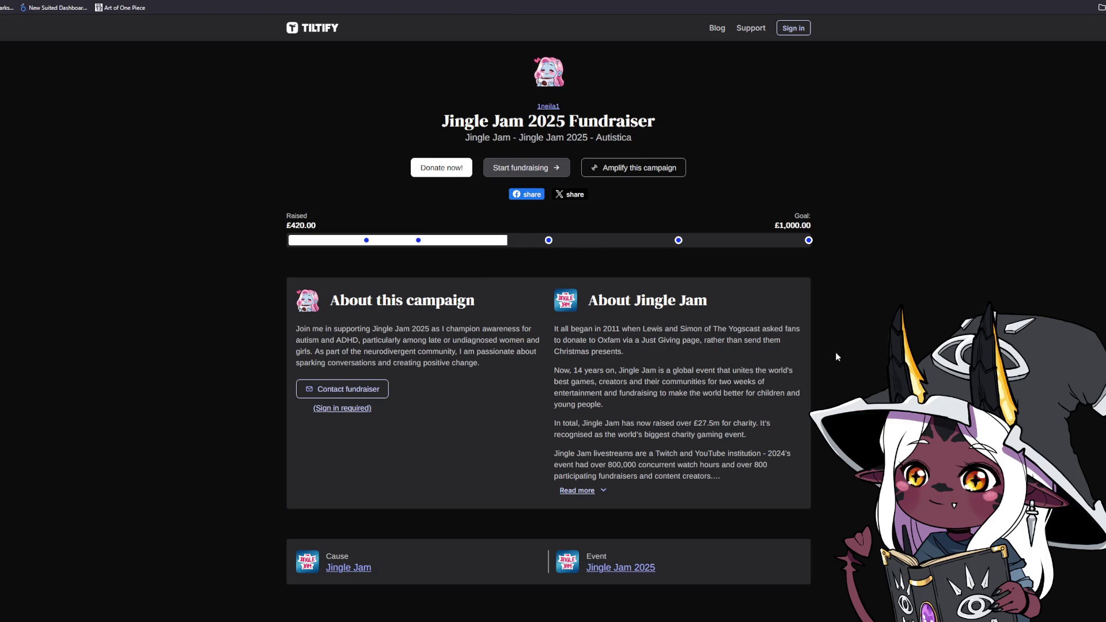
scroll(807, 377, down, 7)
scroll(822, 367, up, 3)
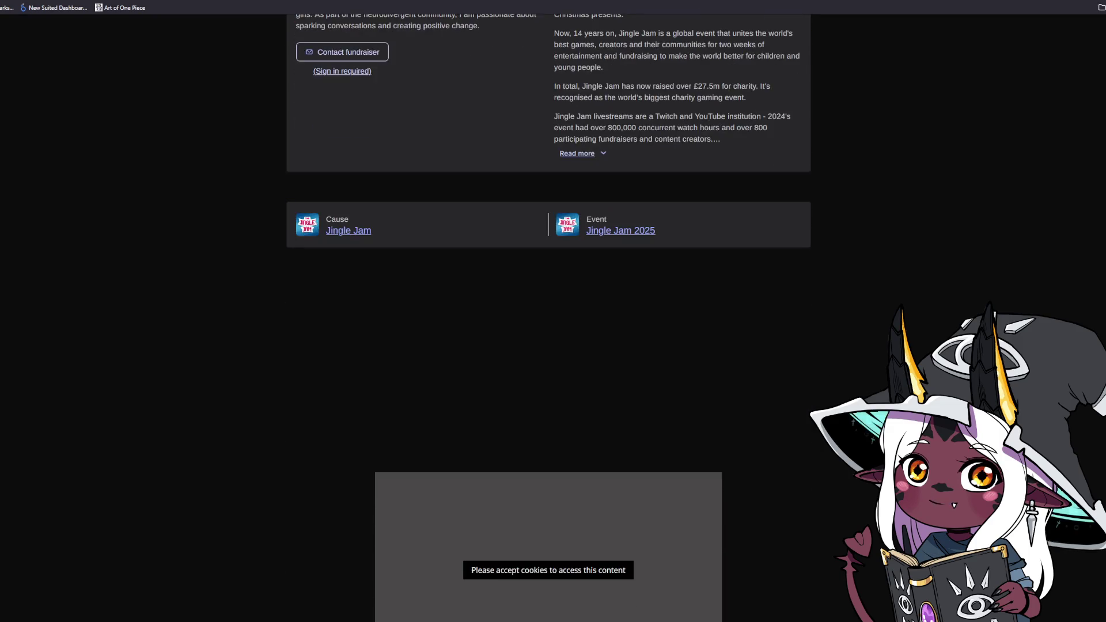
scroll(429, 321, down, 9)
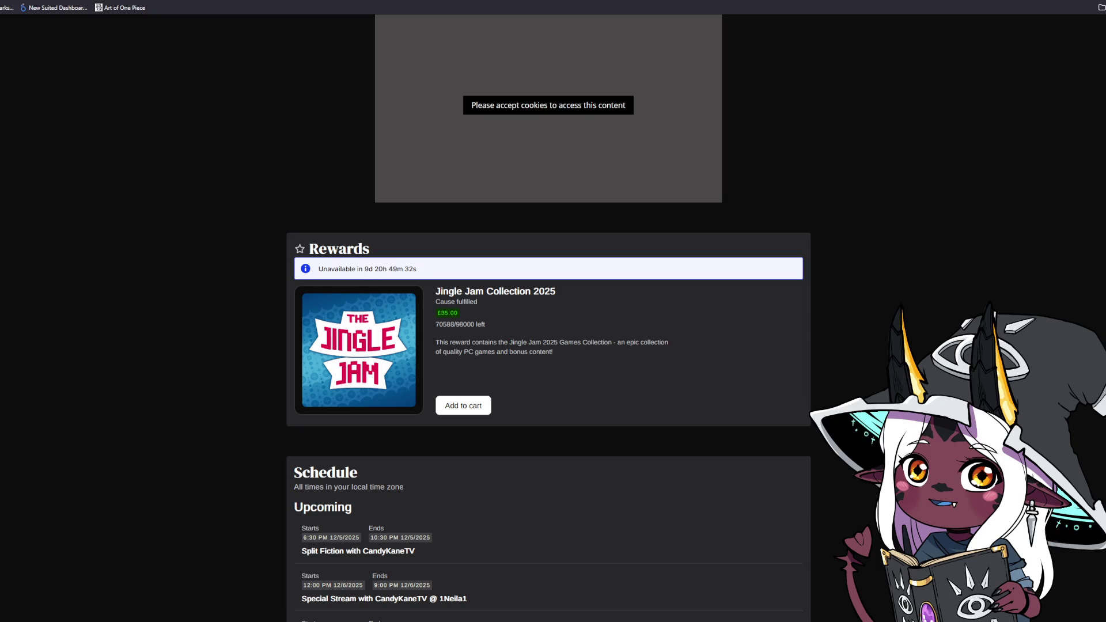
scroll(549, 311, up, 10)
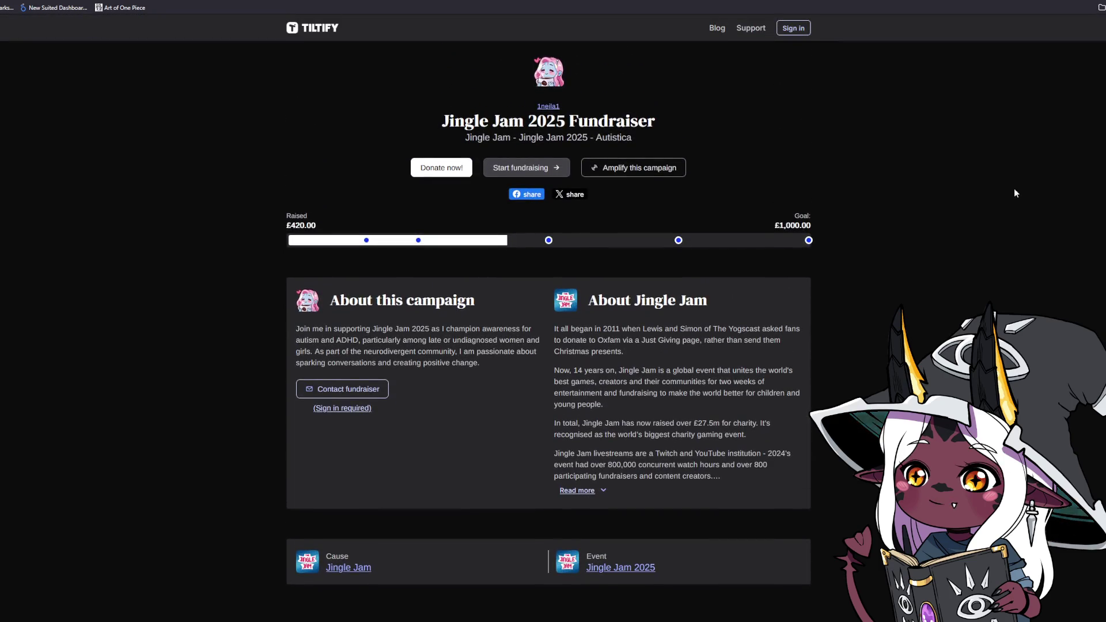
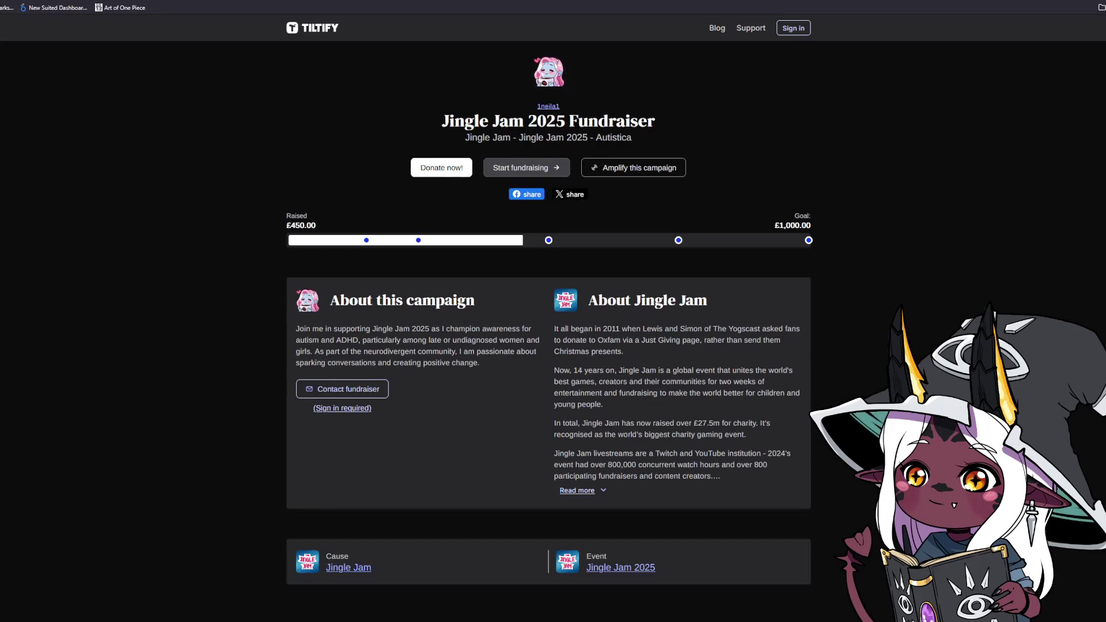
Highlight the 450.00 raised amount text, then clear the selection
drag(290, 225, 316, 225)
click(414, 228)
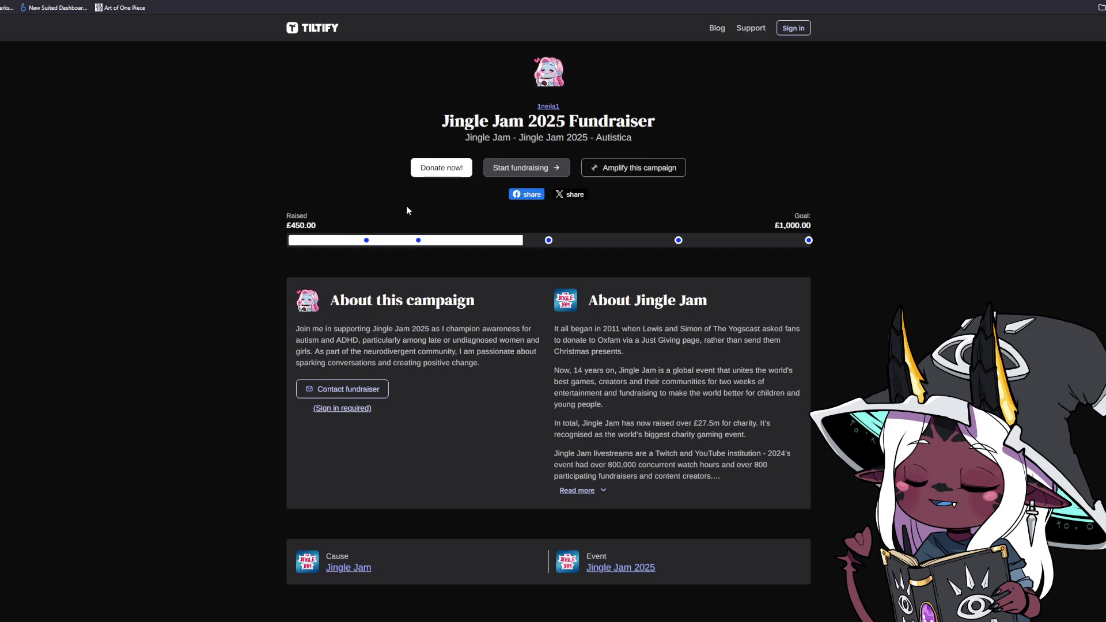
mouse_move(551, 243)
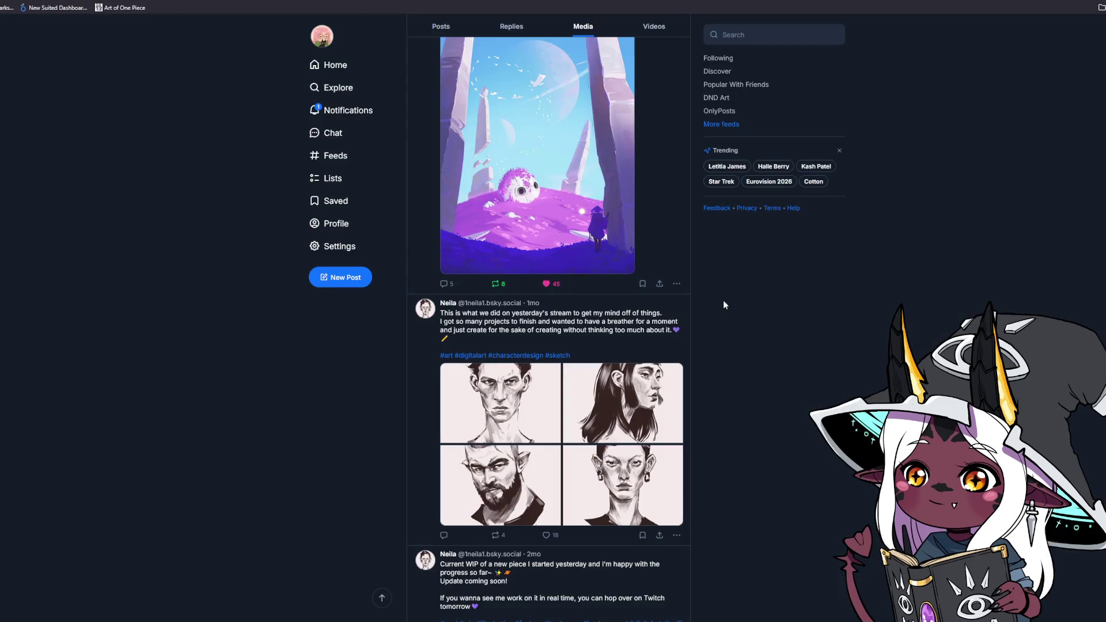
View the posted portrait sketches full size, then go back to the Jingle Jam fundraiser page
scroll(724, 300, down, 3)
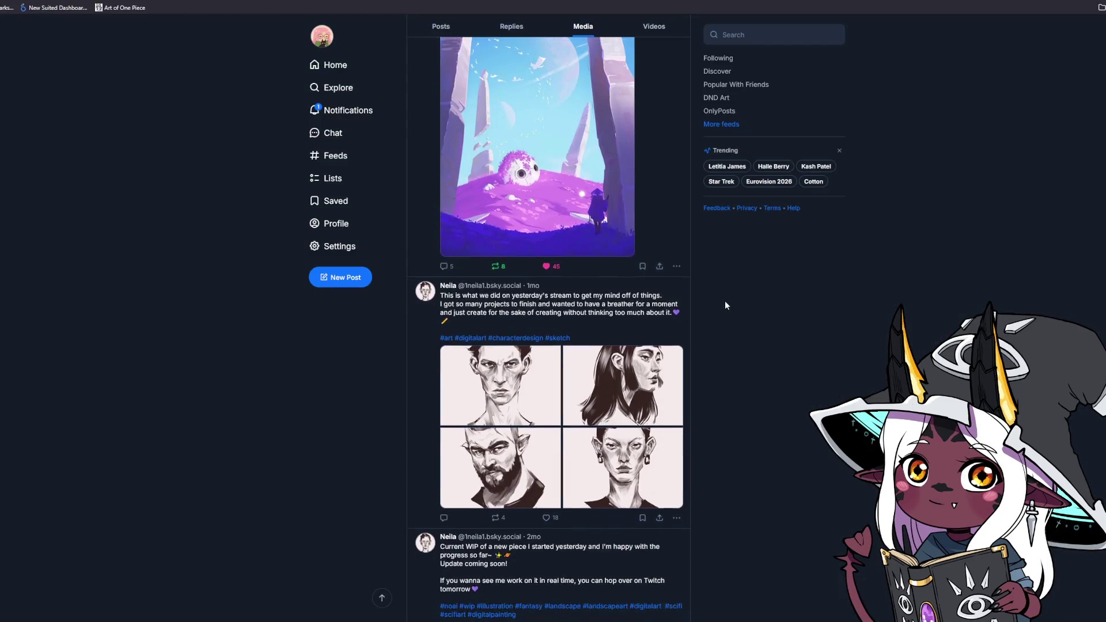
click(523, 331)
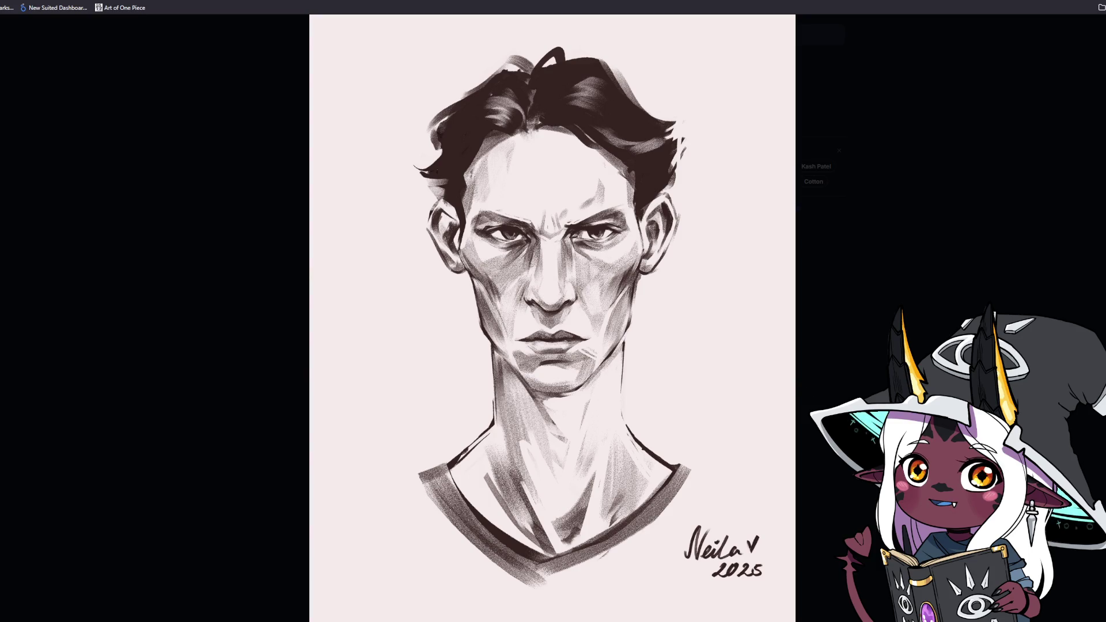
key(Right)
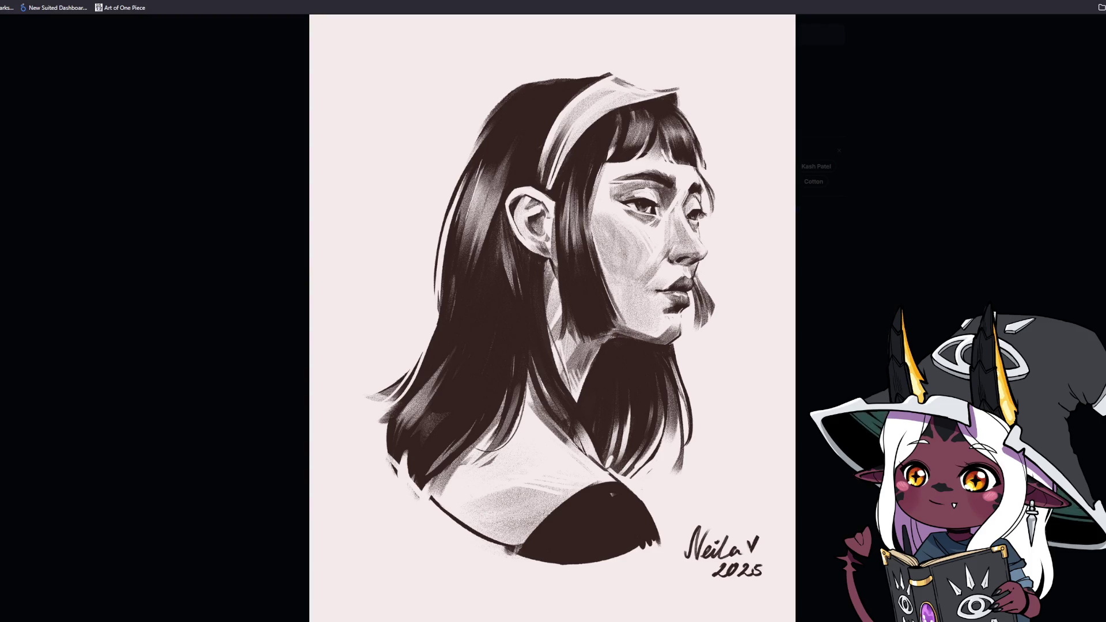
key(Left)
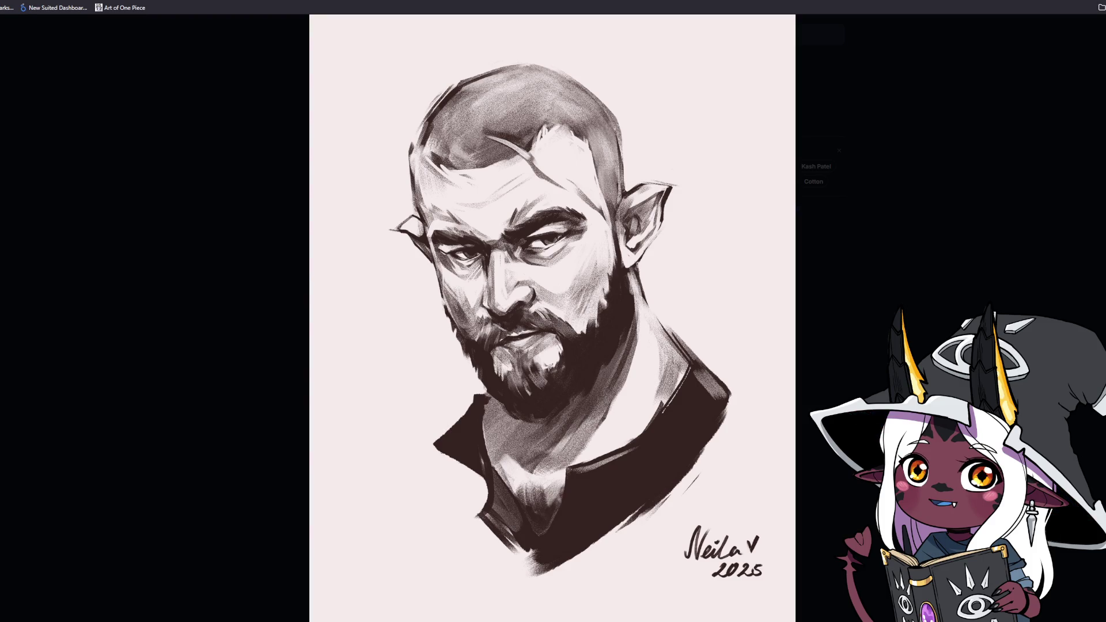
key(Right)
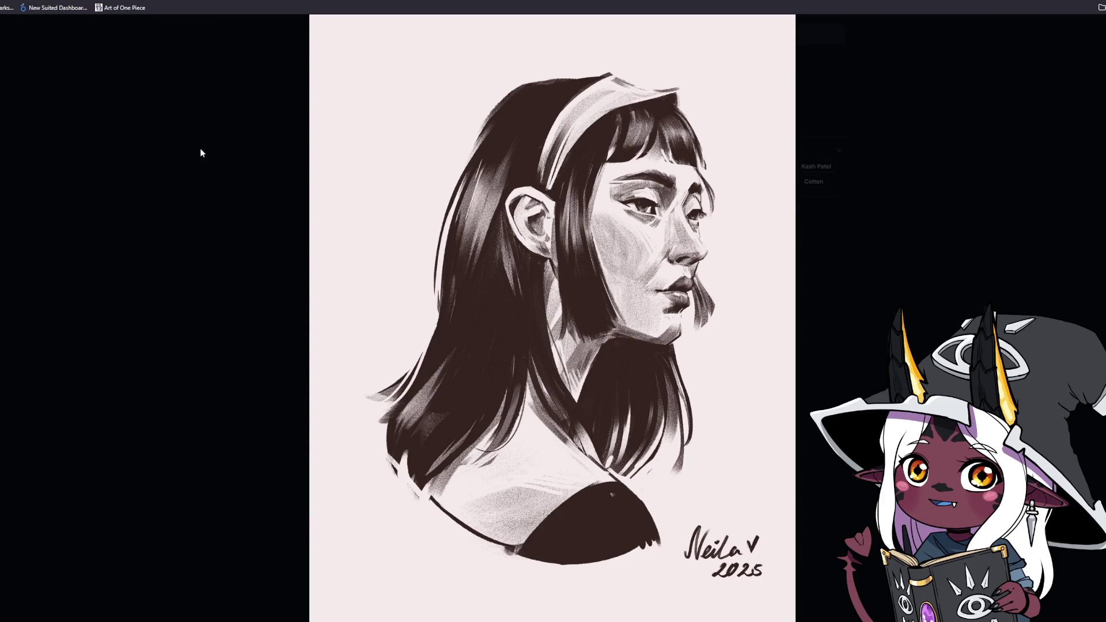
click(142, 475)
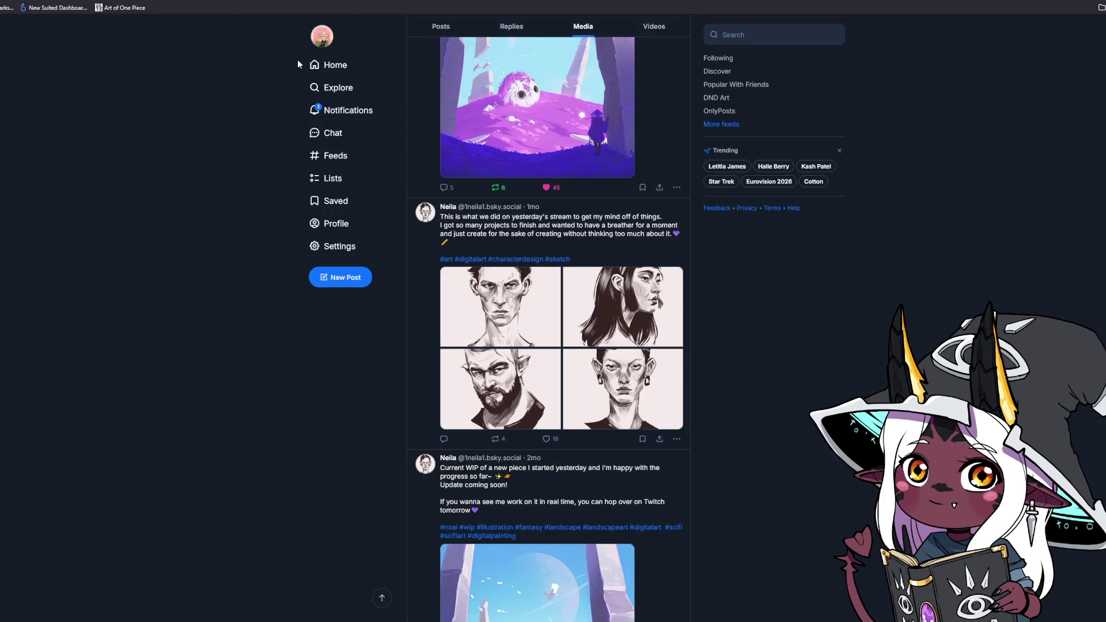
key(ctrl+Tab)
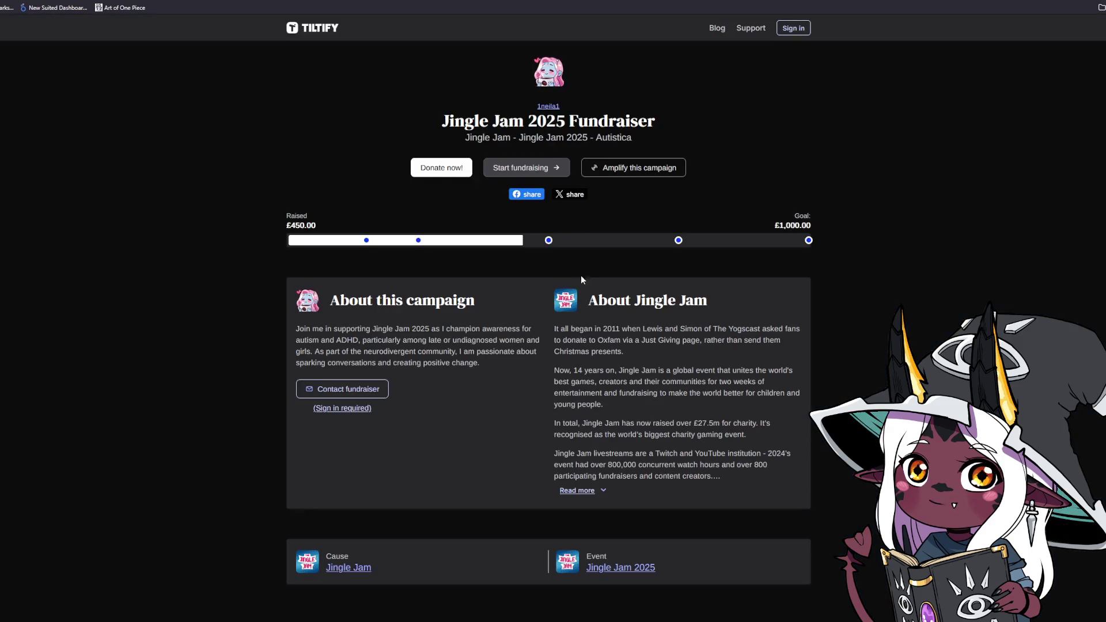
mouse_move(549, 242)
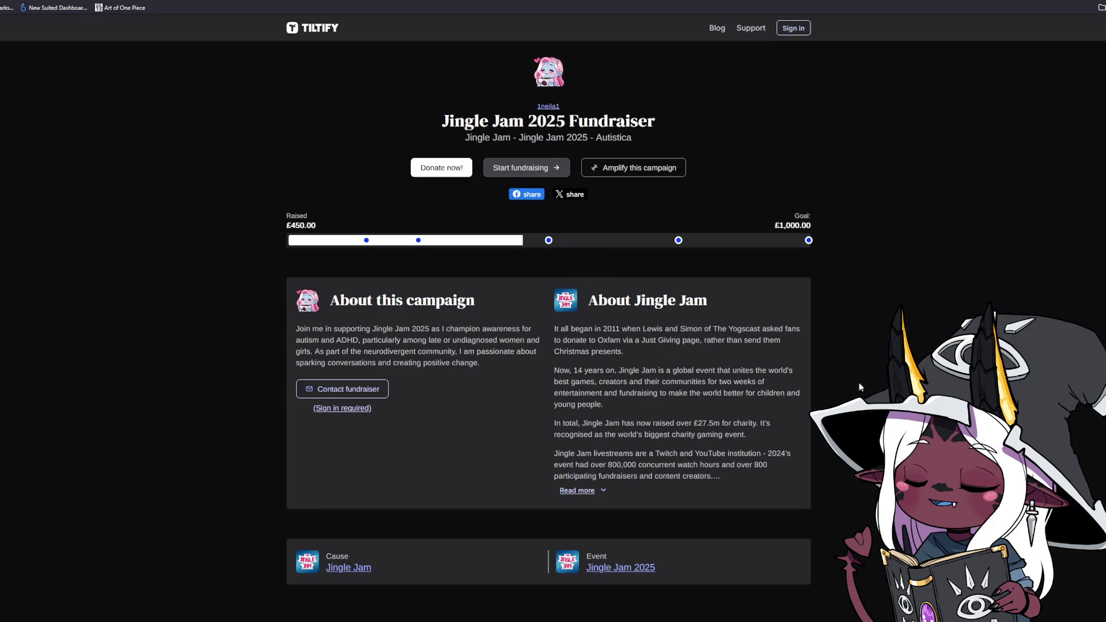
scroll(861, 378, down, 4)
scroll(862, 374, down, 8)
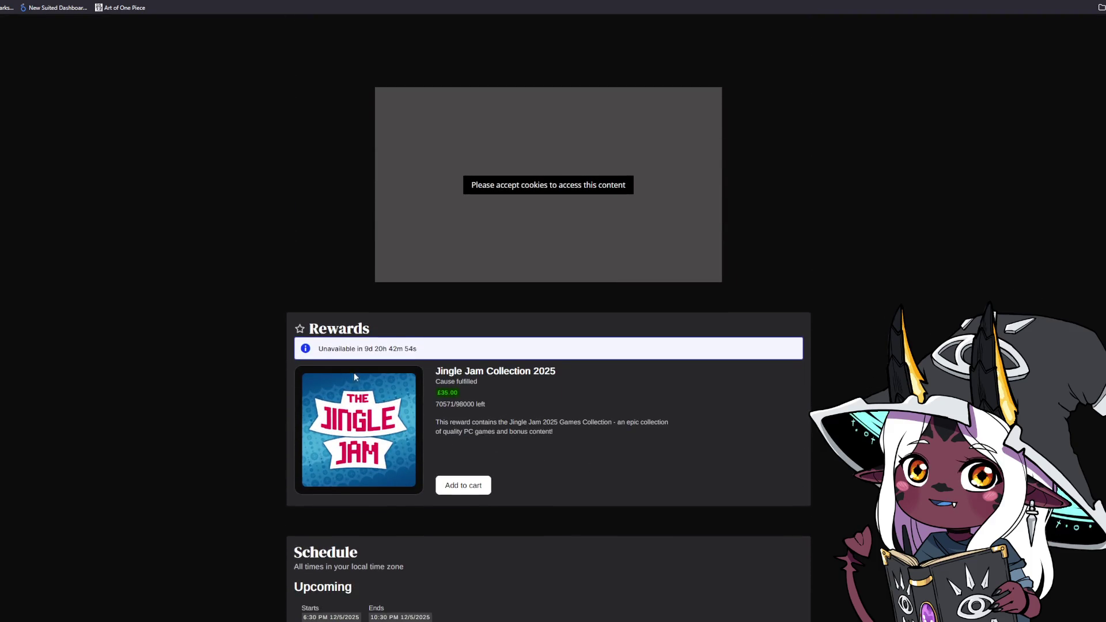
drag(437, 392, 449, 392)
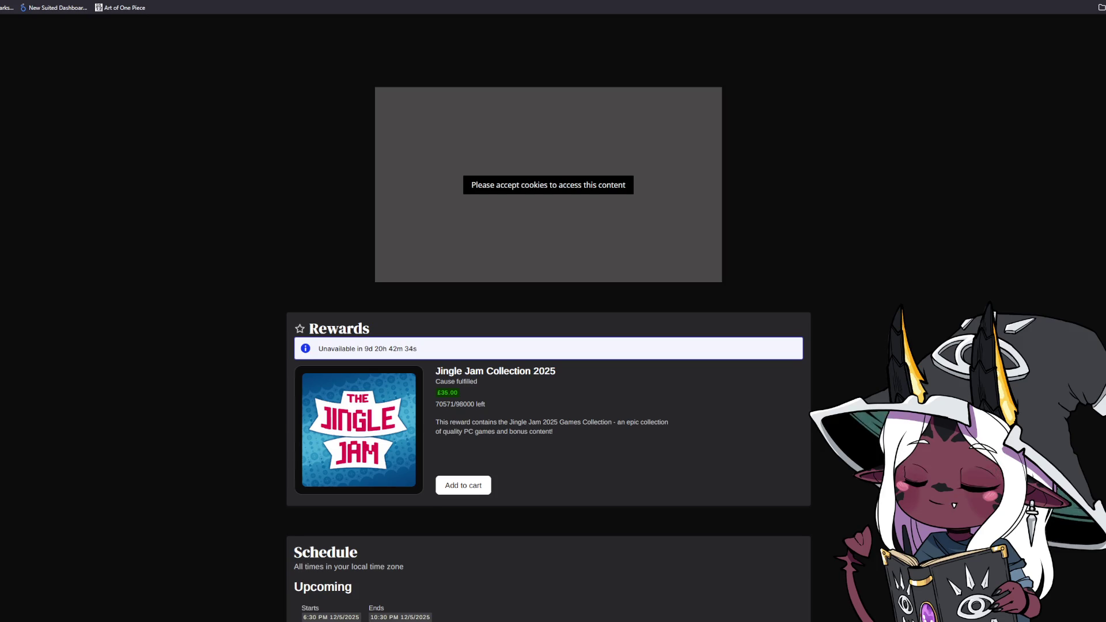
scroll(548, 311, up, 9)
scroll(549, 311, up, 3)
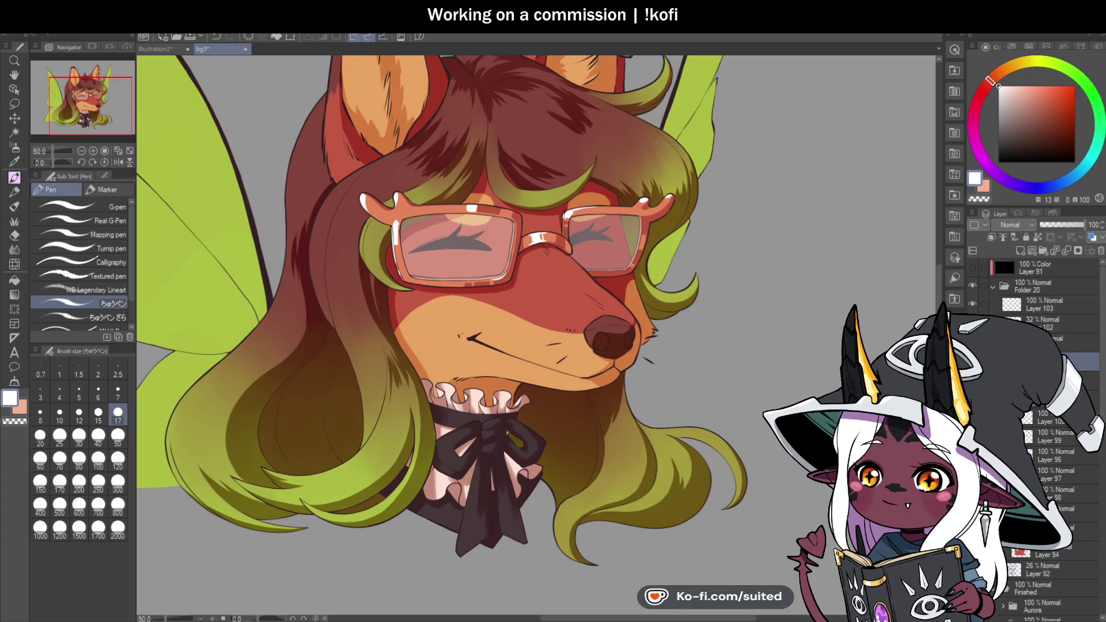
Paint a white glint curving around the right glasses lens and along its frame top
key(ctrl+minus)
key(ctrl+minus)
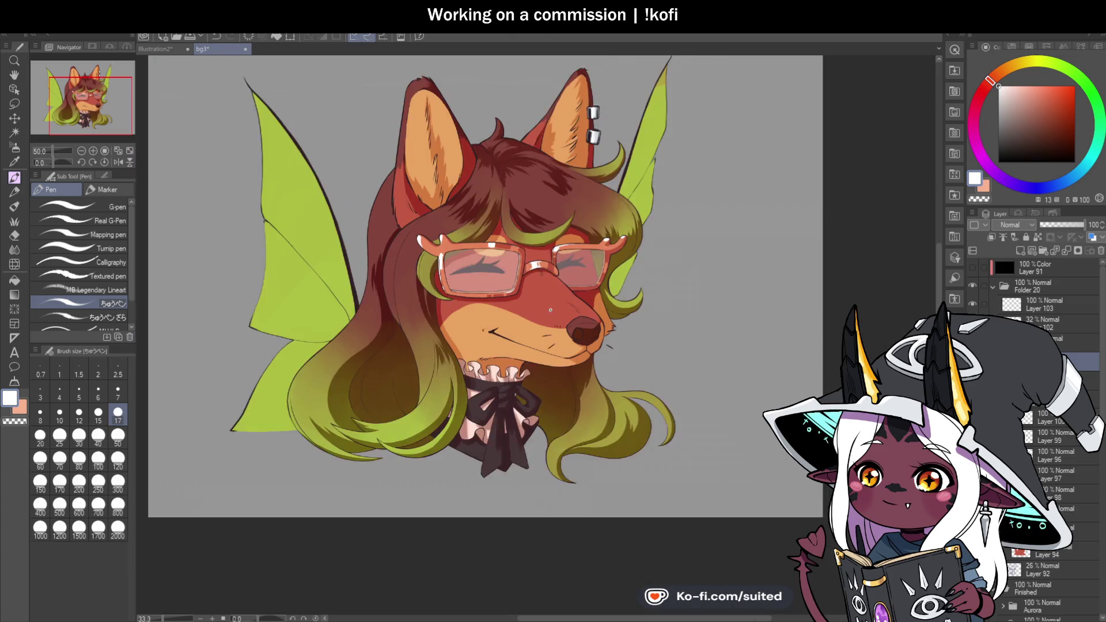
key(ctrl+plus)
key(ctrl+plus)
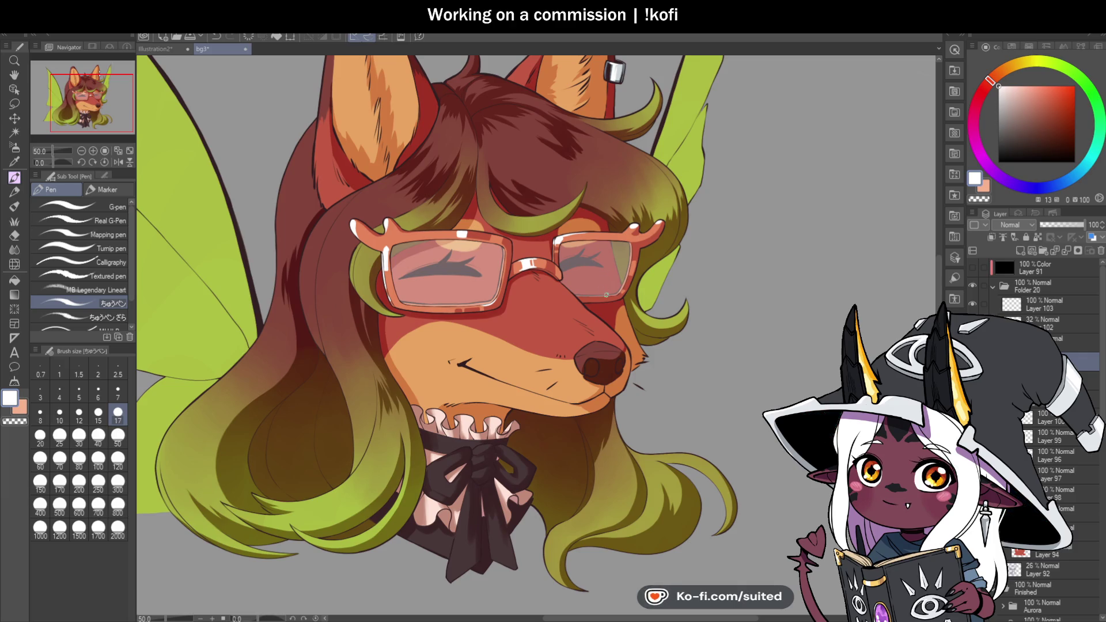
scroll(606, 294, down, 1)
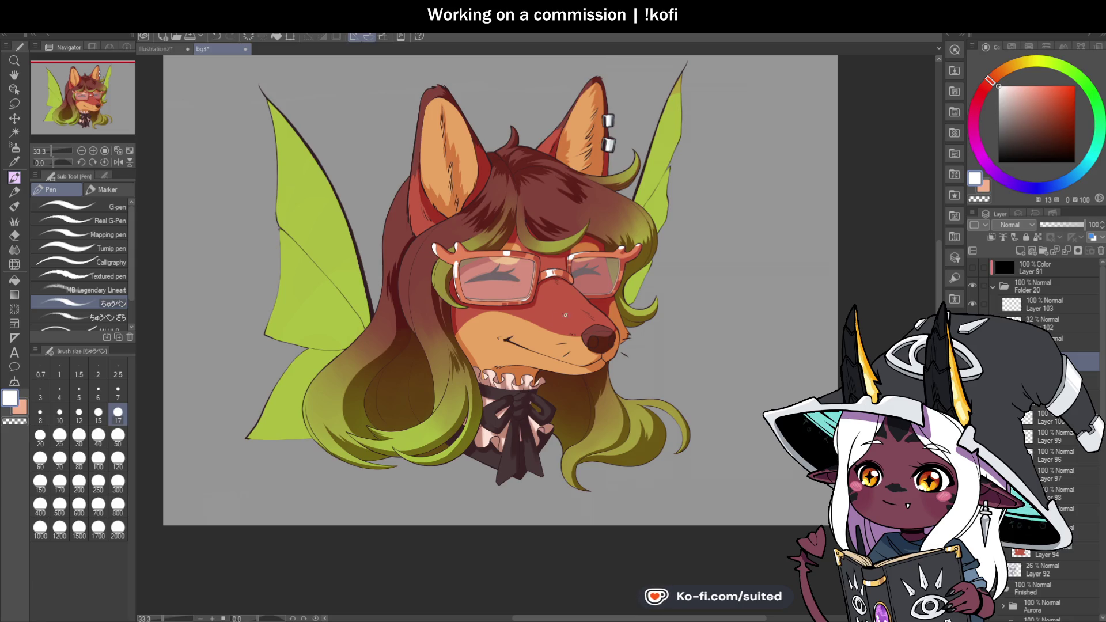
scroll(634, 261, up, 2)
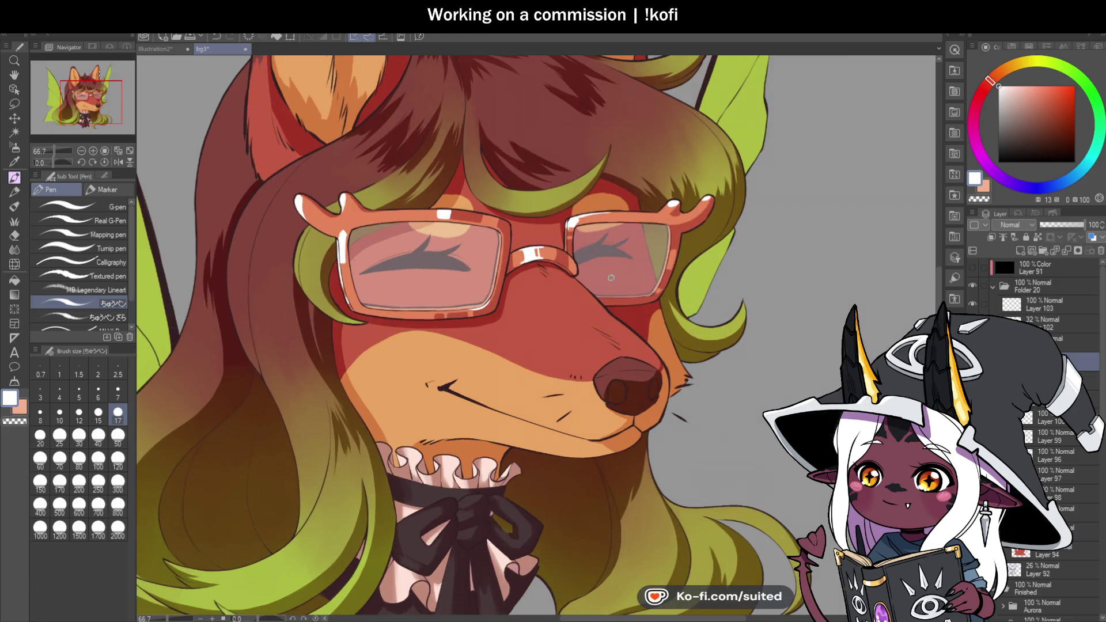
scroll(600, 254, up, 4)
mouse_move(602, 205)
mouse_down()
mouse_move(570, 211)
mouse_move(548, 265)
mouse_up()
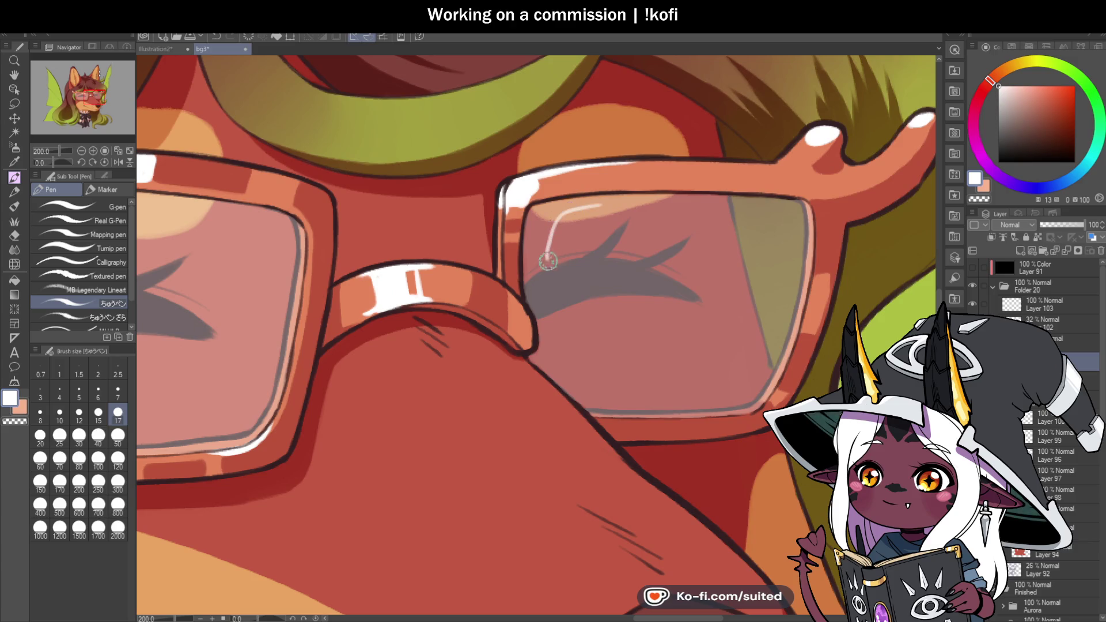
mouse_move(613, 256)
mouse_down()
mouse_move(635, 221)
mouse_move(599, 205)
mouse_up()
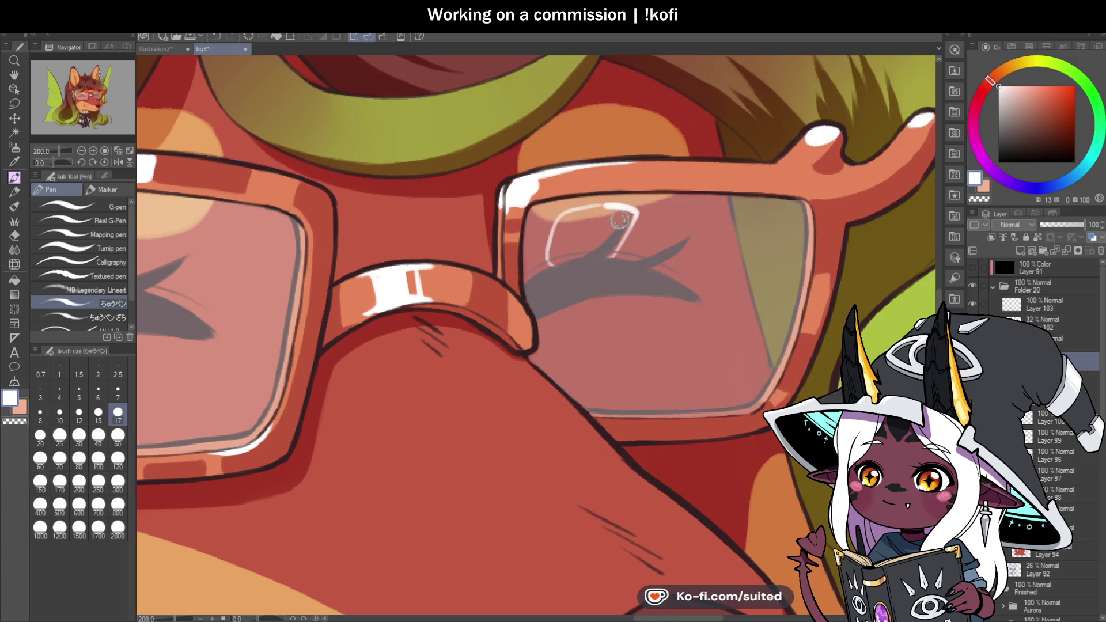
drag(504, 203, 633, 159)
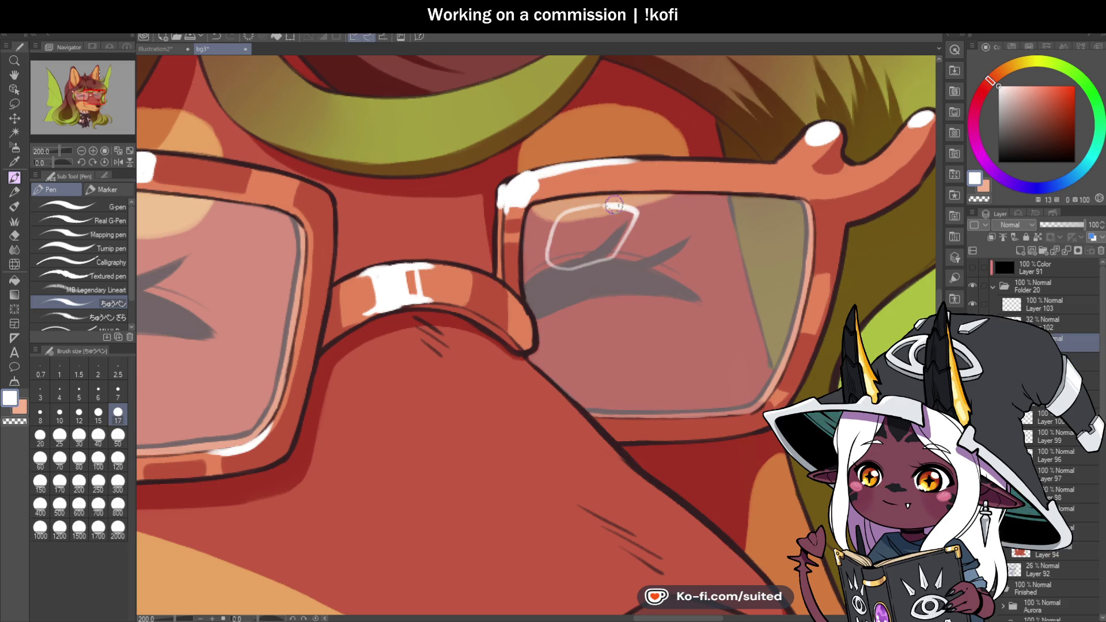
Undo the extra highlight strokes, erase the white lens outline with transparent colour, and save
key(ctrl+z)
key(ctrl+z)
click(1071, 361)
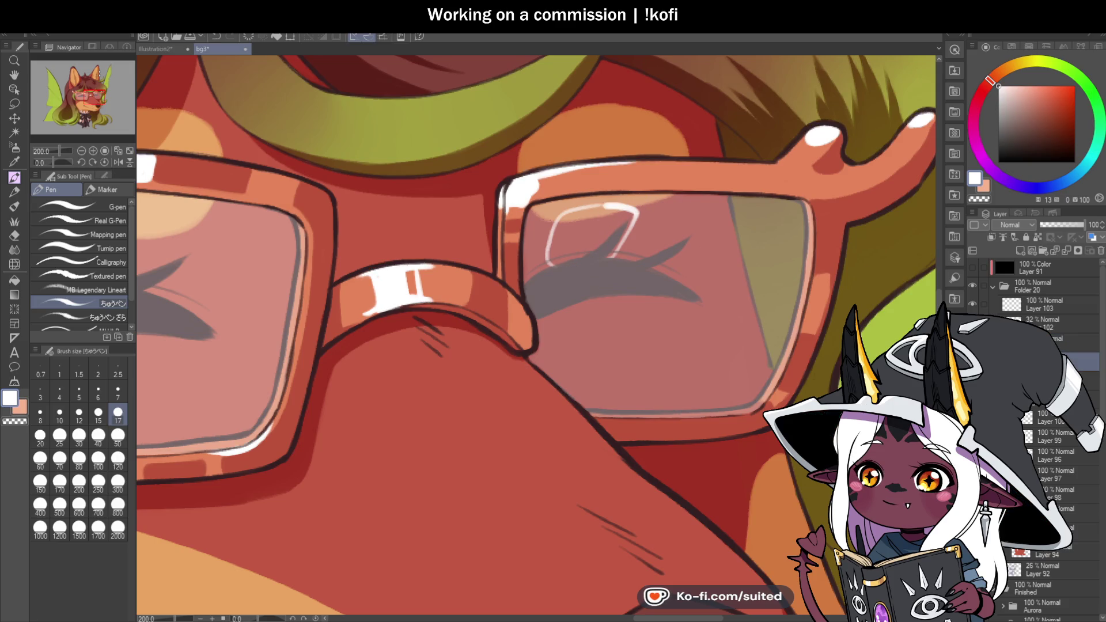
key(c)
mouse_move(562, 210)
mouse_down()
mouse_move(548, 266)
mouse_move(637, 217)
mouse_move(635, 231)
mouse_up()
scroll(635, 231, down, 4)
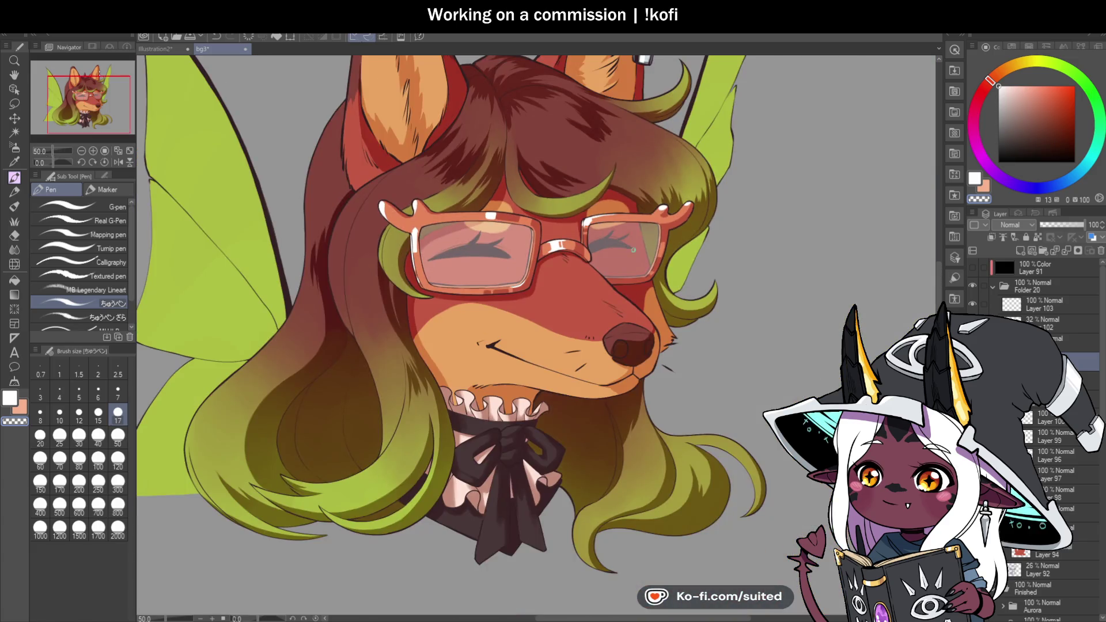
key(ctrl+s)
scroll(649, 263, down, 3)
scroll(491, 278, up, 1)
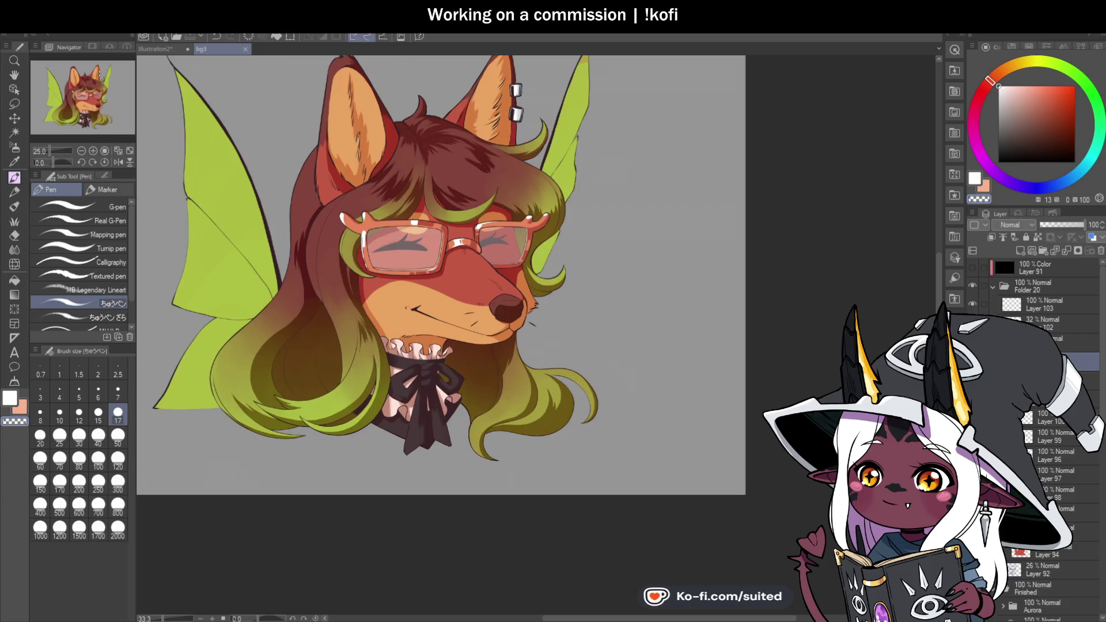
scroll(490, 278, up, 2)
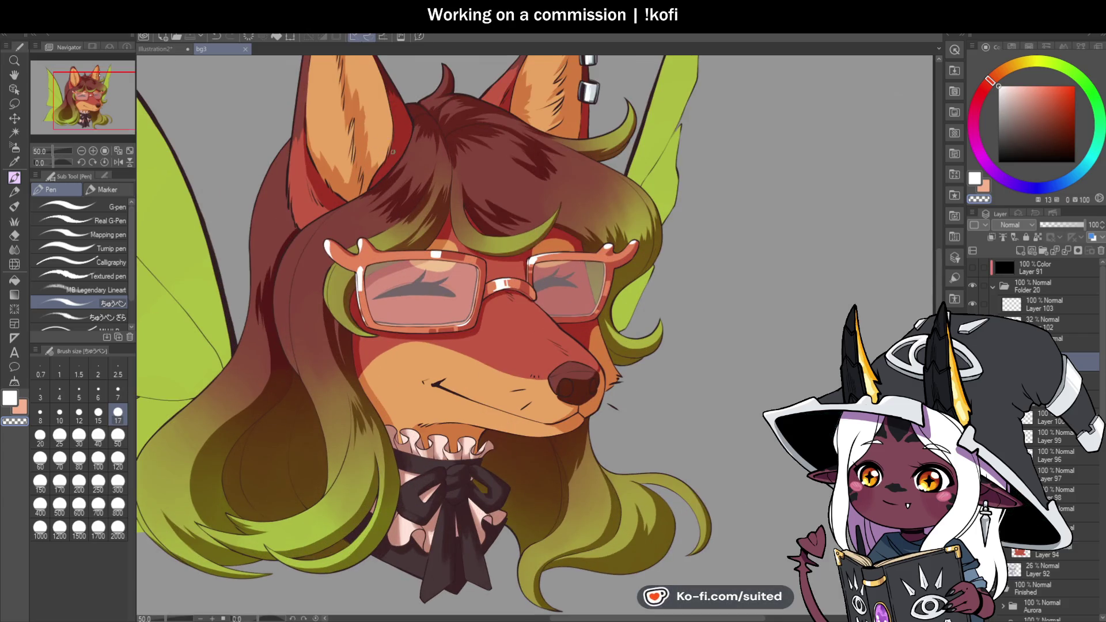
Pick the dark red-brown hair colour and add a new layer to paint on
alt+click(431, 154)
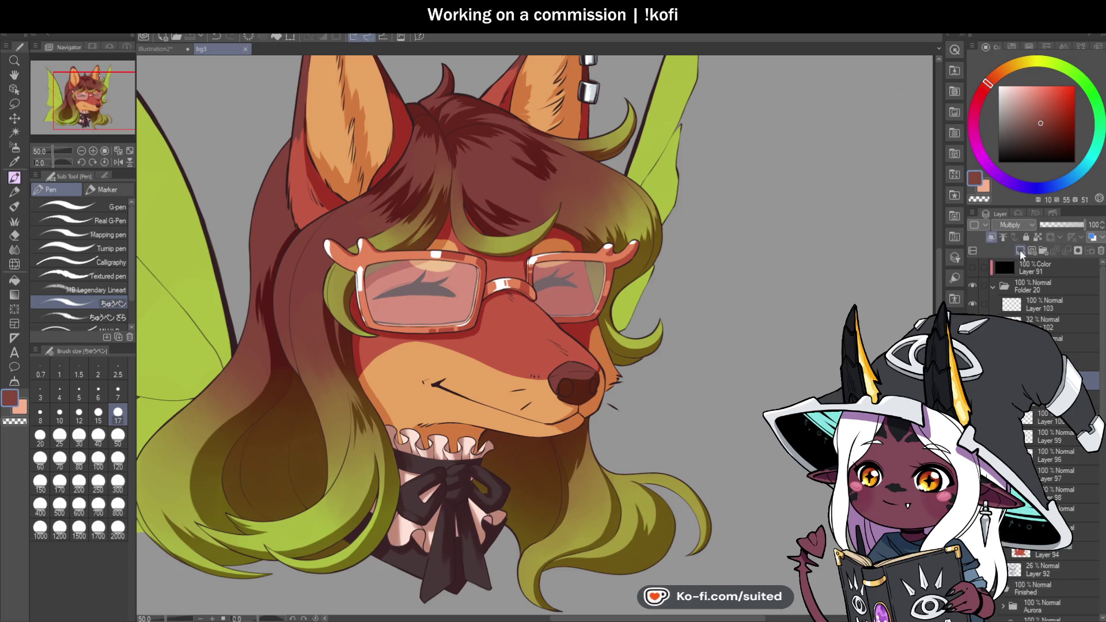
click(1020, 251)
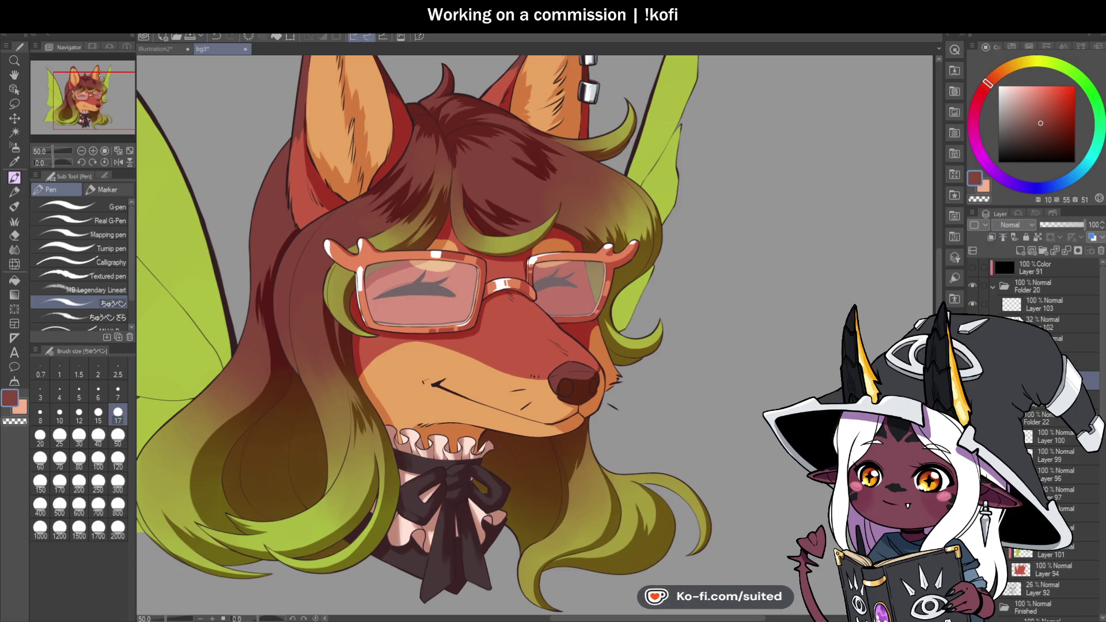
key(ctrl+minus)
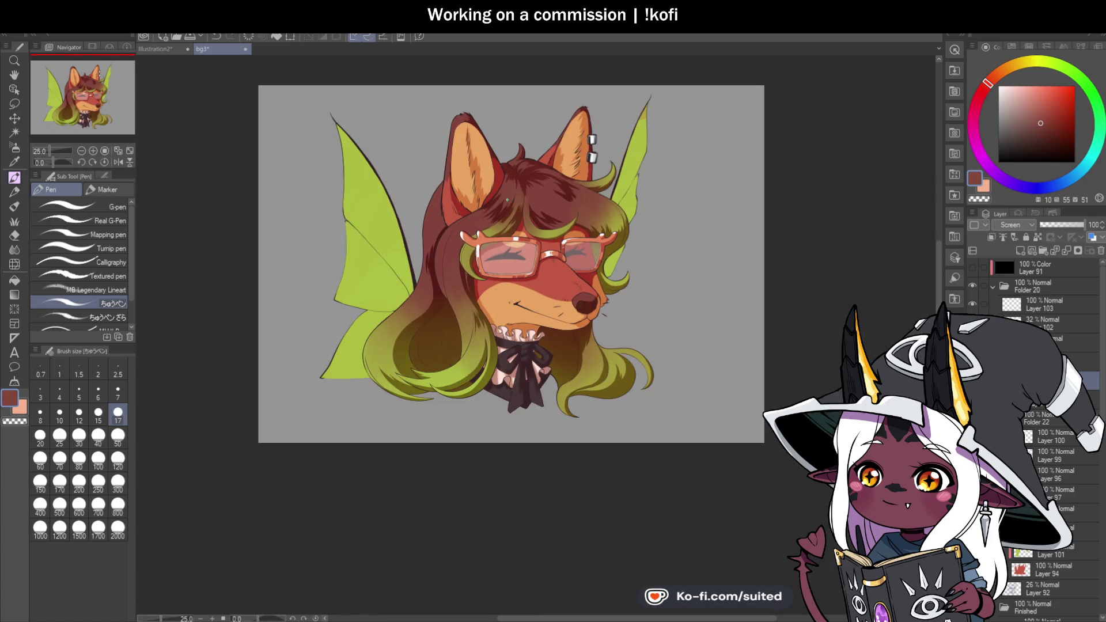
scroll(441, 252, up, 4)
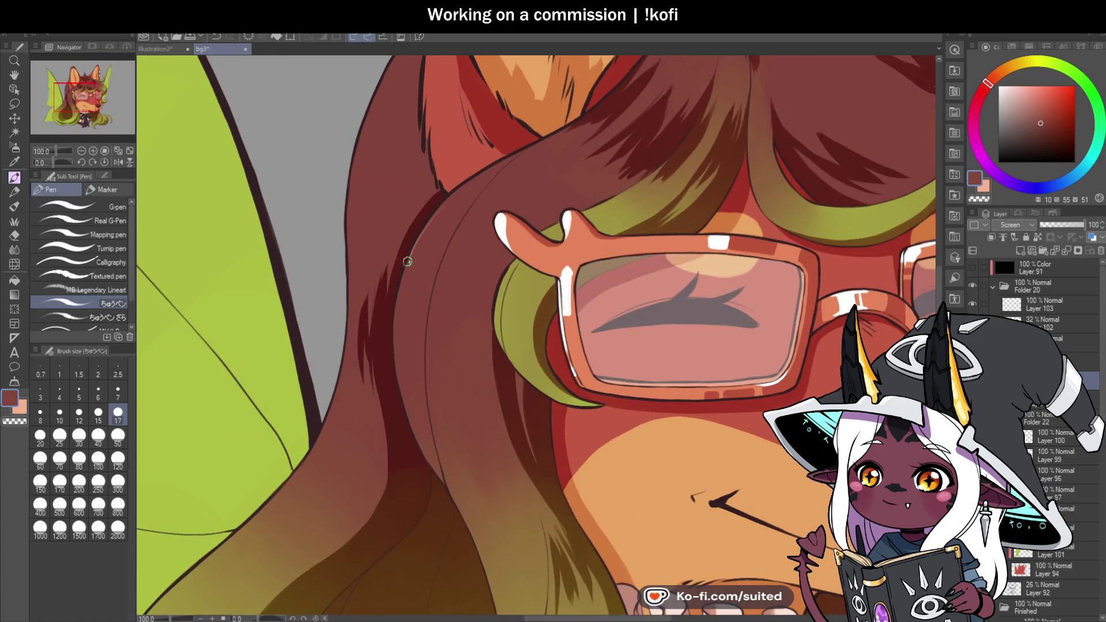
Paint five light strands down the hair beside the glasses, then sample the brown hair tone
drag(431, 214, 398, 316)
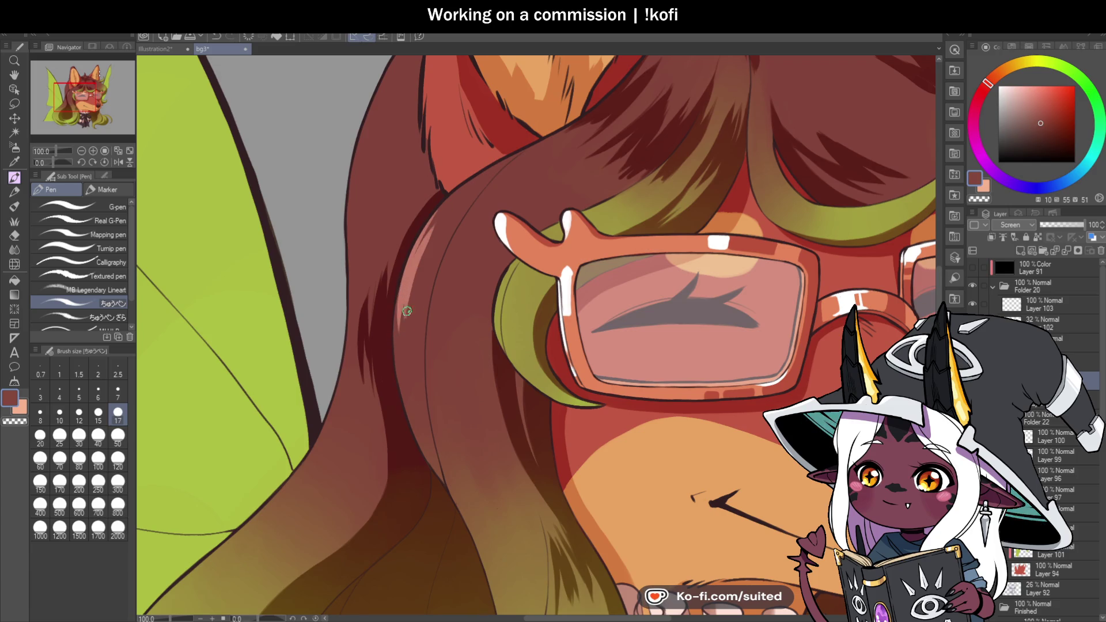
drag(450, 216, 418, 327)
mouse_move(469, 234)
mouse_down()
mouse_move(435, 333)
mouse_move(443, 322)
mouse_up()
drag(494, 239, 462, 343)
mouse_move(490, 264)
mouse_down()
mouse_move(469, 324)
mouse_move(477, 346)
mouse_move(490, 260)
mouse_move(473, 299)
mouse_up()
alt+click(467, 314)
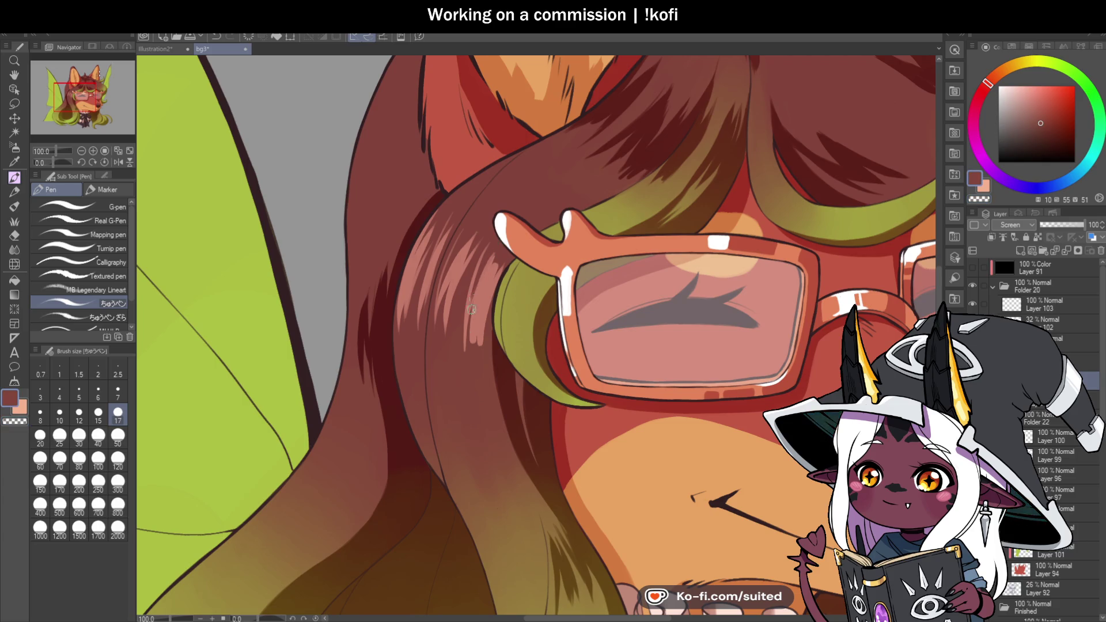
scroll(473, 316, down, 5)
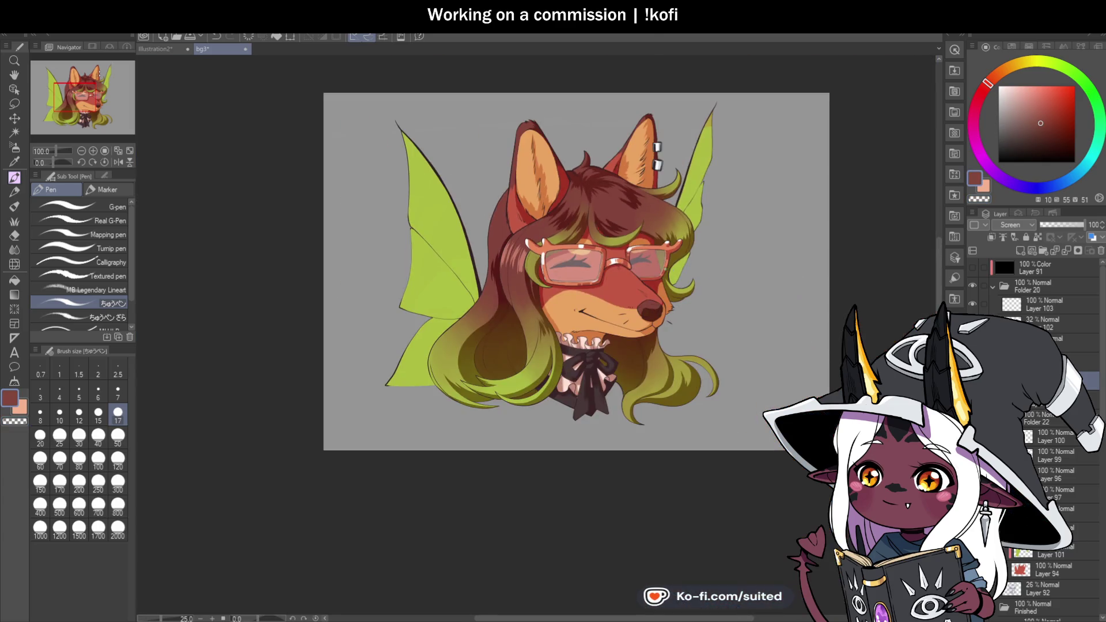
scroll(527, 268, up, 3)
Cover the pink streaks with brown, shrink the brush, and hatch highlights along the hair's left edge
scroll(527, 264, up, 4)
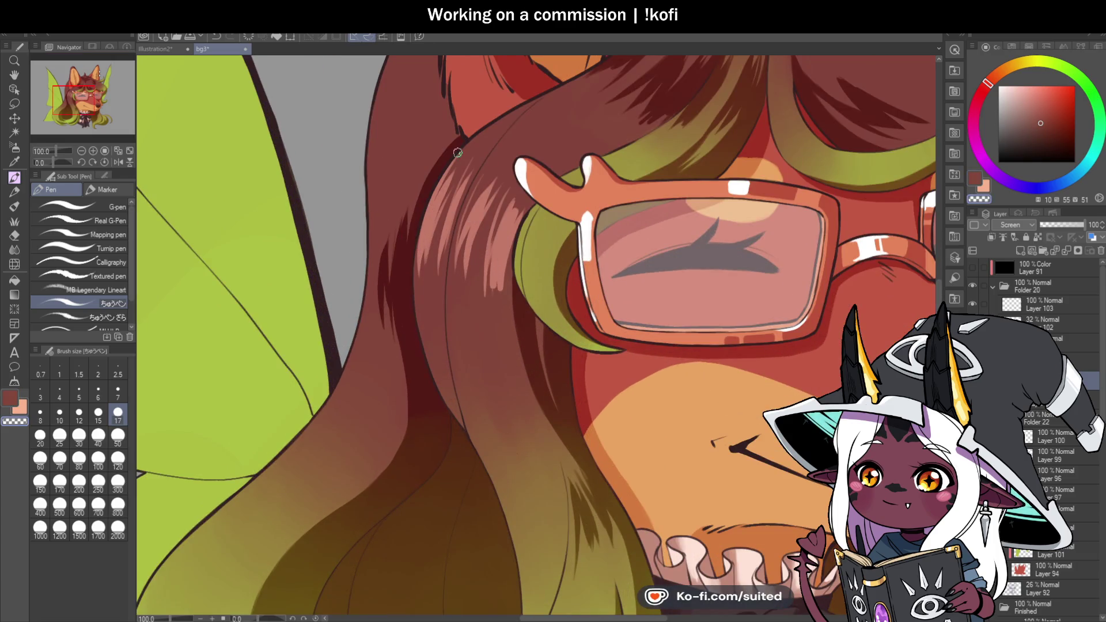
mouse_move(426, 270)
mouse_down()
mouse_move(444, 188)
mouse_move(496, 175)
mouse_move(518, 205)
mouse_move(519, 253)
mouse_up()
key(bracketleft)
key(bracketleft)
key(bracketleft)
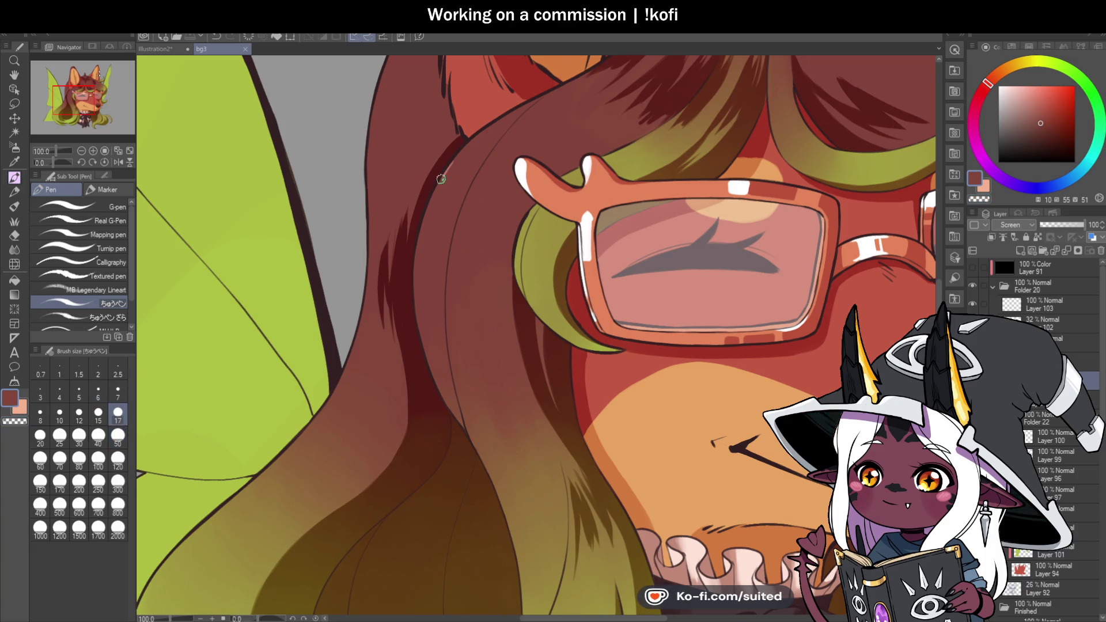
mouse_move(429, 211)
mouse_down()
mouse_move(419, 333)
mouse_move(435, 311)
mouse_up()
drag(478, 165, 449, 227)
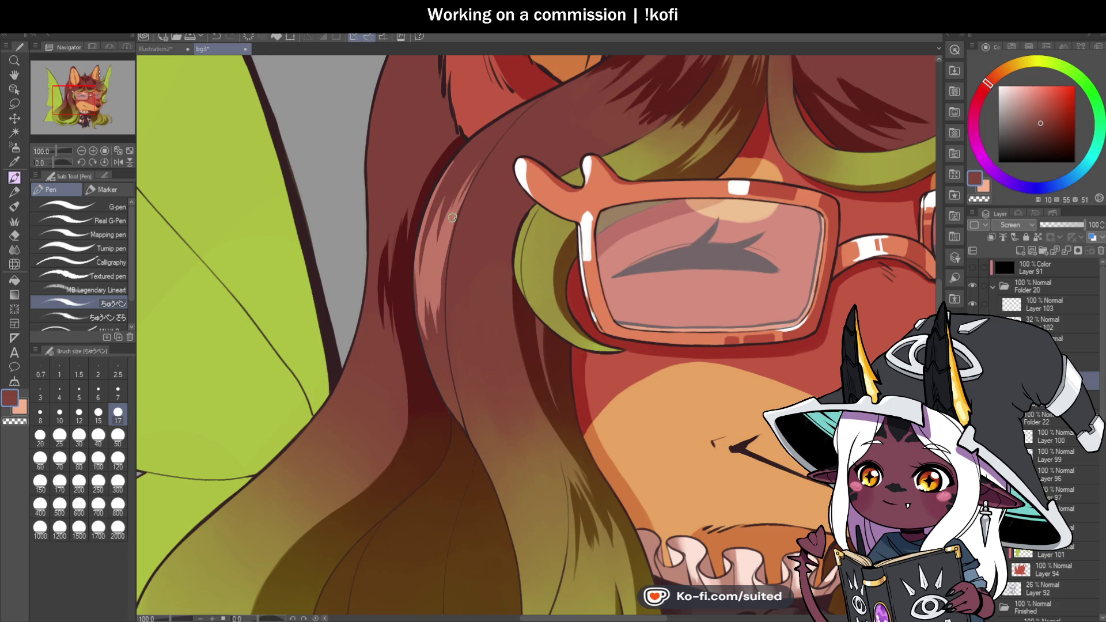
drag(446, 266, 438, 351)
drag(464, 205, 444, 348)
drag(463, 224, 446, 308)
drag(465, 231, 450, 276)
Build up and extend the highlight hatching along the hair edge, thinning part of it
drag(494, 178, 458, 328)
drag(473, 245, 461, 367)
drag(492, 208, 474, 351)
drag(509, 203, 487, 285)
drag(497, 324, 487, 365)
mouse_move(518, 205)
mouse_down()
mouse_move(493, 341)
mouse_move(498, 290)
mouse_up()
drag(500, 222, 471, 315)
drag(514, 183, 461, 301)
drag(481, 214, 464, 269)
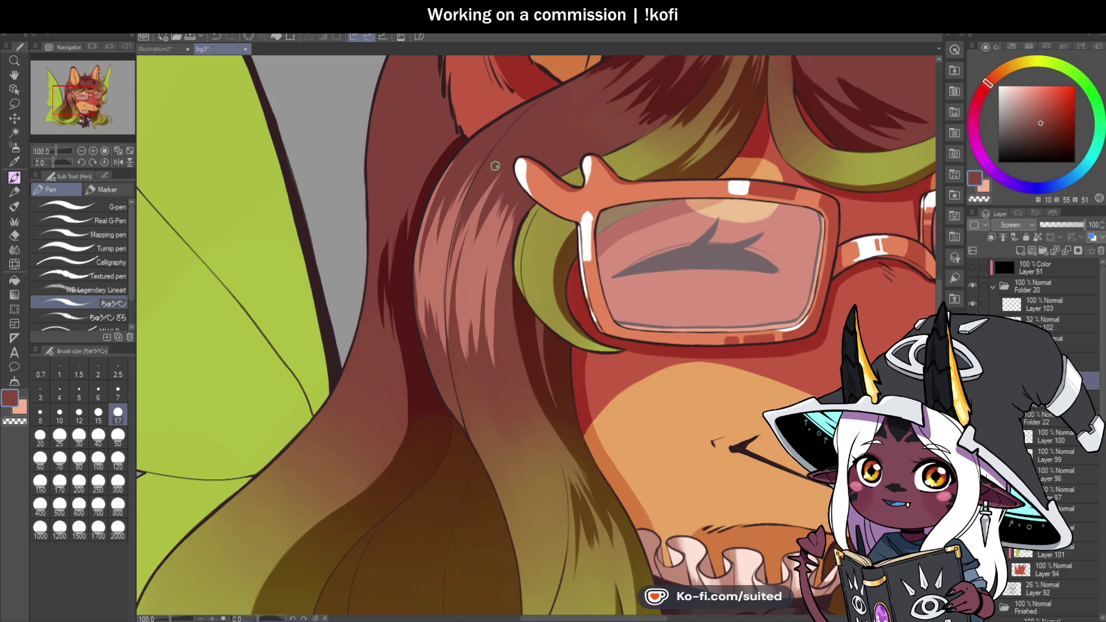
drag(499, 195, 478, 246)
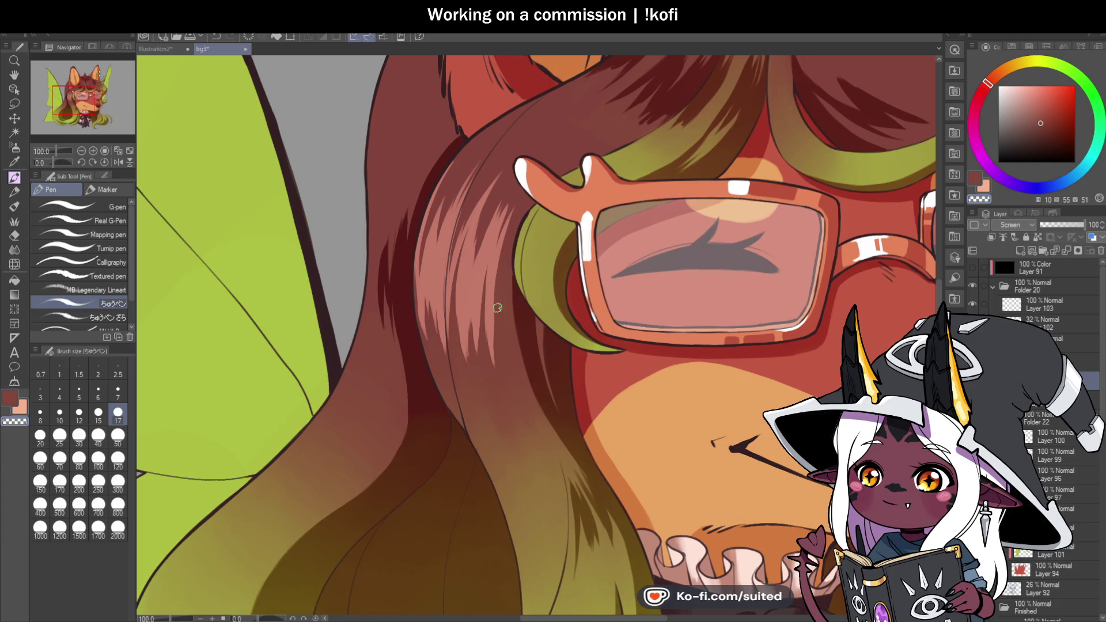
Switch back from transparent colour and paint thin light strands across the brown hair
key(c)
drag(488, 268, 482, 327)
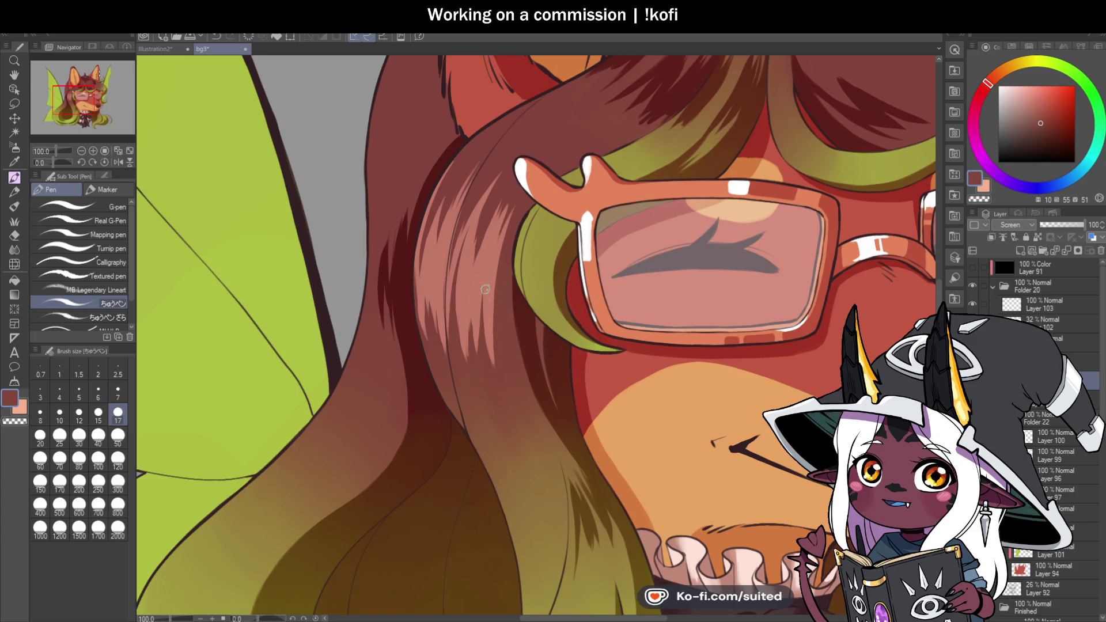
drag(478, 235, 474, 263)
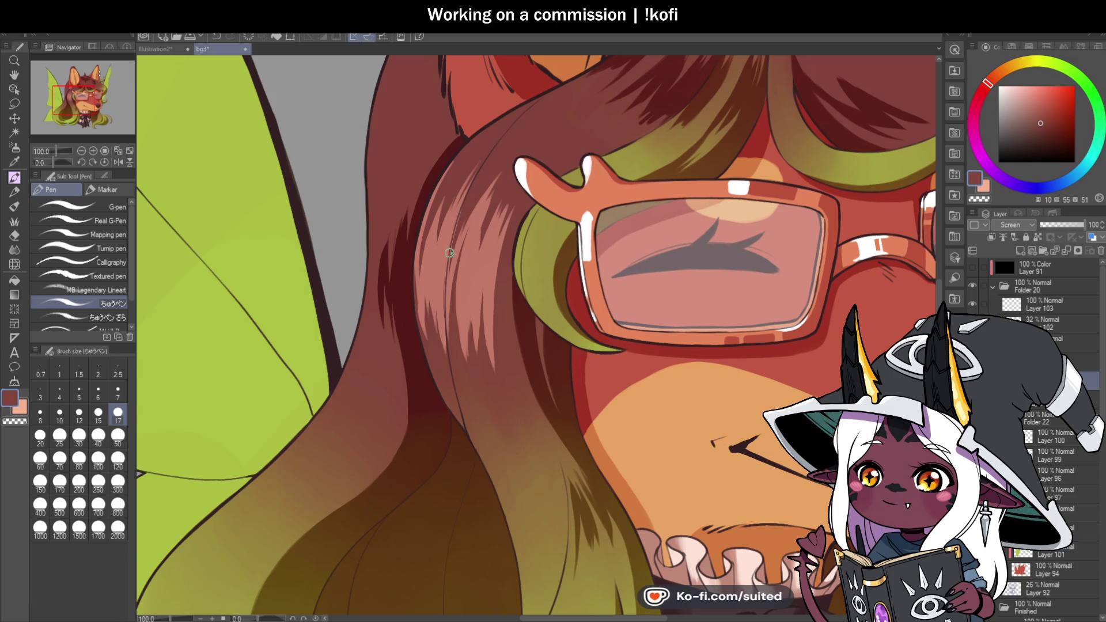
drag(482, 167, 459, 212)
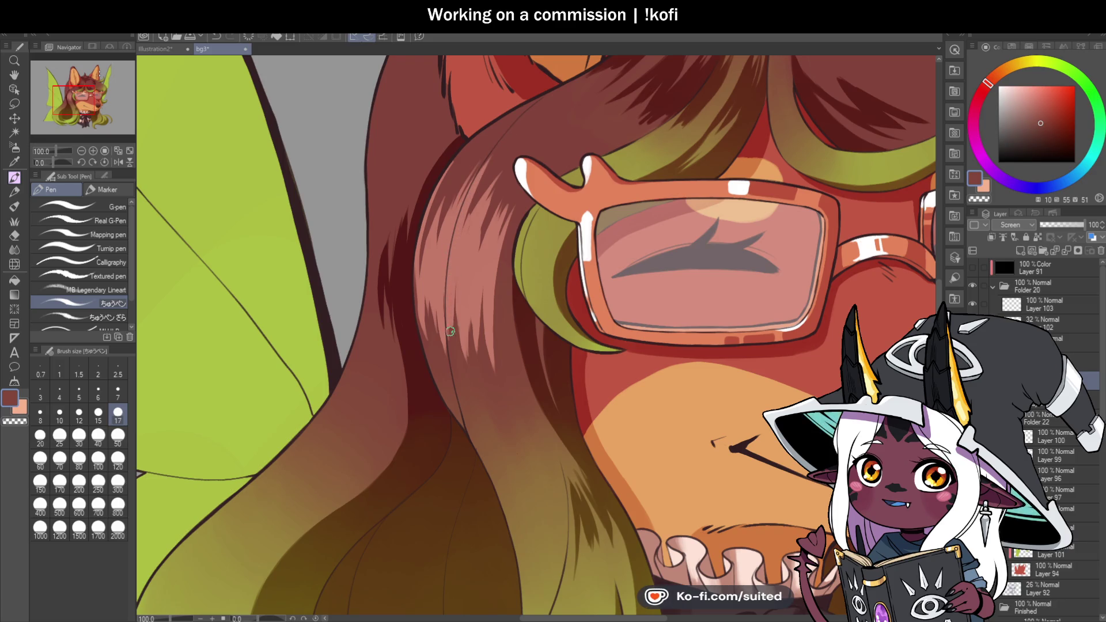
drag(453, 302, 445, 366)
scroll(489, 199, down, 5)
scroll(497, 173, up, 5)
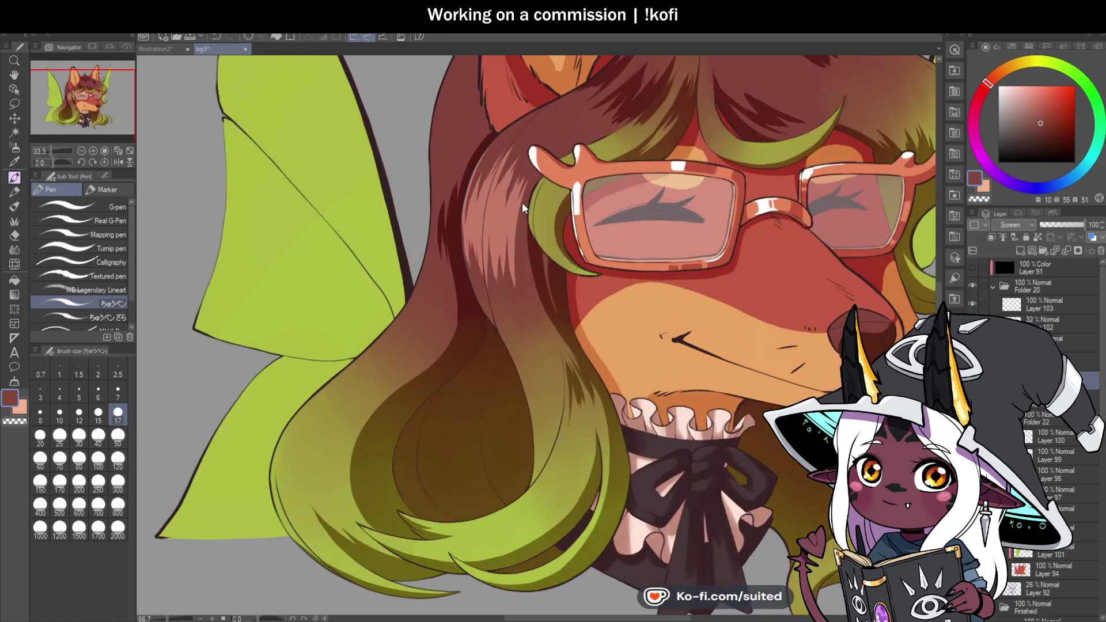
drag(494, 188, 475, 308)
drag(516, 148, 480, 293)
drag(514, 179, 489, 314)
drag(503, 250, 493, 321)
drag(502, 202, 490, 297)
mouse_move(533, 172)
mouse_down()
mouse_move(507, 320)
mouse_move(511, 224)
mouse_up()
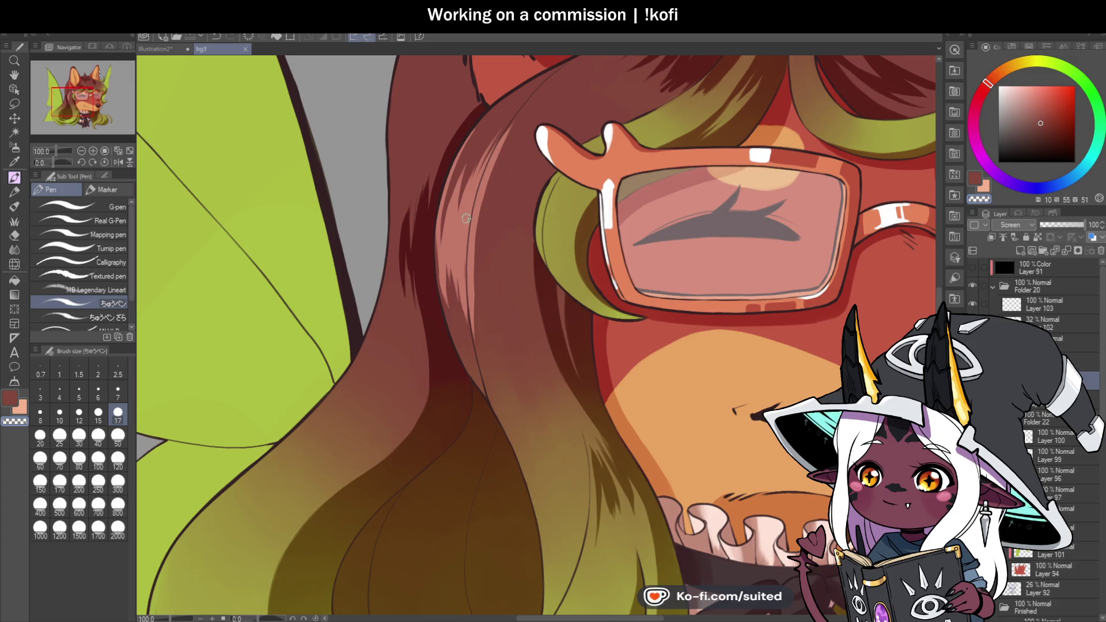
Add more light strands beside the glasses and along the hair near the ear
mouse_move(477, 243)
mouse_down()
mouse_move(503, 147)
mouse_move(484, 269)
mouse_up()
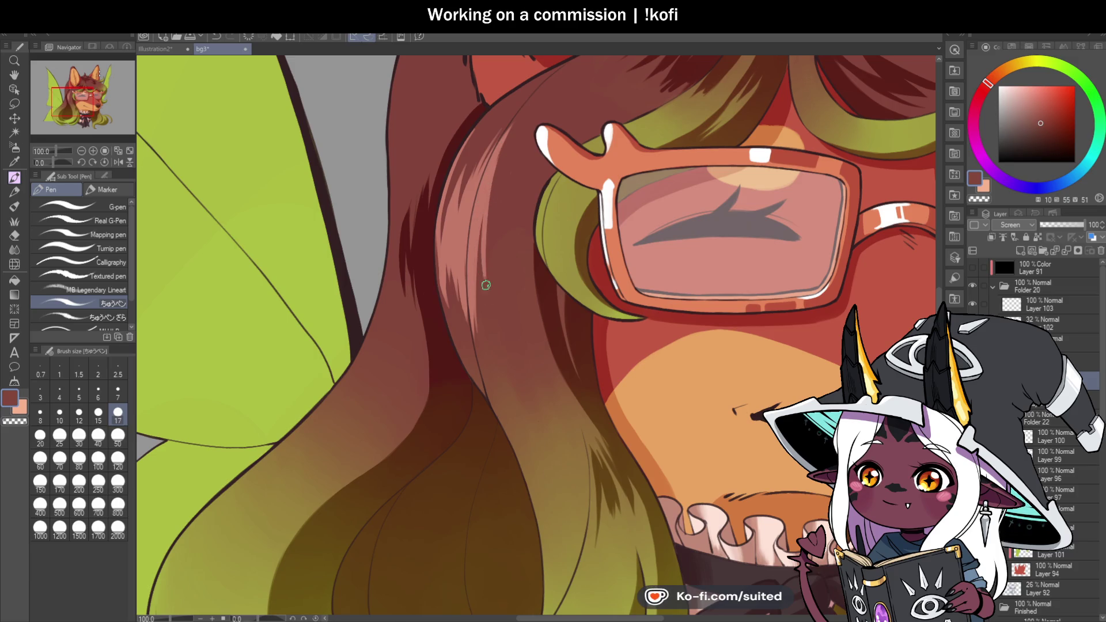
drag(491, 316, 507, 196)
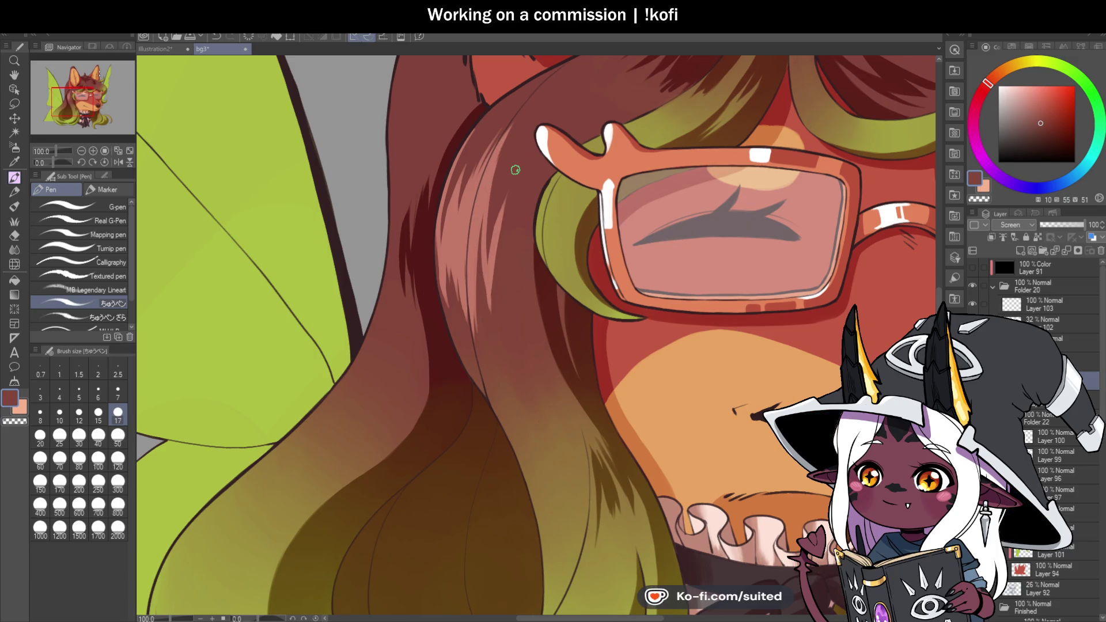
mouse_move(513, 167)
mouse_down()
mouse_move(496, 255)
mouse_move(509, 201)
mouse_up()
drag(511, 334, 514, 215)
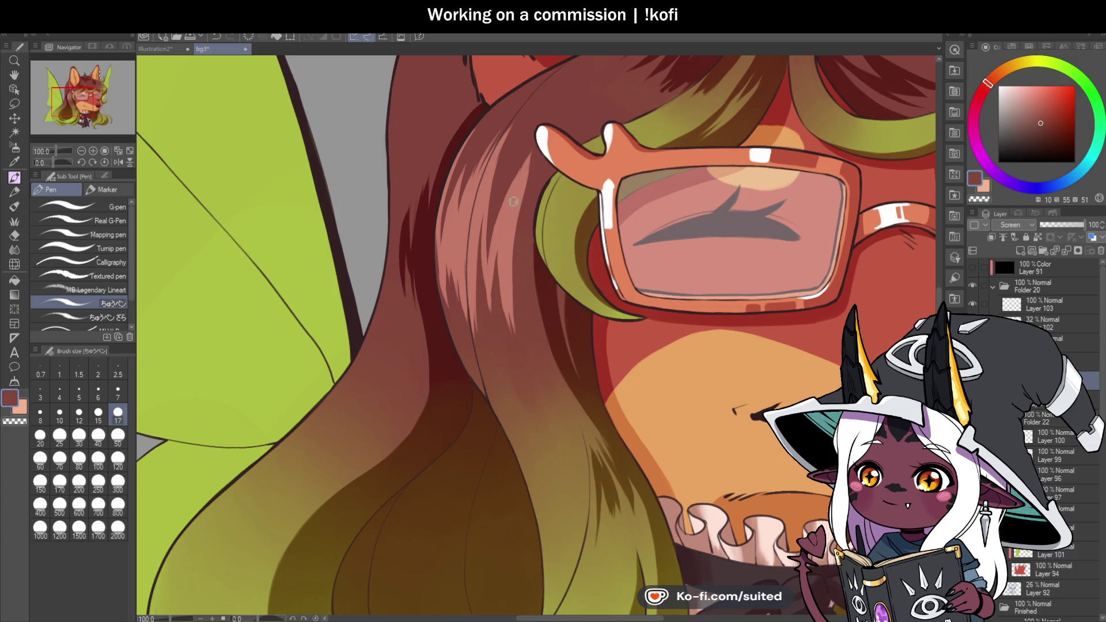
drag(518, 262, 520, 301)
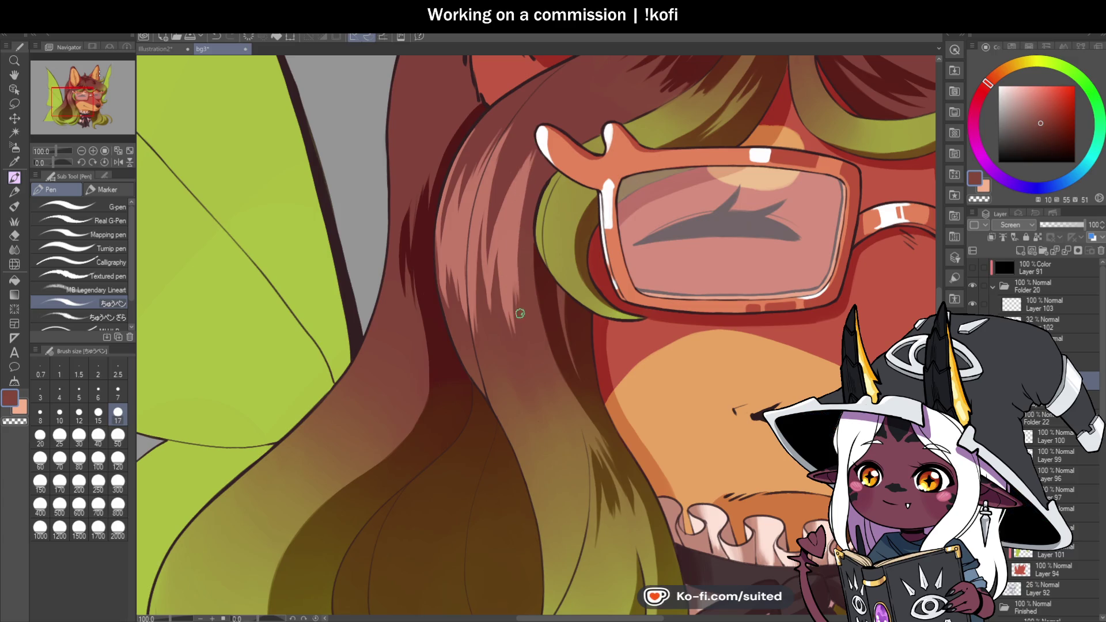
drag(505, 138, 484, 273)
scroll(484, 250, down, 3)
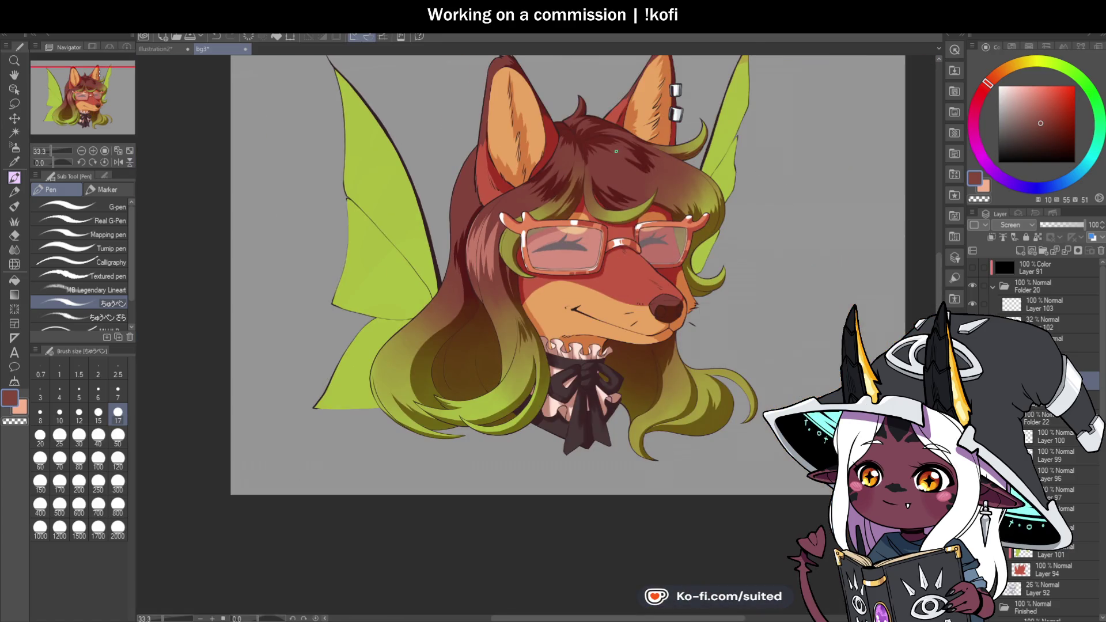
scroll(455, 192, up, 2)
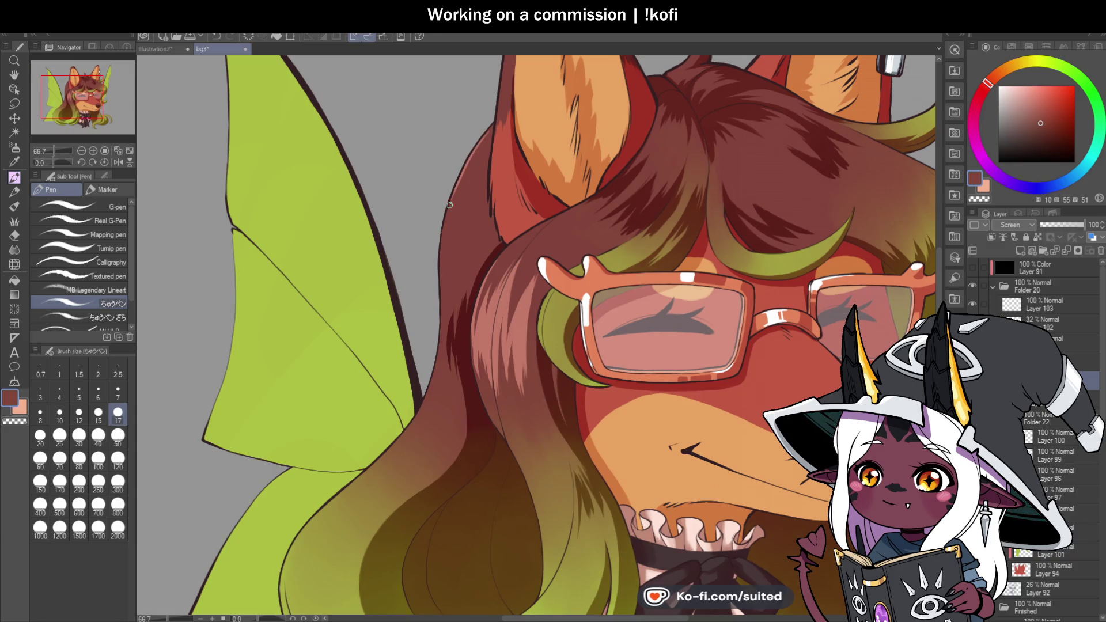
drag(494, 128, 442, 246)
drag(478, 160, 447, 224)
drag(490, 143, 471, 167)
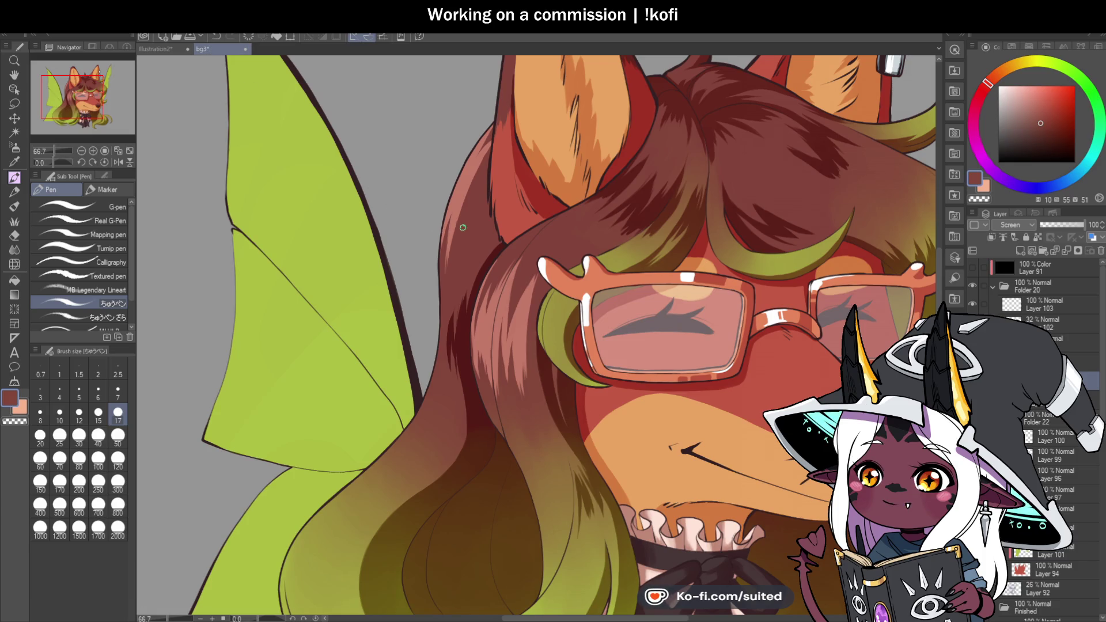
Paint light highlight hatching up the hair strand
scroll(461, 227, down, 4)
scroll(461, 123, up, 6)
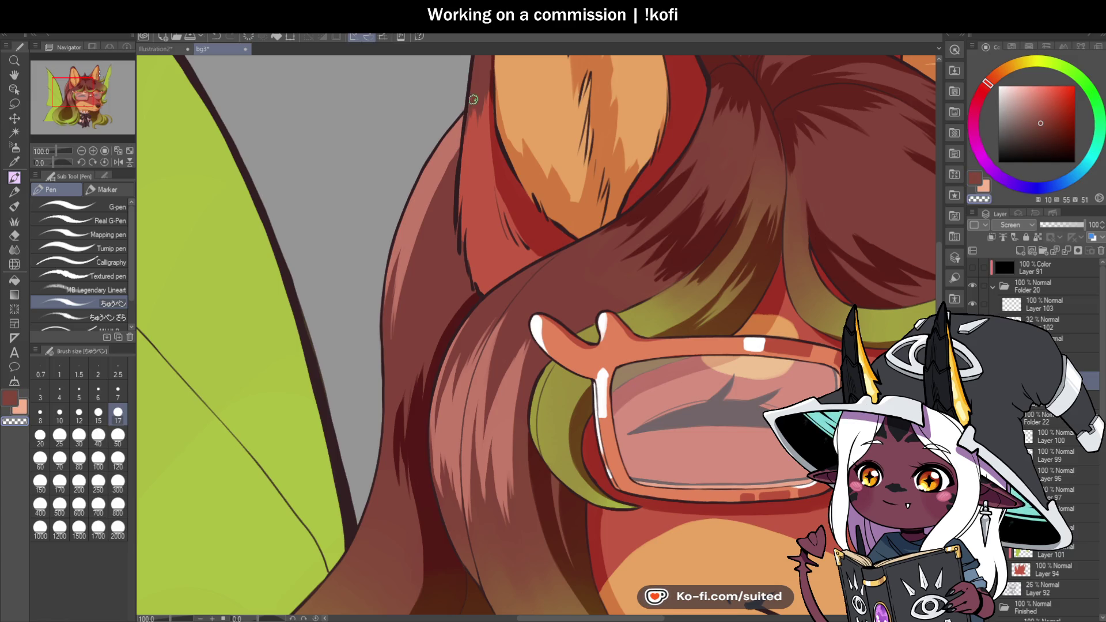
drag(411, 283, 453, 185)
drag(457, 176, 412, 321)
drag(459, 194, 427, 302)
mouse_move(466, 141)
mouse_down()
mouse_move(429, 213)
mouse_move(434, 205)
mouse_up()
Mirror the view and brush darker shadow strokes into the hair and along its edge
scroll(434, 204, down, 3)
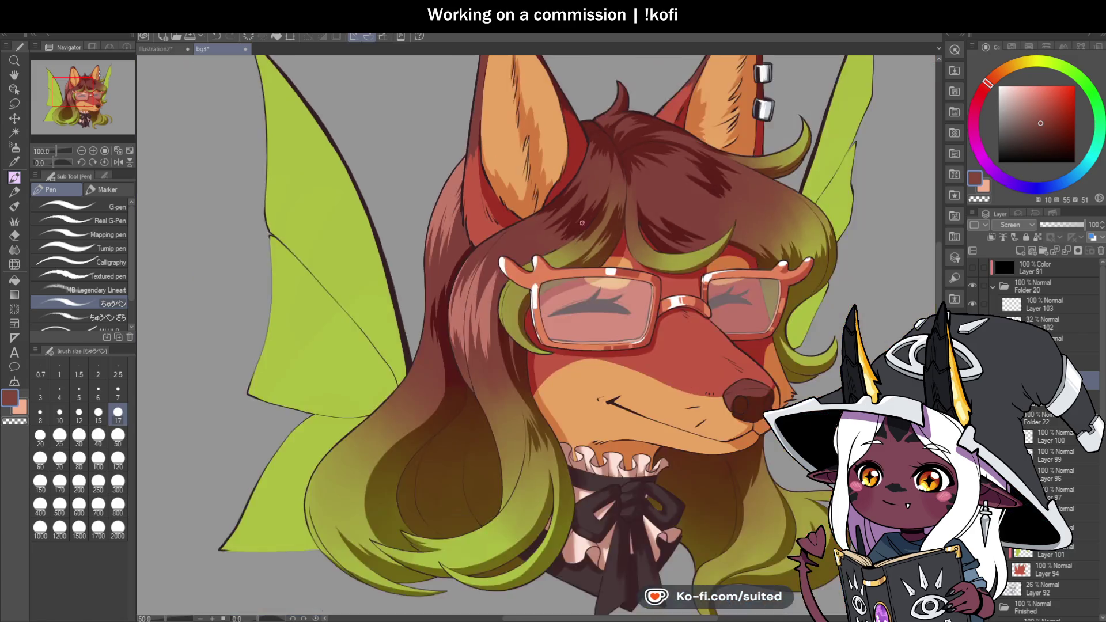
click(118, 162)
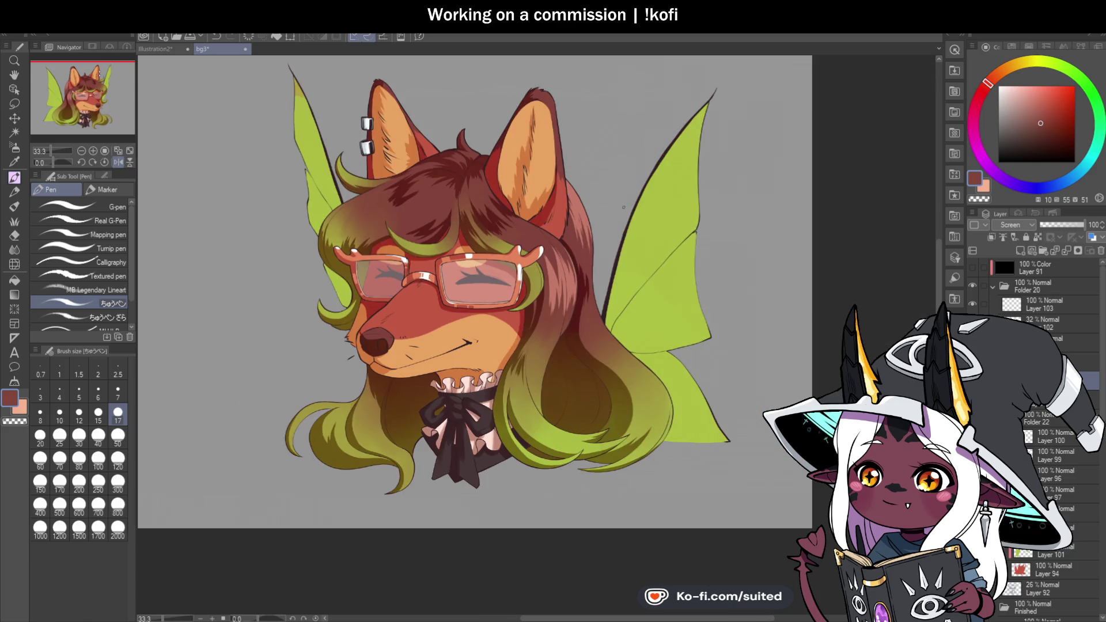
scroll(575, 200, up, 5)
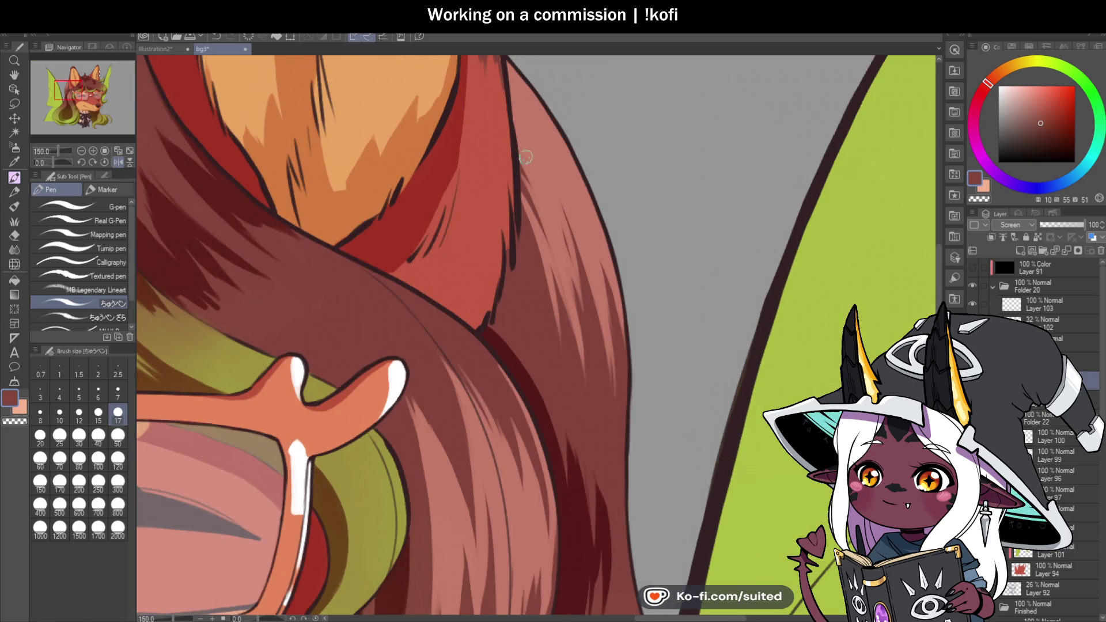
mouse_move(525, 166)
mouse_down()
mouse_move(543, 271)
mouse_move(578, 321)
mouse_move(555, 299)
mouse_up()
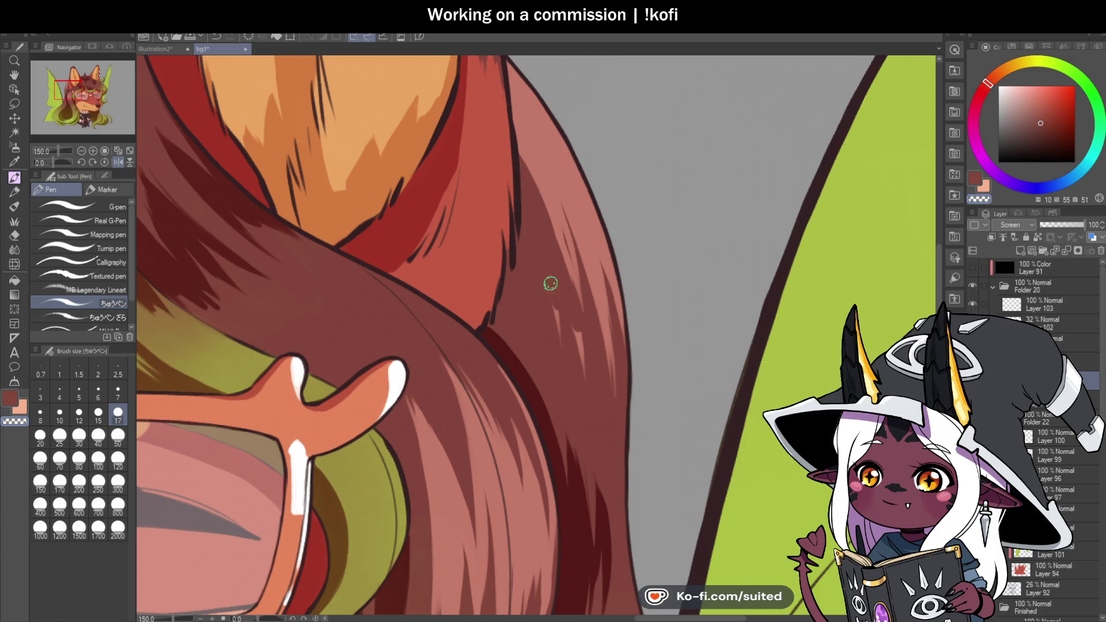
drag(534, 190, 581, 343)
drag(515, 150, 568, 260)
drag(615, 388, 574, 209)
scroll(595, 291, down, 5)
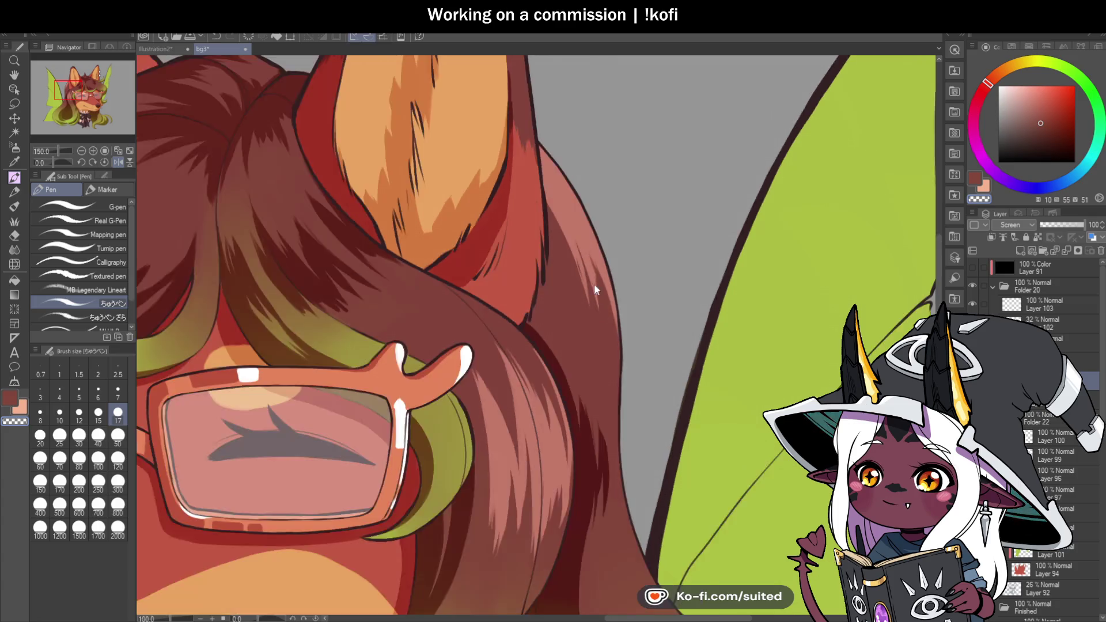
Flip the canvas back, sample a hair colour, and hatch lighter thin strands along the left hair edge
key(h)
scroll(526, 266, up, 5)
alt+click(444, 263)
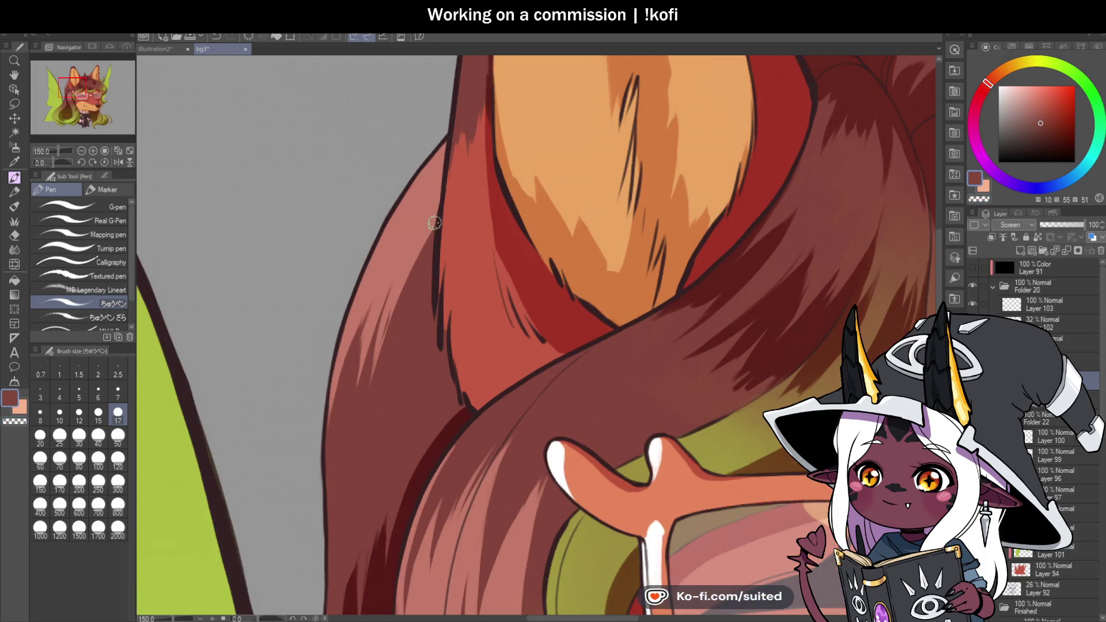
drag(439, 222, 387, 359)
drag(426, 254, 385, 369)
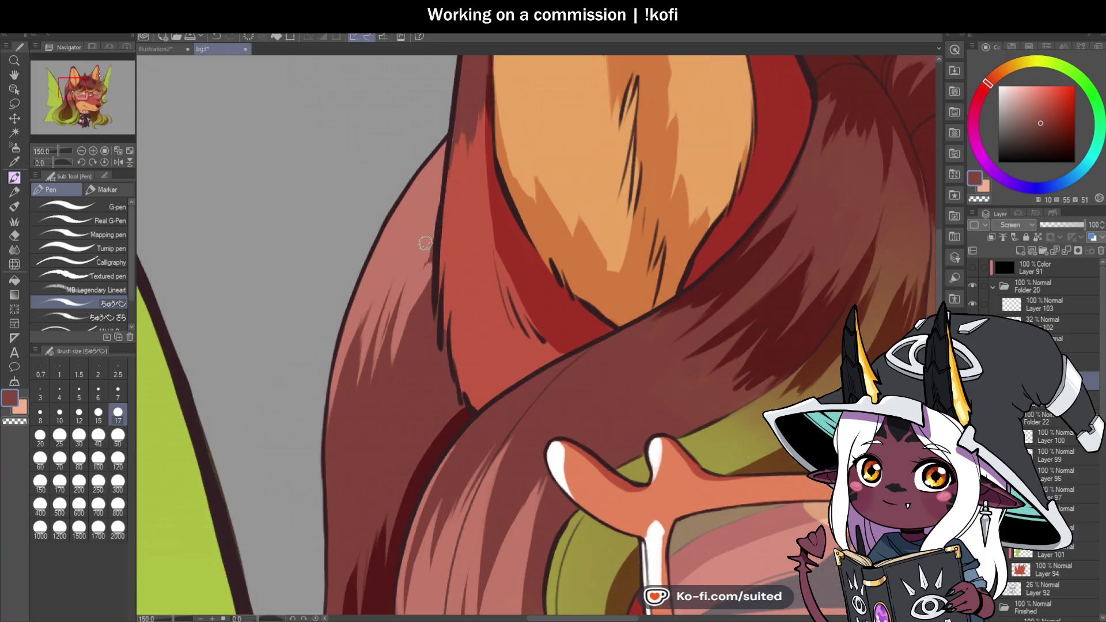
scroll(438, 224, down, 3)
scroll(445, 238, up, 2)
mouse_move(445, 198)
mouse_down()
mouse_move(405, 271)
mouse_move(421, 280)
mouse_up()
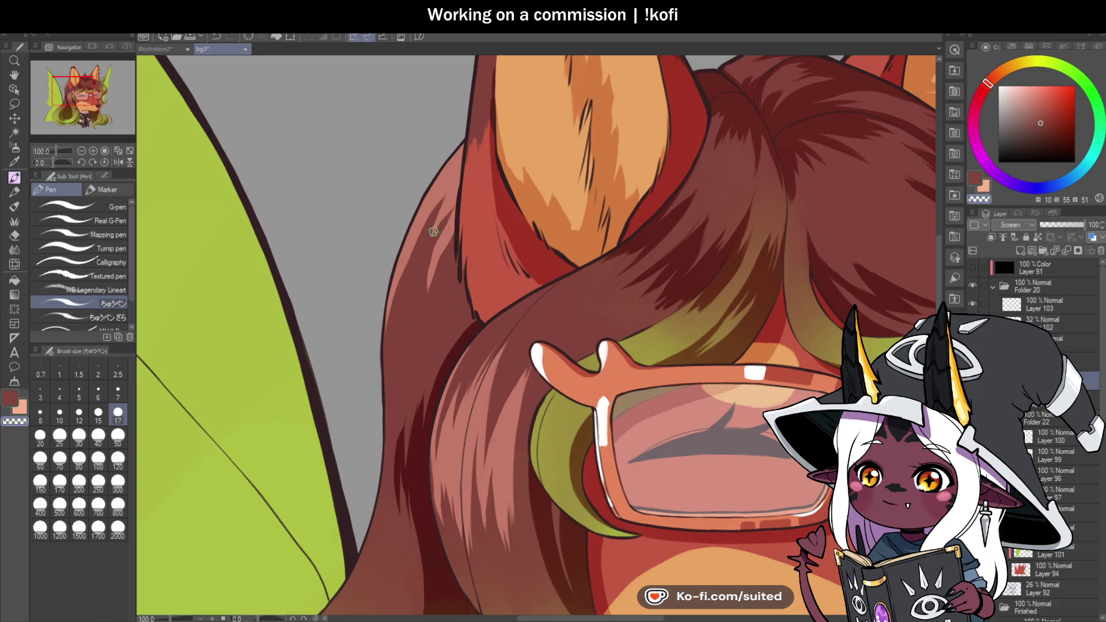
drag(453, 208, 425, 304)
drag(455, 208, 432, 285)
mouse_move(459, 183)
mouse_down()
mouse_move(405, 304)
mouse_move(451, 202)
mouse_up()
Erase part of a light stroke with transparent colour, then paint two more strands down the left hair edge
key(x)
key(c)
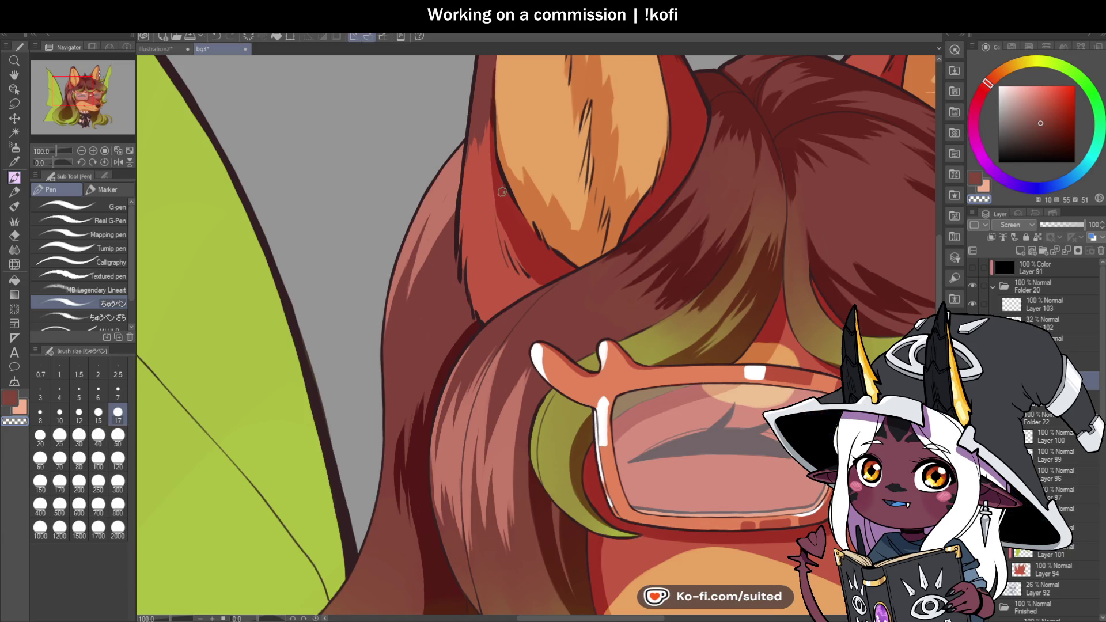
drag(455, 214, 423, 265)
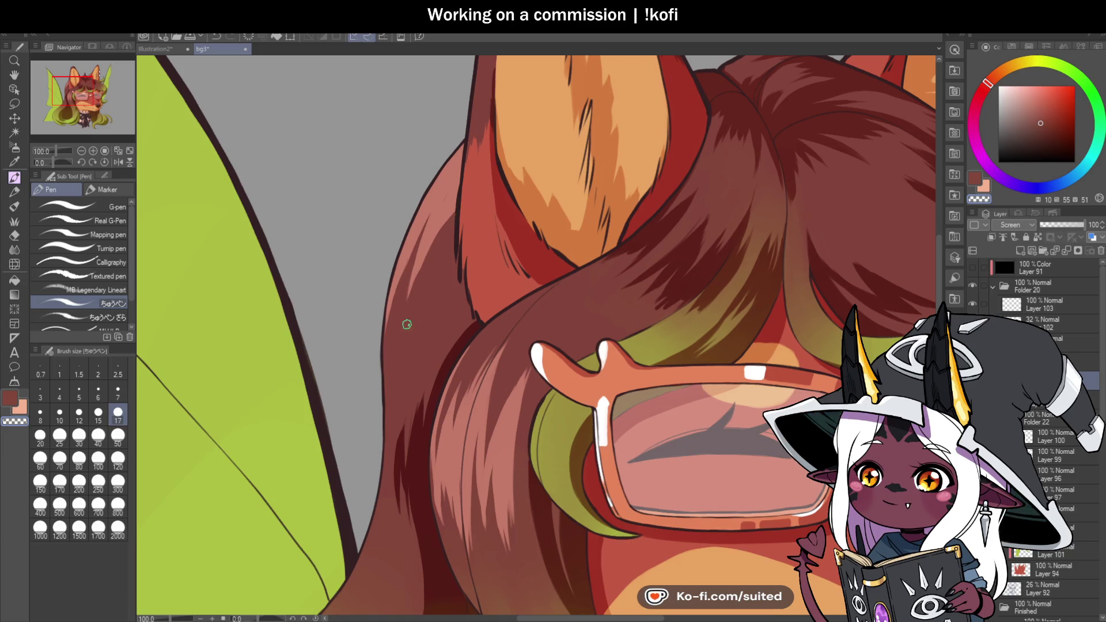
key(c)
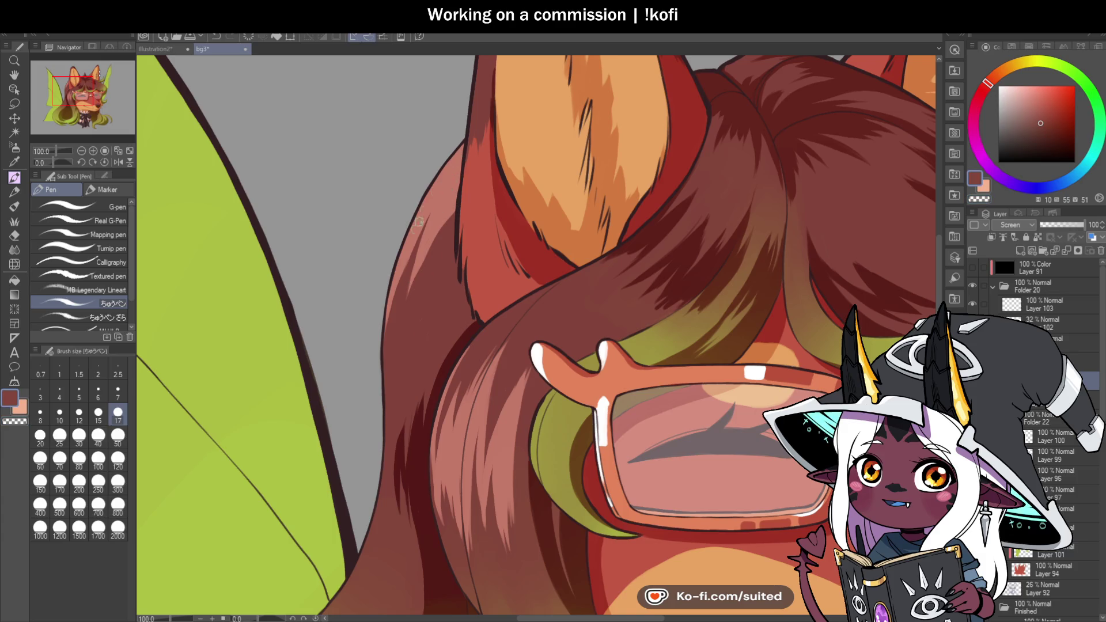
drag(403, 272, 389, 324)
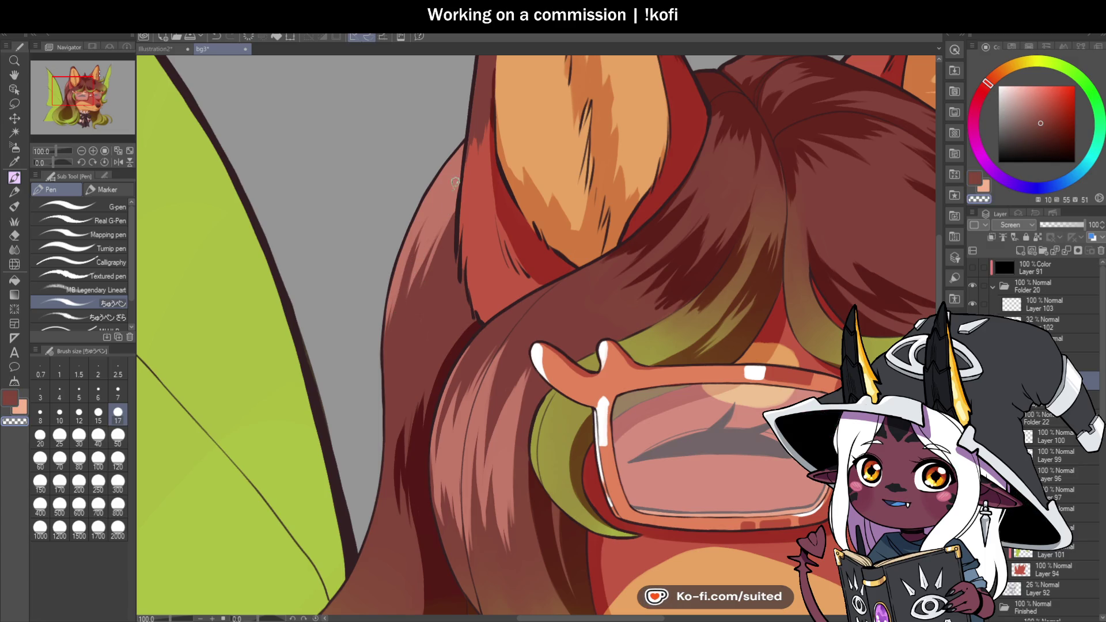
drag(421, 225, 389, 321)
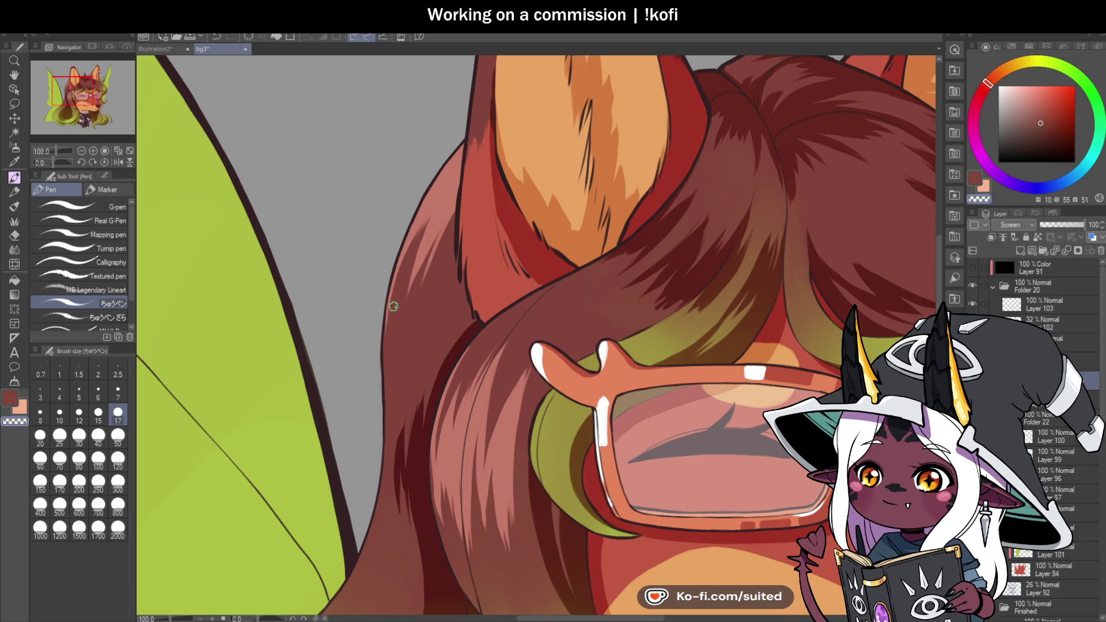
scroll(437, 254, down, 3)
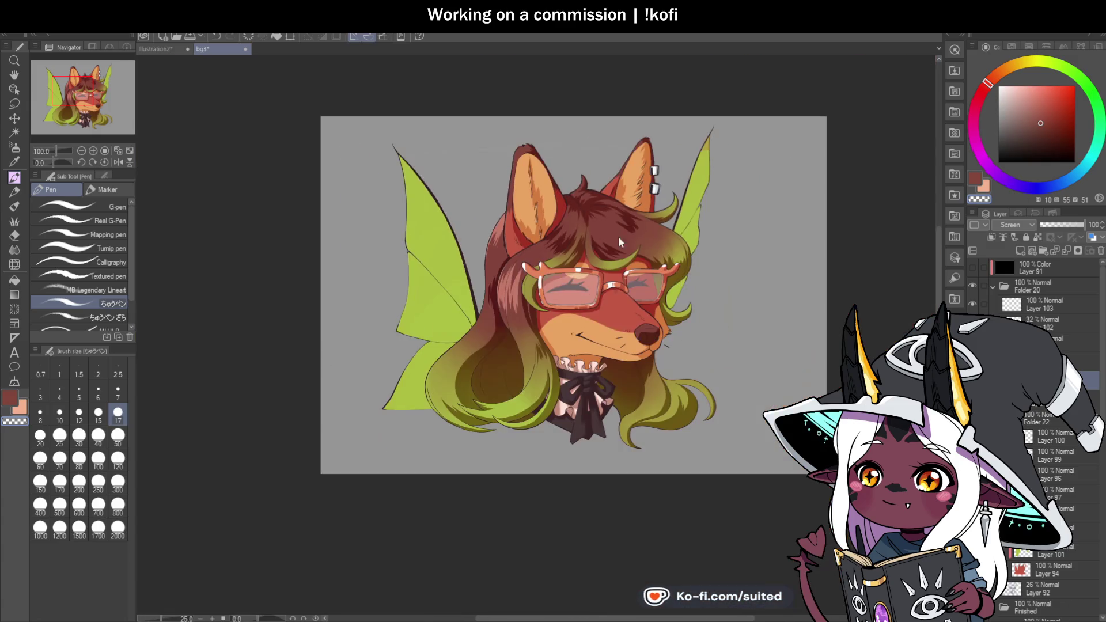
scroll(465, 265, up, 2)
scroll(466, 265, up, 2)
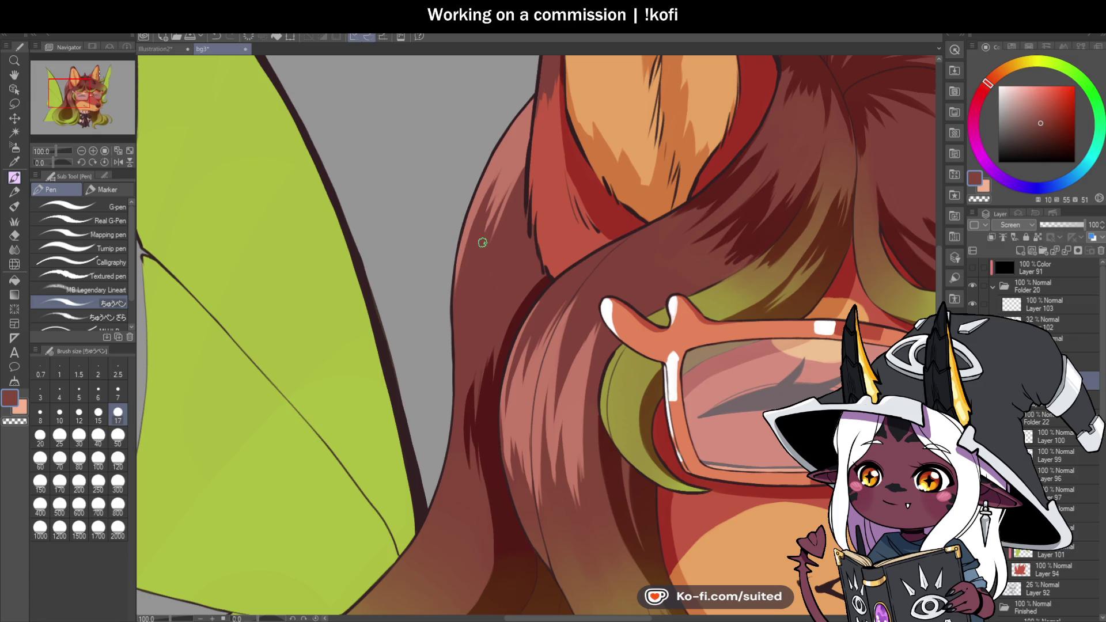
scroll(481, 211, down, 3)
scroll(562, 226, down, 1)
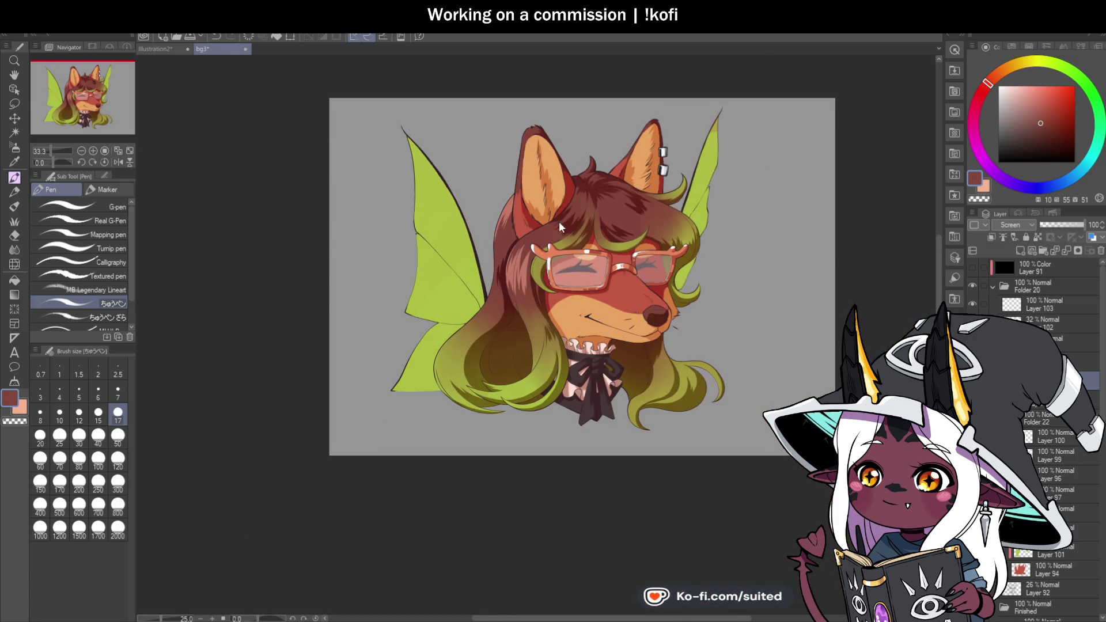
scroll(547, 433, up, 5)
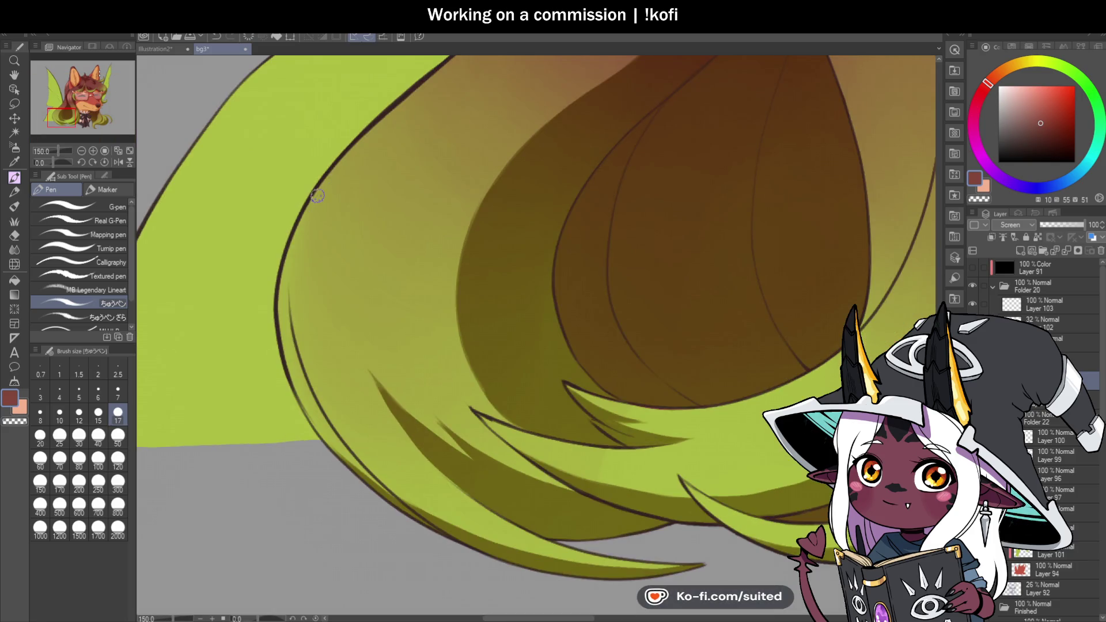
Paint pale highlight strokes down the lower green hair's left edge, undoing a misstroke
drag(317, 196, 279, 320)
drag(288, 277, 311, 418)
drag(334, 173, 293, 322)
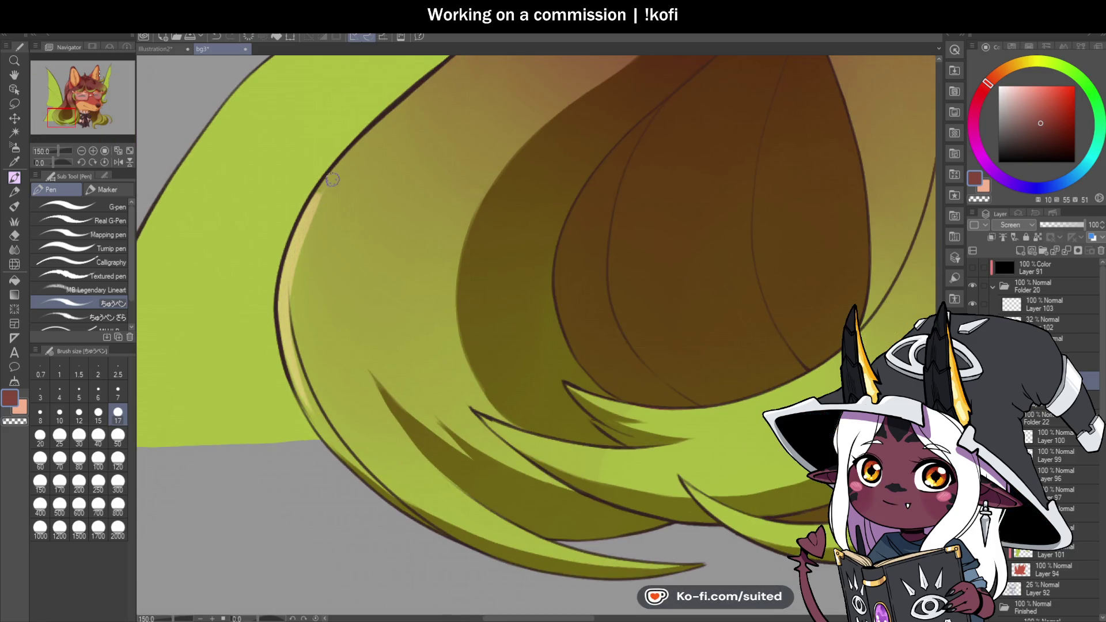
drag(323, 432, 299, 287)
key(ctrl+z)
key(ctrl+z)
drag(325, 176, 285, 369)
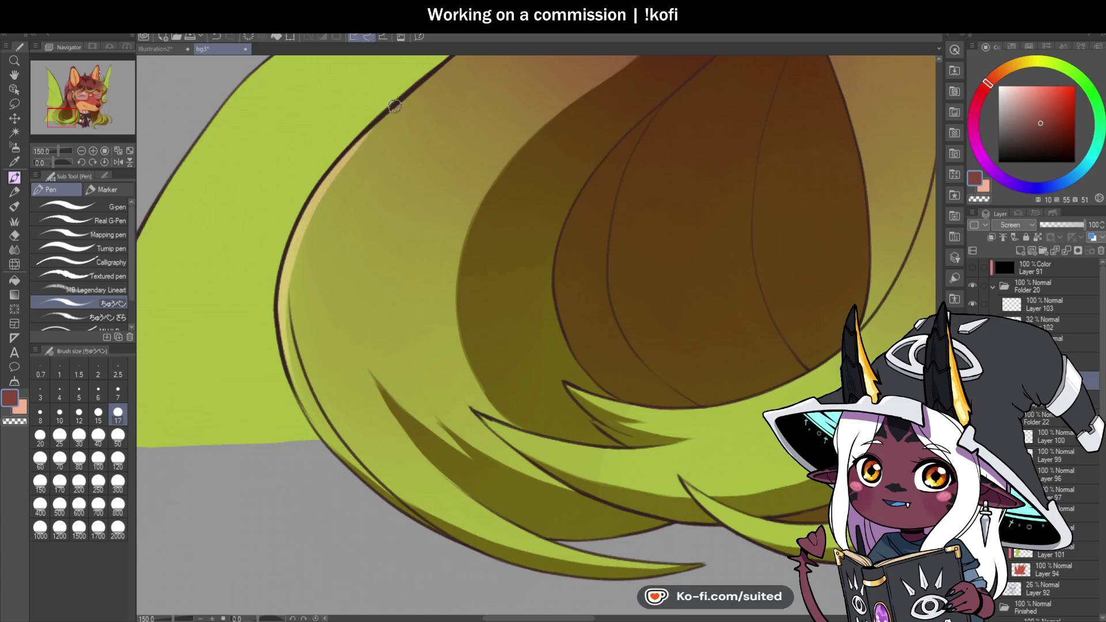
Widen and lengthen the pale highlight band, redoing one stray stroke
drag(316, 251, 300, 396)
mouse_move(329, 172)
mouse_down()
mouse_move(311, 311)
mouse_move(325, 369)
mouse_up()
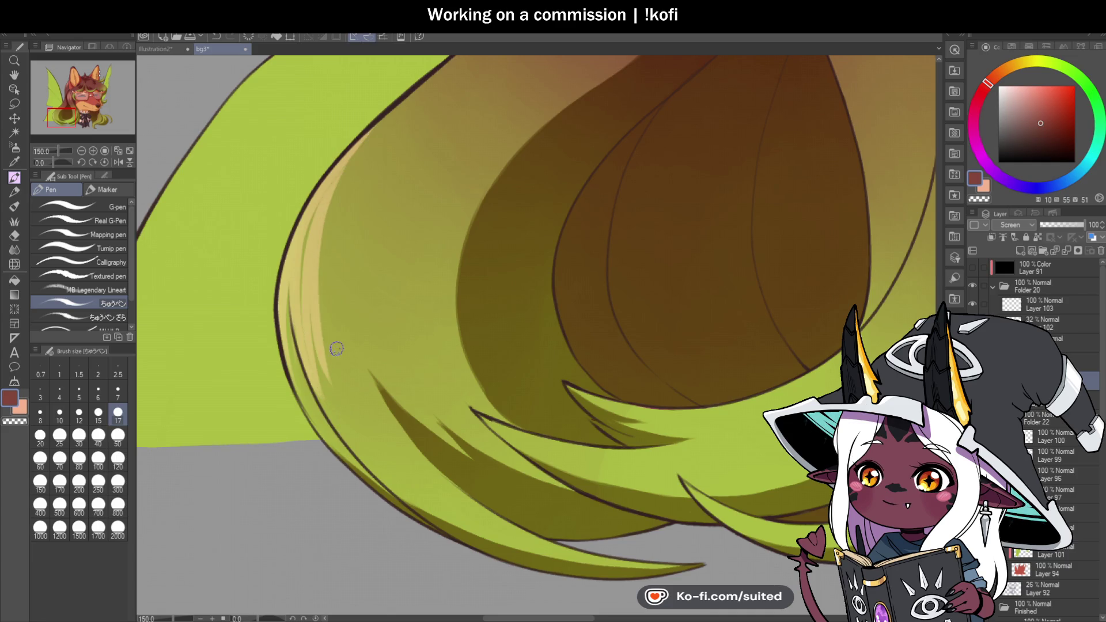
drag(351, 254, 362, 351)
drag(383, 178, 395, 353)
key(ctrl+z)
key(ctrl+z)
mouse_move(368, 180)
mouse_down()
mouse_move(373, 357)
mouse_move(382, 317)
mouse_move(420, 382)
mouse_up()
Add several pale strands beside the existing highlight, including a longer one up the hair
drag(413, 202, 400, 254)
drag(424, 172, 412, 210)
mouse_move(433, 152)
mouse_down()
mouse_move(397, 337)
mouse_move(403, 193)
mouse_up()
drag(394, 311, 388, 207)
drag(373, 299, 367, 252)
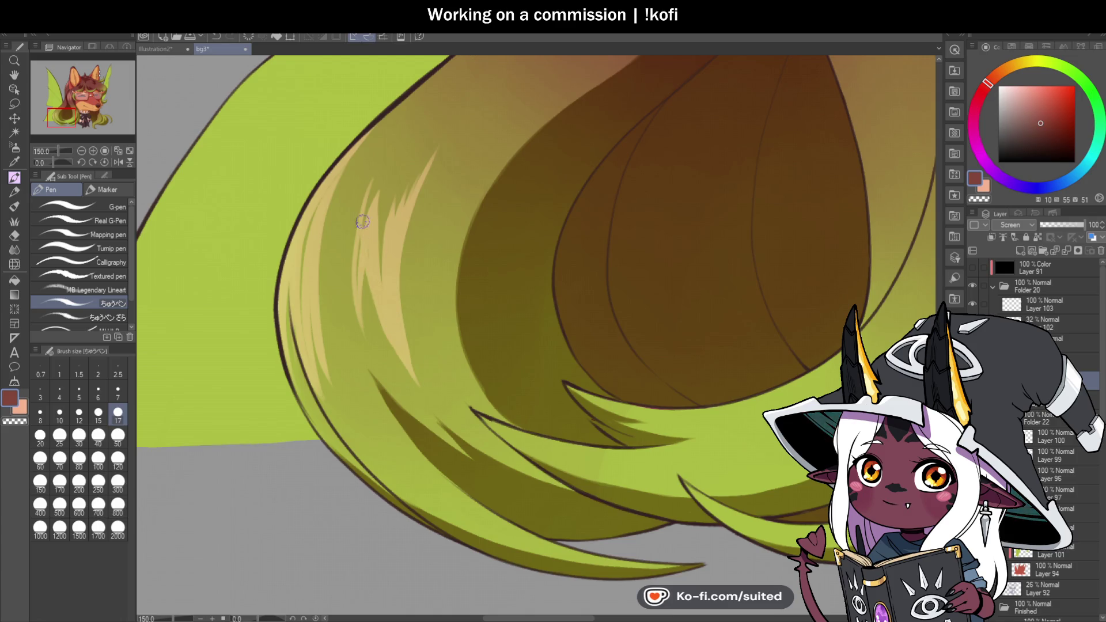
Add pale strands along the hair's upper-left edge and touch them up
drag(306, 314, 324, 198)
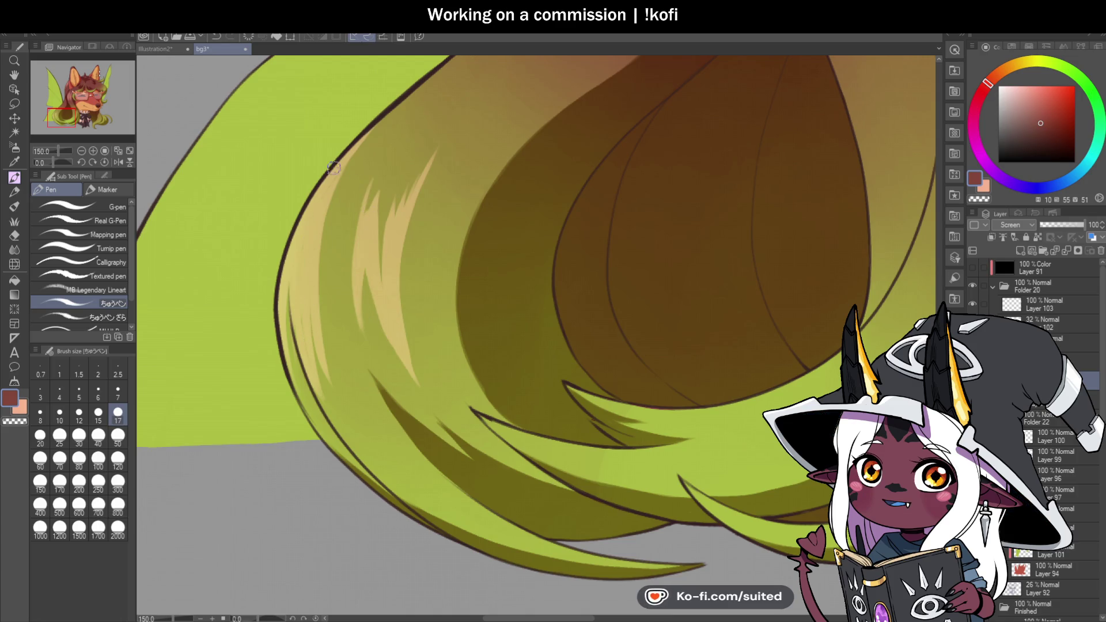
drag(323, 304, 337, 183)
mouse_move(332, 268)
mouse_down()
mouse_move(374, 134)
mouse_move(405, 100)
mouse_up()
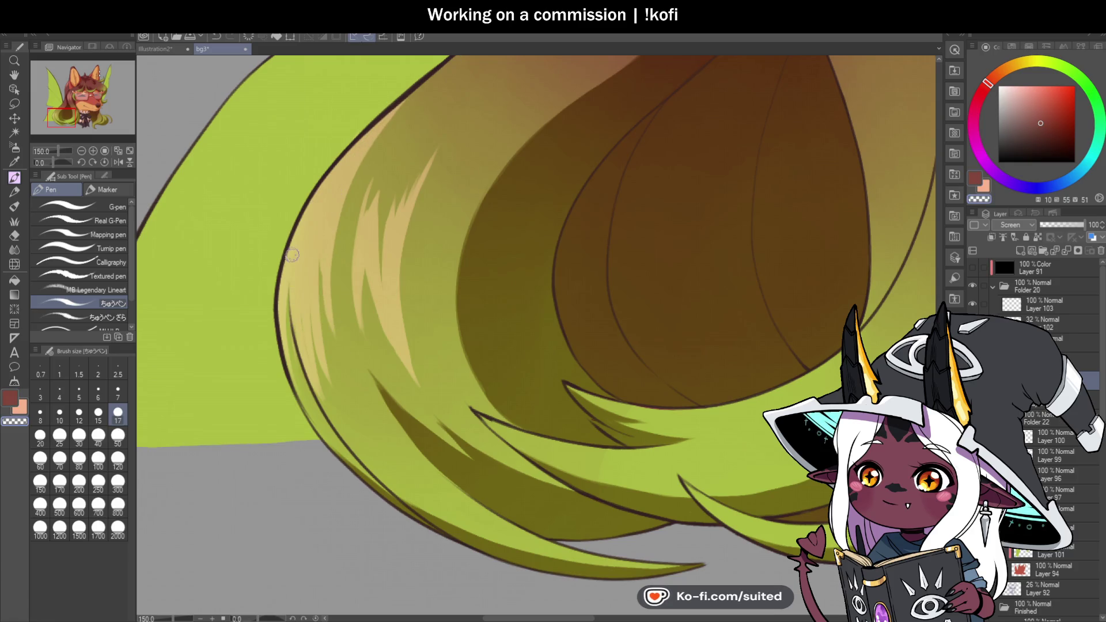
drag(331, 404, 304, 302)
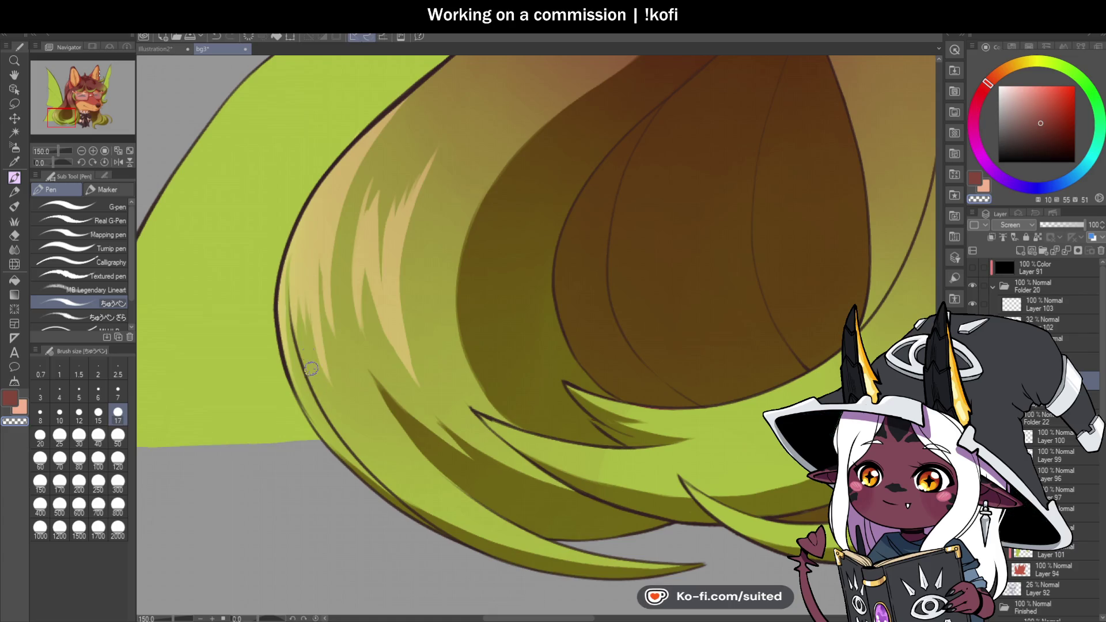
scroll(385, 218, down, 5)
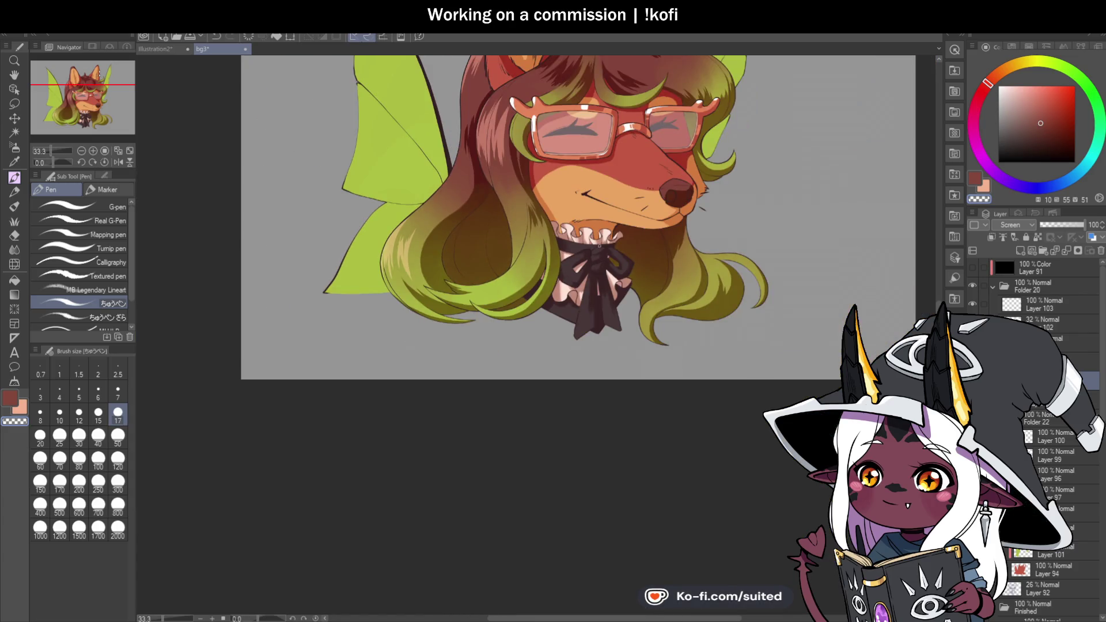
Save the illustration with Ctrl+S
key(ctrl+s)
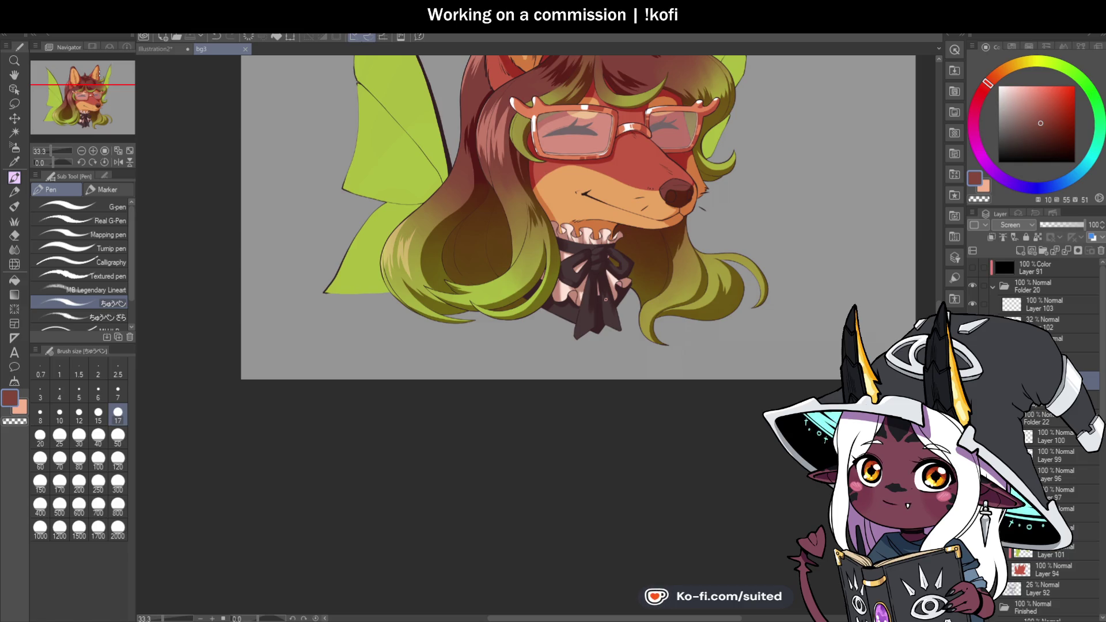
scroll(576, 293, down, 1)
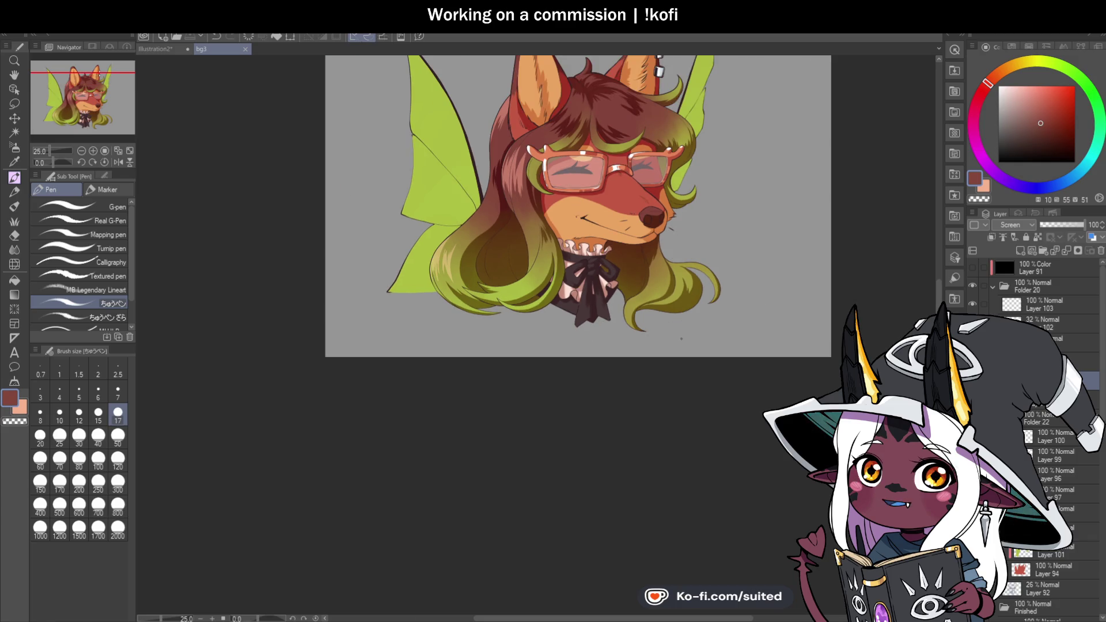
scroll(538, 155, up, 5)
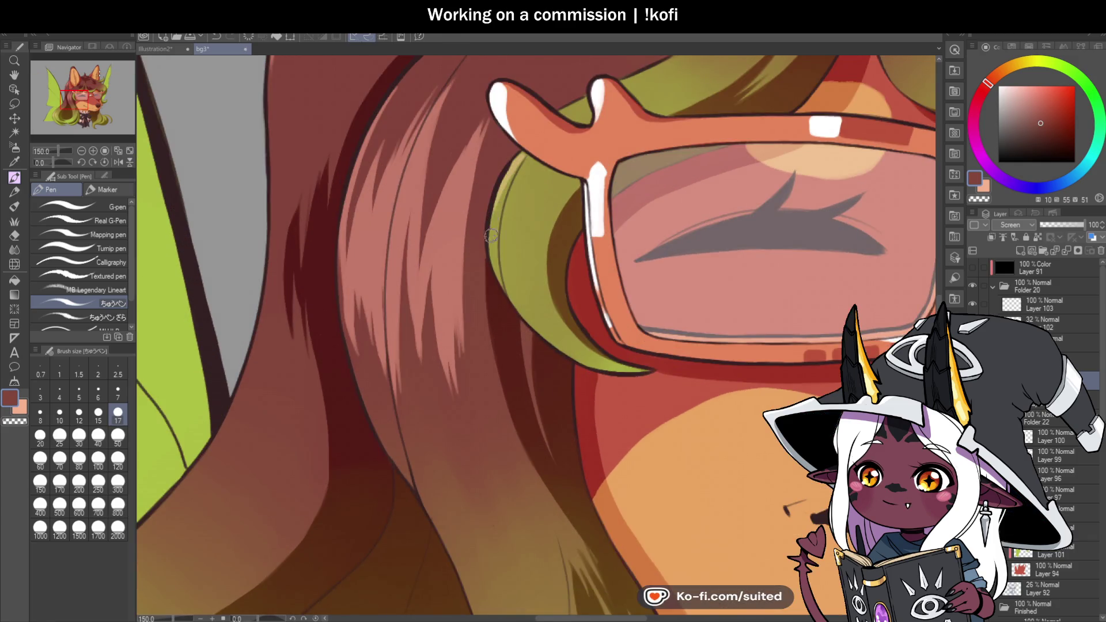
Brush two pale highlight strands onto the green hair just left of the glasses
drag(522, 160, 502, 216)
mouse_move(535, 164)
mouse_down()
mouse_move(510, 244)
mouse_move(518, 256)
mouse_up()
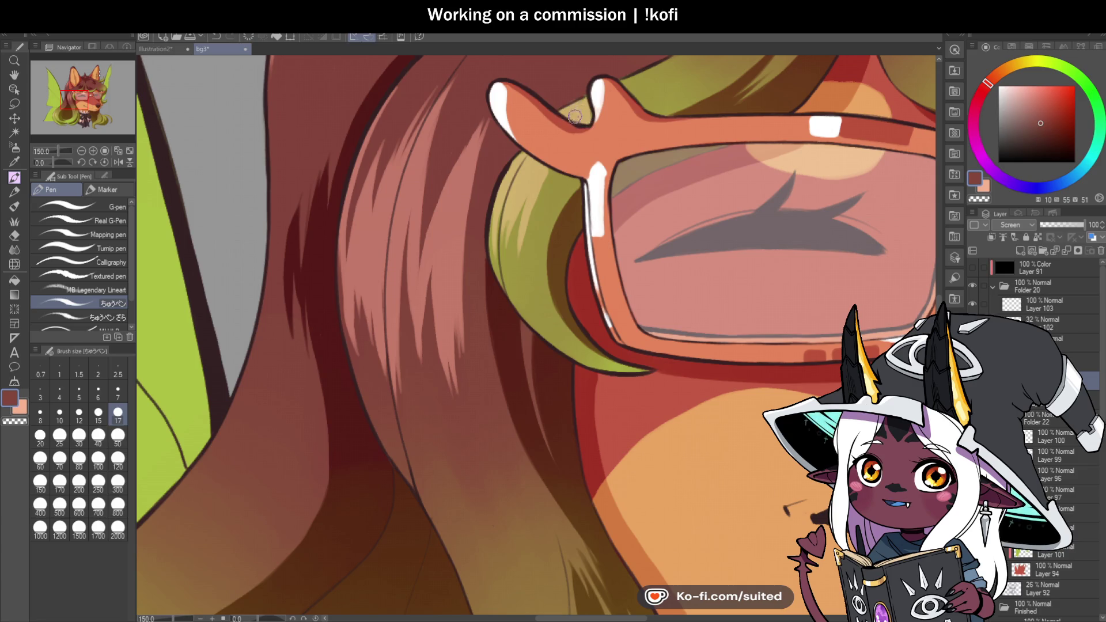
scroll(586, 110, down, 2)
scroll(586, 118, up, 2)
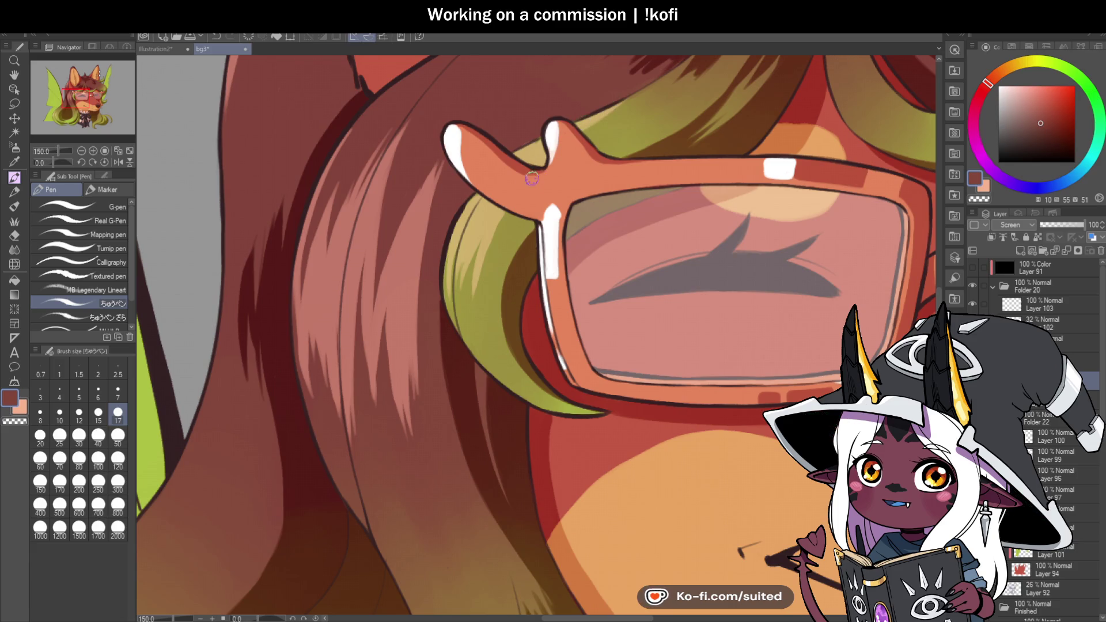
scroll(515, 202, down, 1)
scroll(515, 202, down, 2)
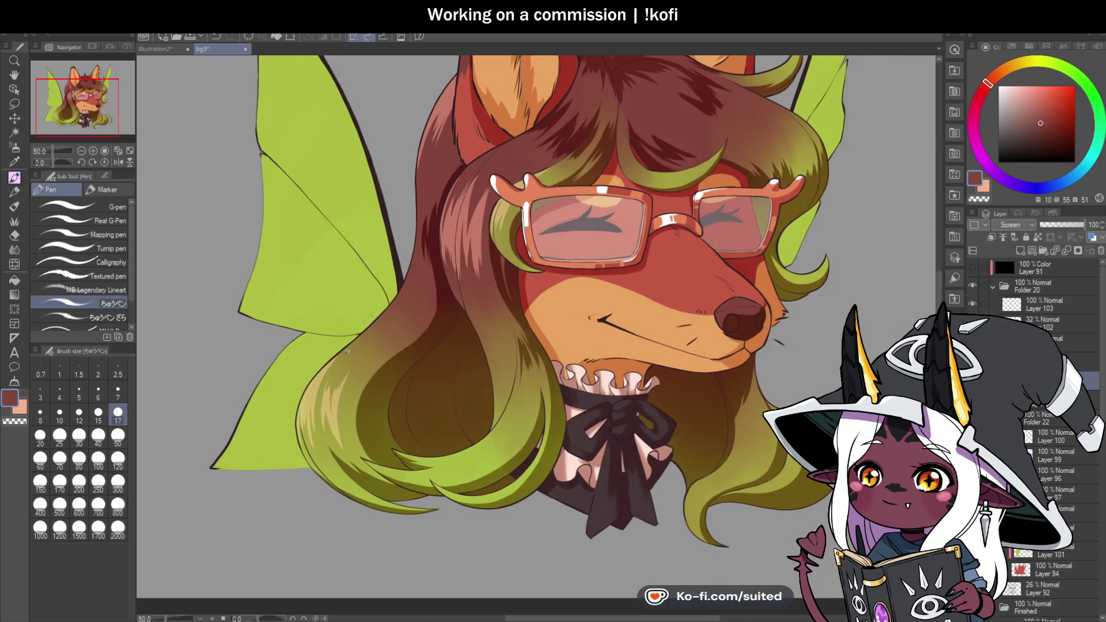
scroll(355, 336, up, 3)
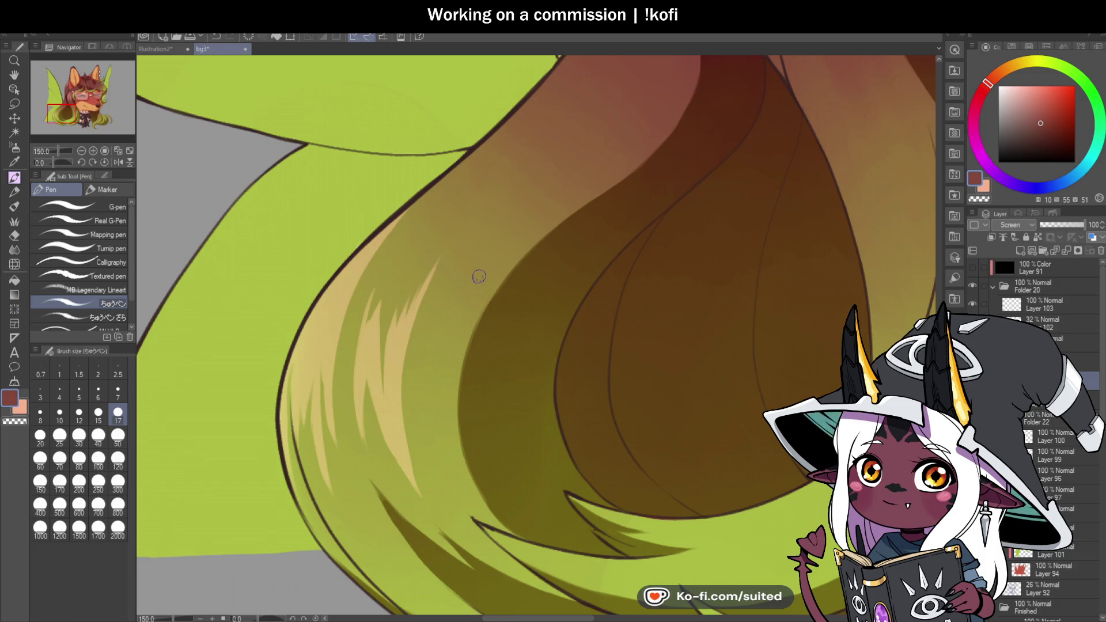
Paint two light highlight streaks on the lower green hair lock
drag(356, 414, 378, 278)
drag(362, 318, 396, 248)
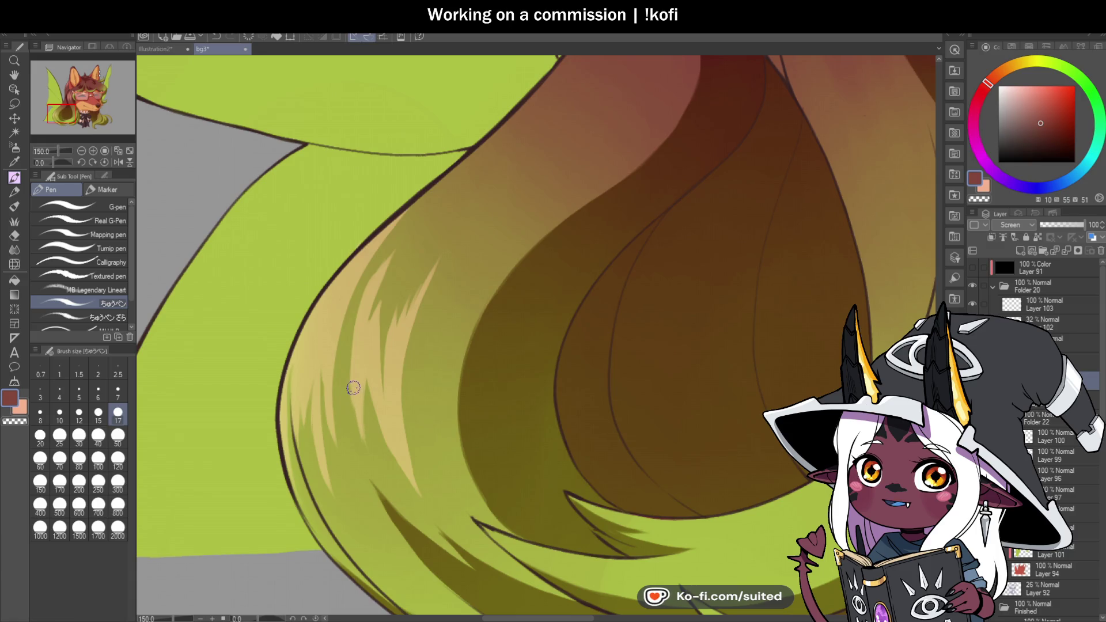
scroll(380, 253, down, 3)
scroll(399, 195, up, 3)
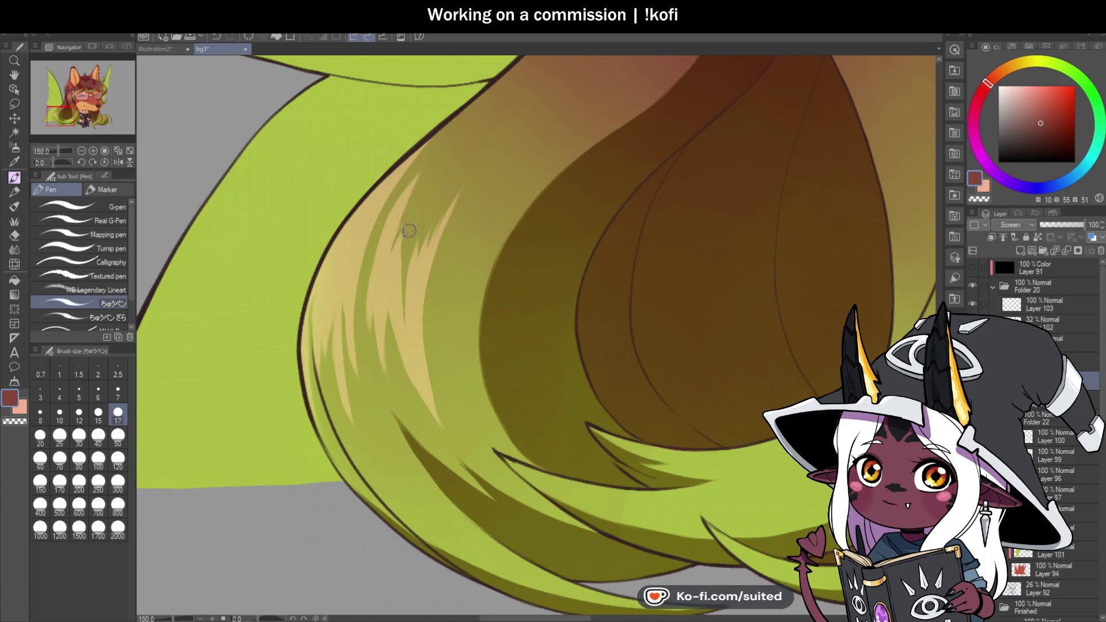
scroll(403, 199, down, 3)
scroll(543, 279, down, 1)
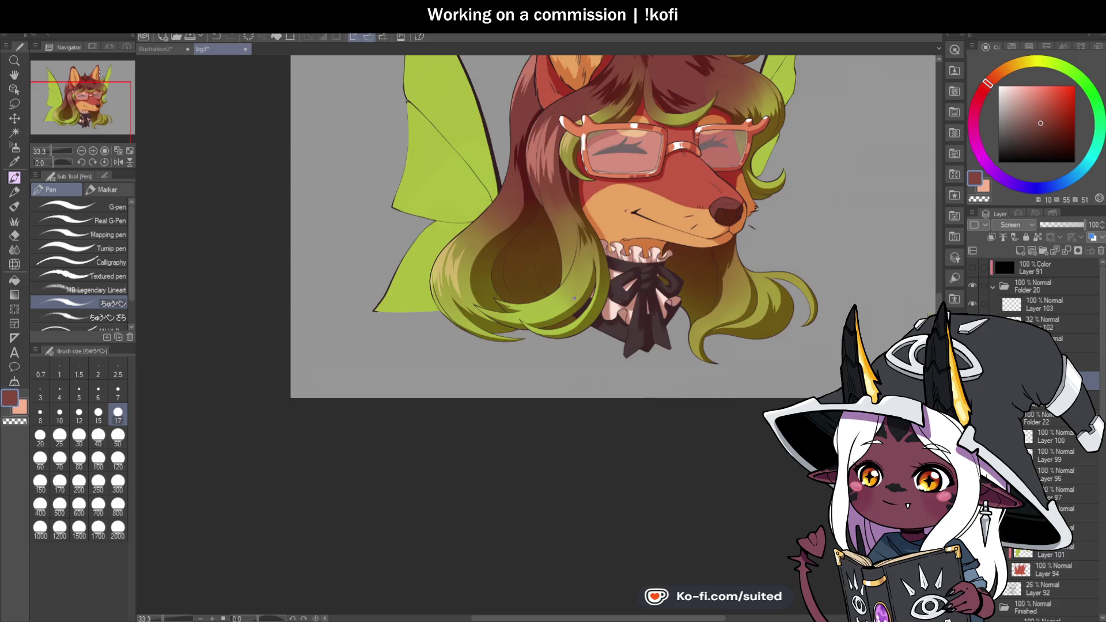
scroll(558, 272, up, 3)
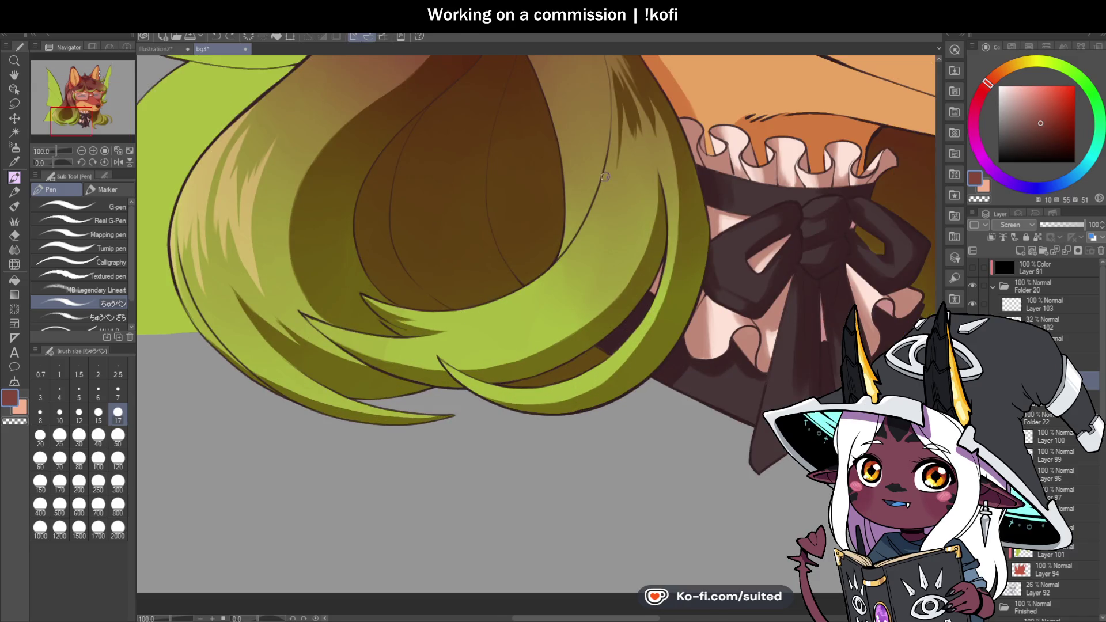
Add highlights and faint strands along the lower green hair curve
mouse_move(501, 302)
mouse_down()
mouse_move(582, 247)
mouse_move(607, 212)
mouse_move(562, 285)
mouse_move(527, 308)
mouse_move(599, 241)
mouse_up()
drag(608, 256, 576, 305)
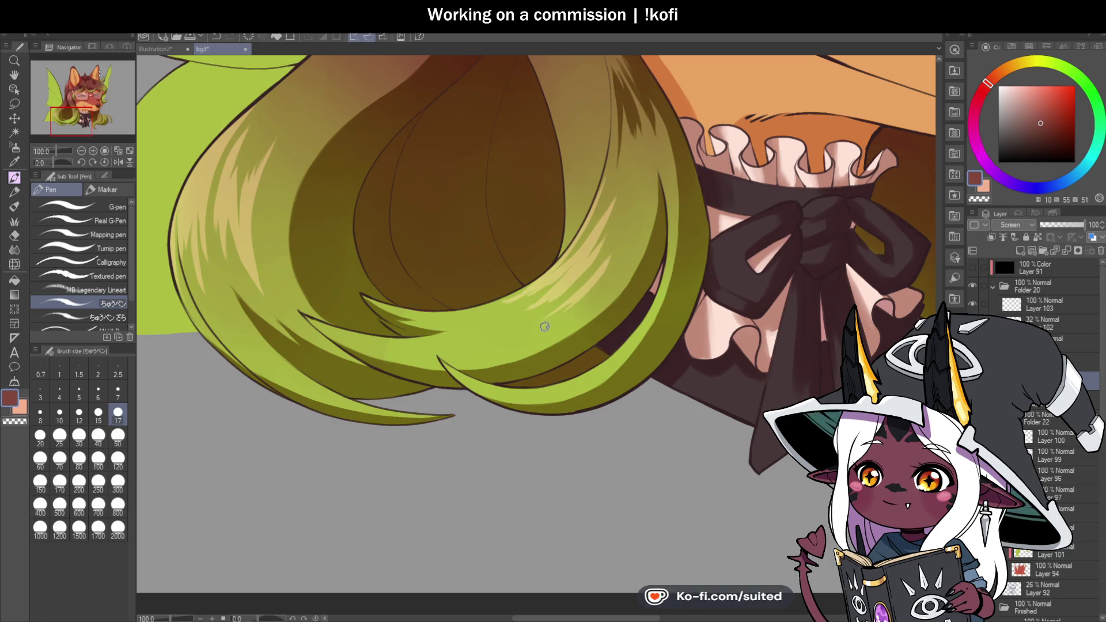
drag(626, 229, 574, 300)
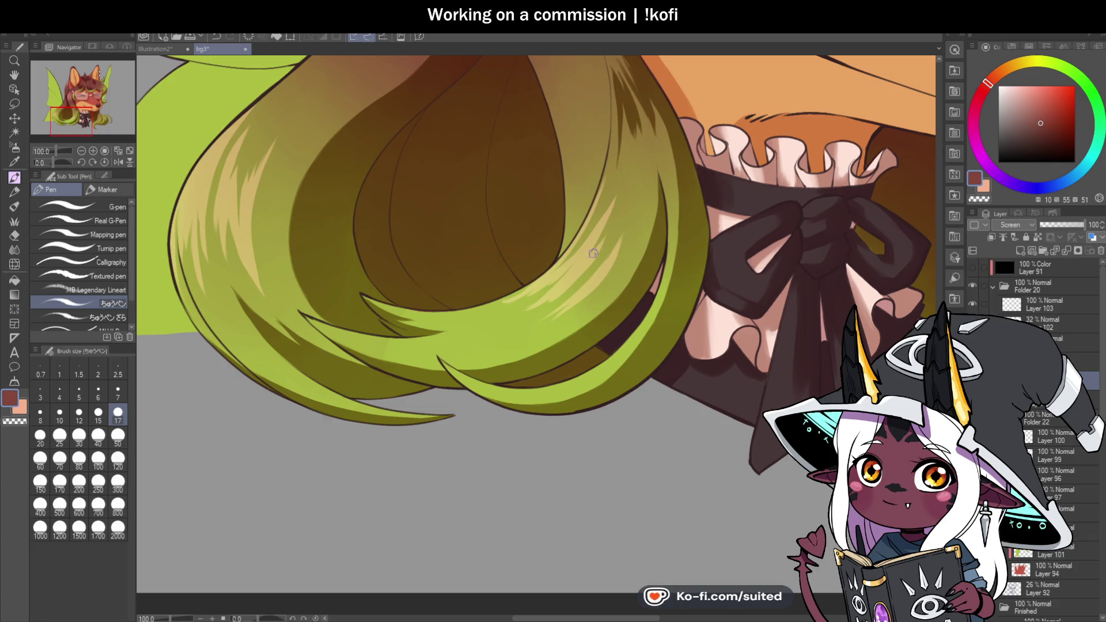
scroll(529, 290, down, 4)
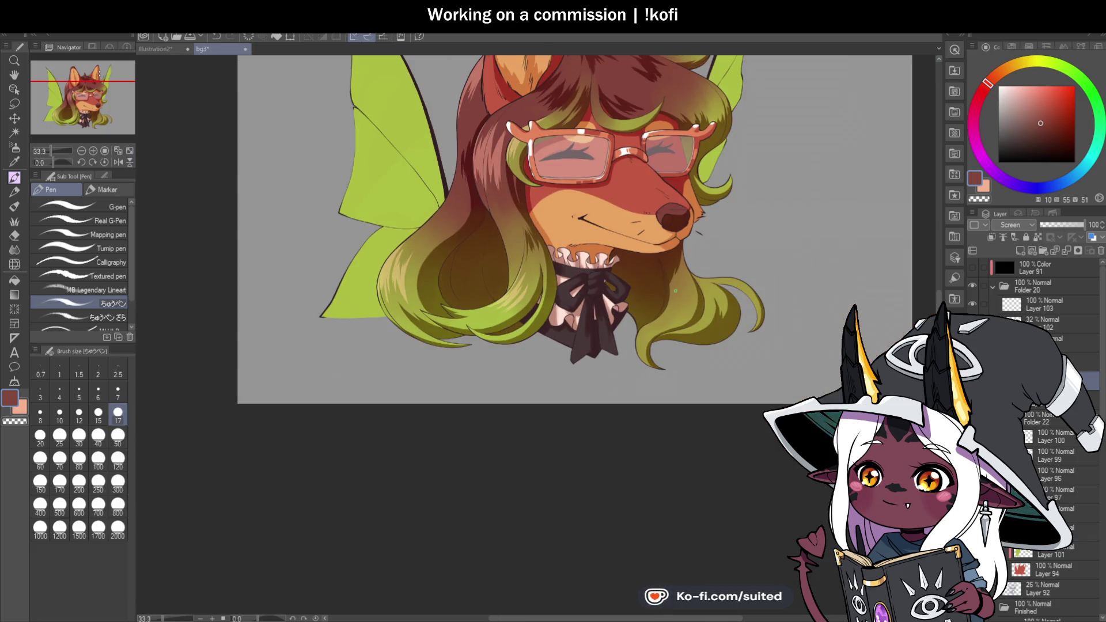
scroll(517, 268, up, 4)
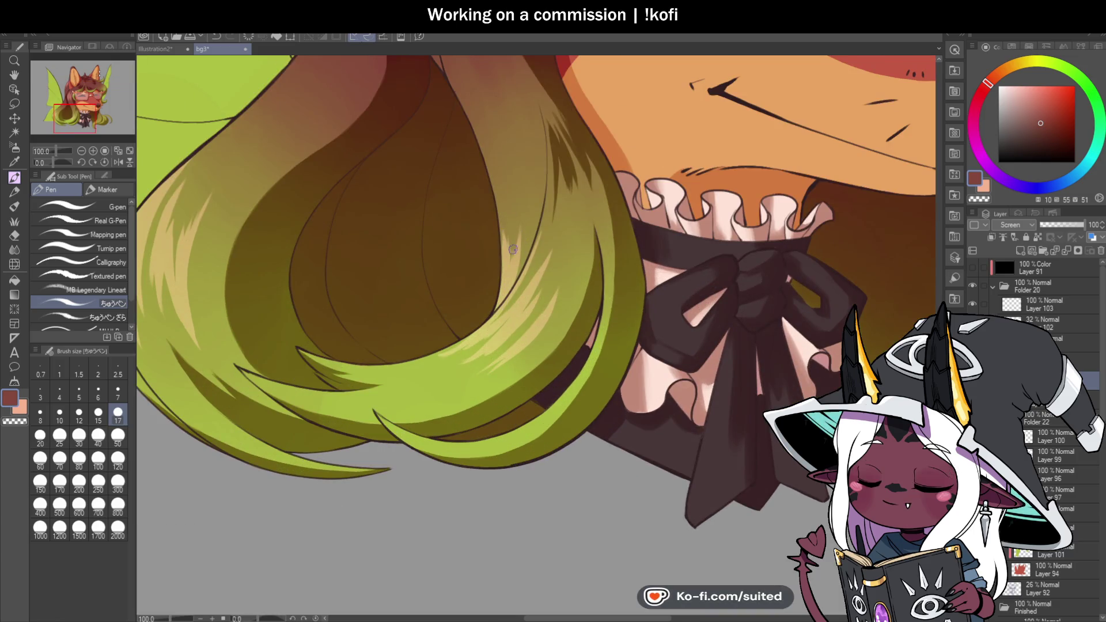
scroll(431, 317, down, 4)
scroll(432, 314, down, 4)
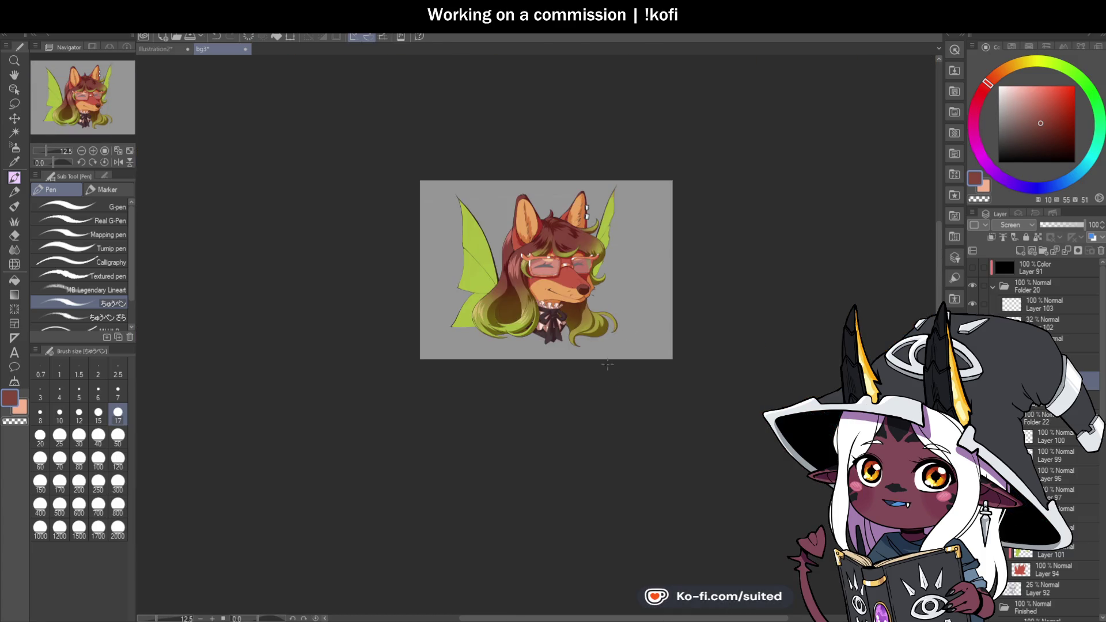
scroll(514, 325, up, 6)
scroll(513, 322, up, 5)
Stroke highlight strands across the hair tip beside the collar bow and up its left edge
mouse_move(518, 199)
mouse_down()
mouse_move(459, 279)
mouse_move(448, 324)
mouse_up()
mouse_move(564, 178)
mouse_down()
mouse_move(473, 248)
mouse_move(498, 225)
mouse_move(464, 311)
mouse_up()
drag(571, 202, 490, 271)
mouse_move(567, 222)
mouse_down()
mouse_move(491, 309)
mouse_move(504, 300)
mouse_up()
drag(649, 209, 494, 303)
drag(594, 208, 475, 300)
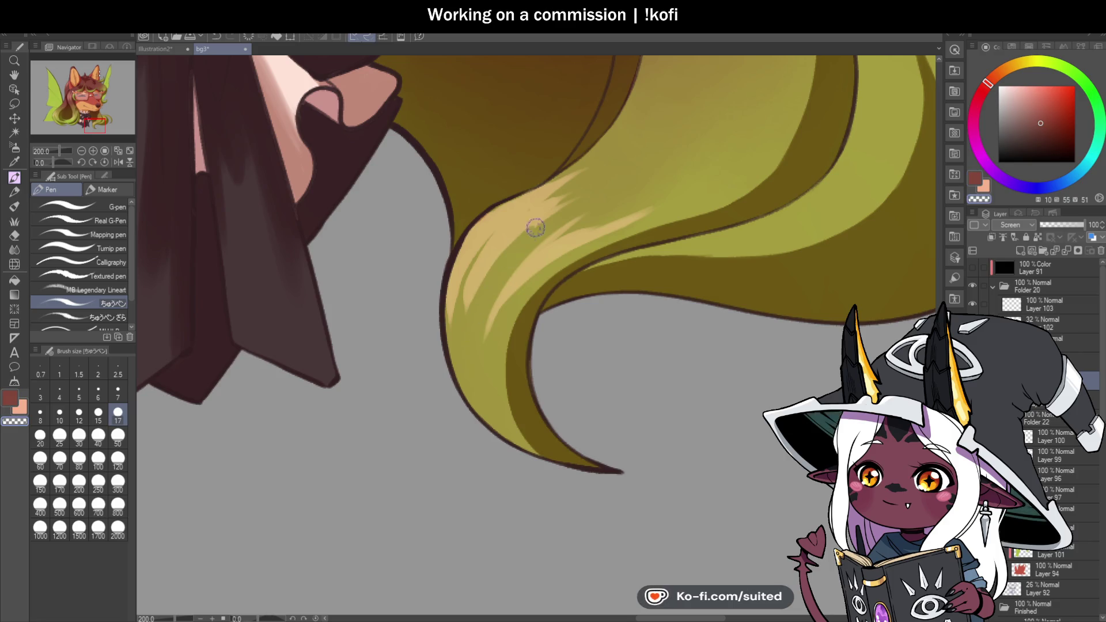
mouse_move(507, 248)
mouse_down()
mouse_move(470, 325)
mouse_move(466, 311)
mouse_up()
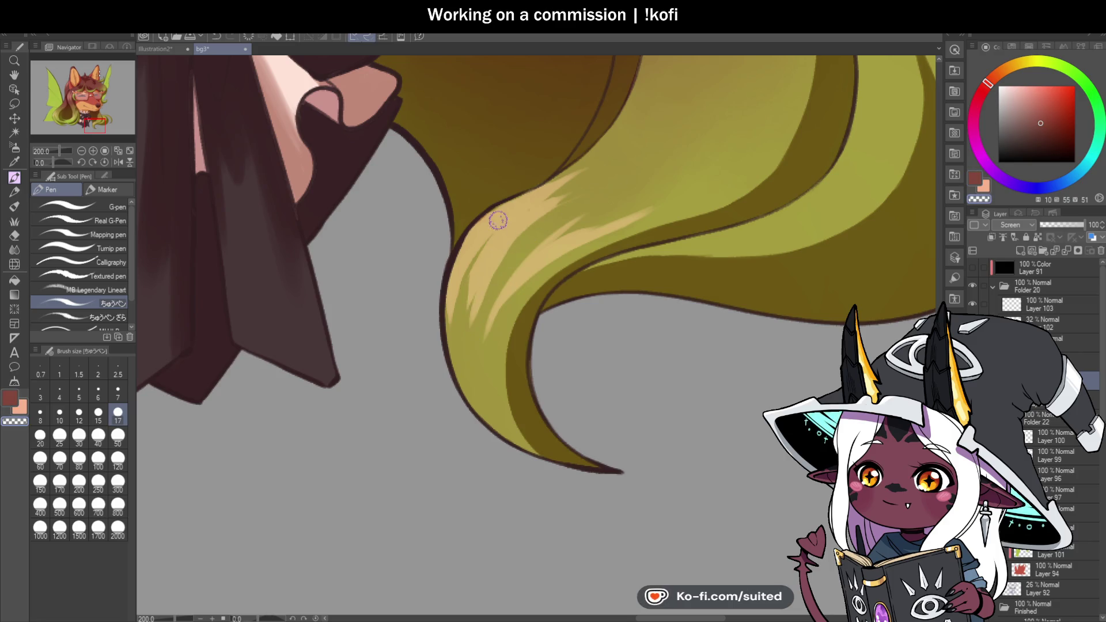
scroll(478, 323, down, 5)
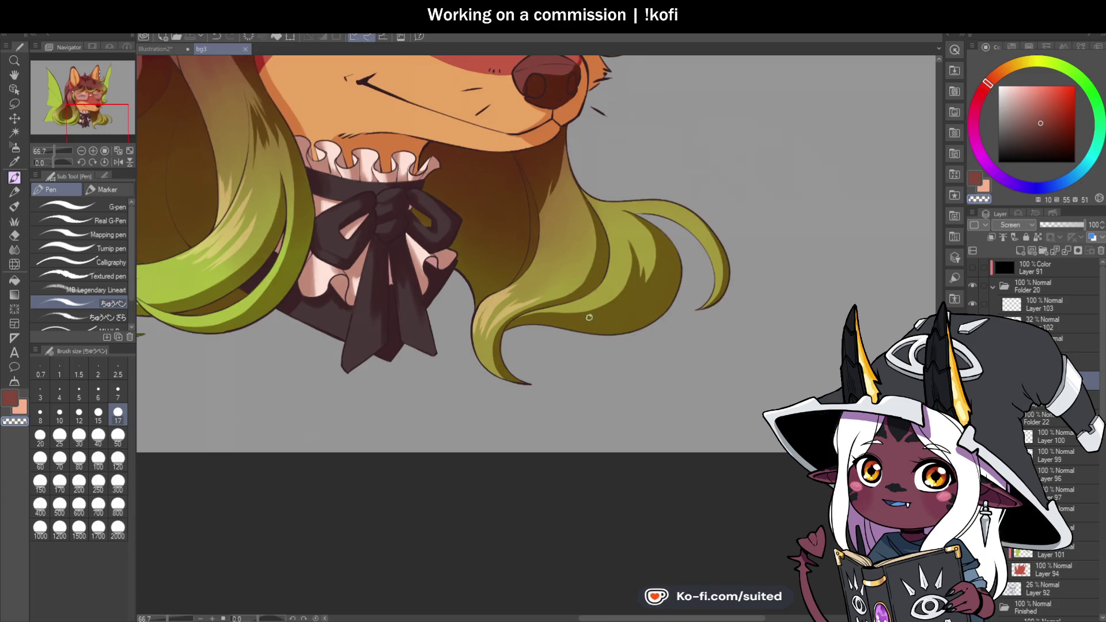
Zoom in and paint a highlight along the hair's upper-left edge, extending and brightening it
scroll(685, 289, down, 2)
scroll(704, 311, down, 1)
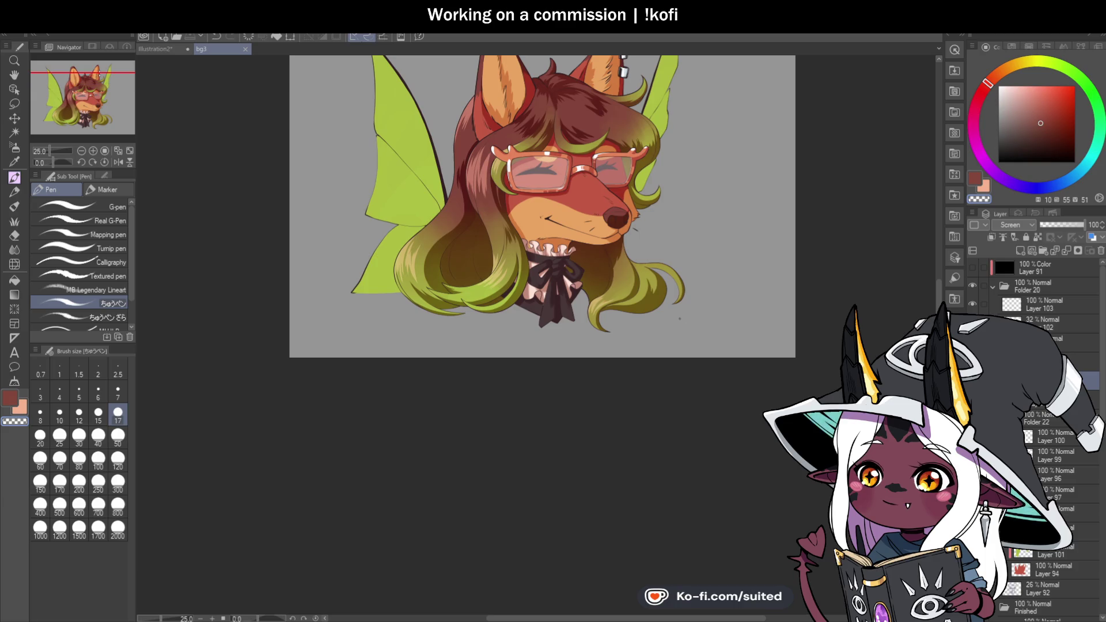
scroll(708, 271, down, 1)
scroll(710, 230, up, 1)
scroll(710, 230, up, 1)
scroll(511, 202, up, 2)
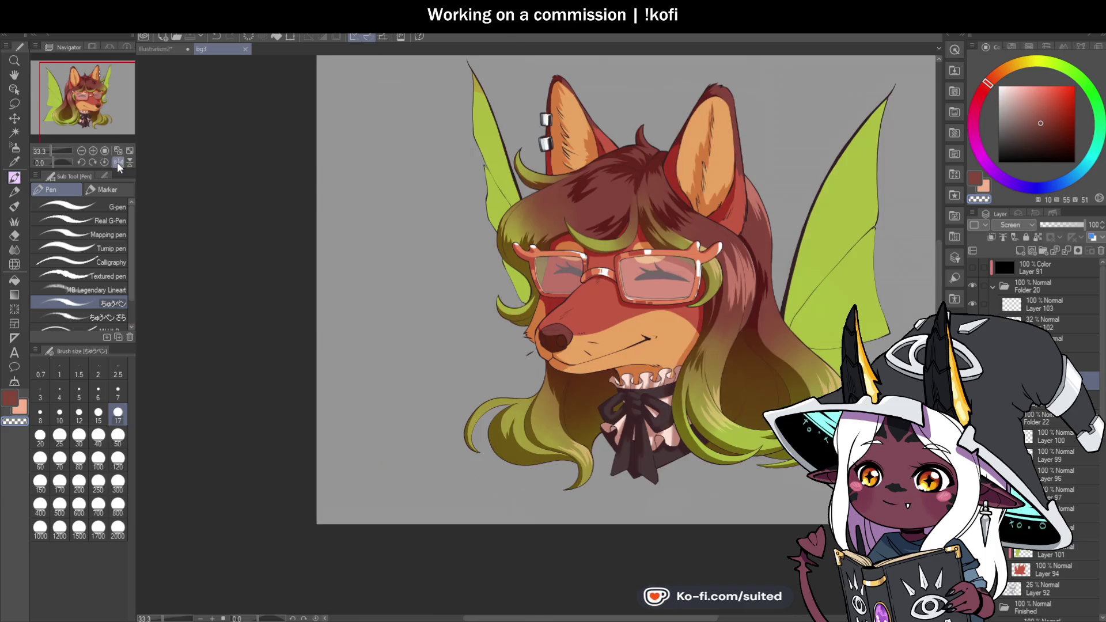
scroll(459, 189, up, 1)
drag(481, 157, 433, 244)
drag(466, 175, 436, 233)
mouse_move(515, 136)
mouse_down()
mouse_move(446, 213)
mouse_move(445, 252)
mouse_up()
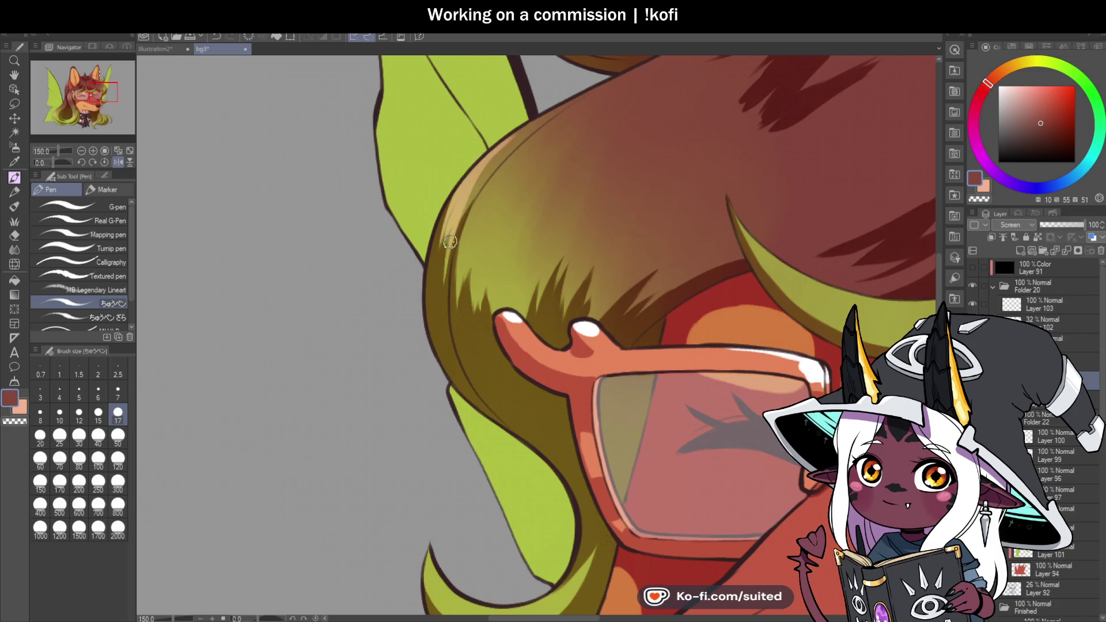
mouse_move(516, 160)
mouse_down()
mouse_move(458, 291)
mouse_move(463, 270)
mouse_move(466, 285)
mouse_up()
Add several brighter highlight strands to the hair arching above the glasses
mouse_move(508, 181)
mouse_down()
mouse_move(470, 242)
mouse_move(481, 280)
mouse_move(487, 264)
mouse_up()
drag(568, 151, 488, 270)
mouse_move(553, 176)
mouse_down()
mouse_move(487, 291)
mouse_move(510, 288)
mouse_up()
drag(592, 159, 518, 285)
drag(581, 196, 523, 303)
drag(611, 178, 524, 294)
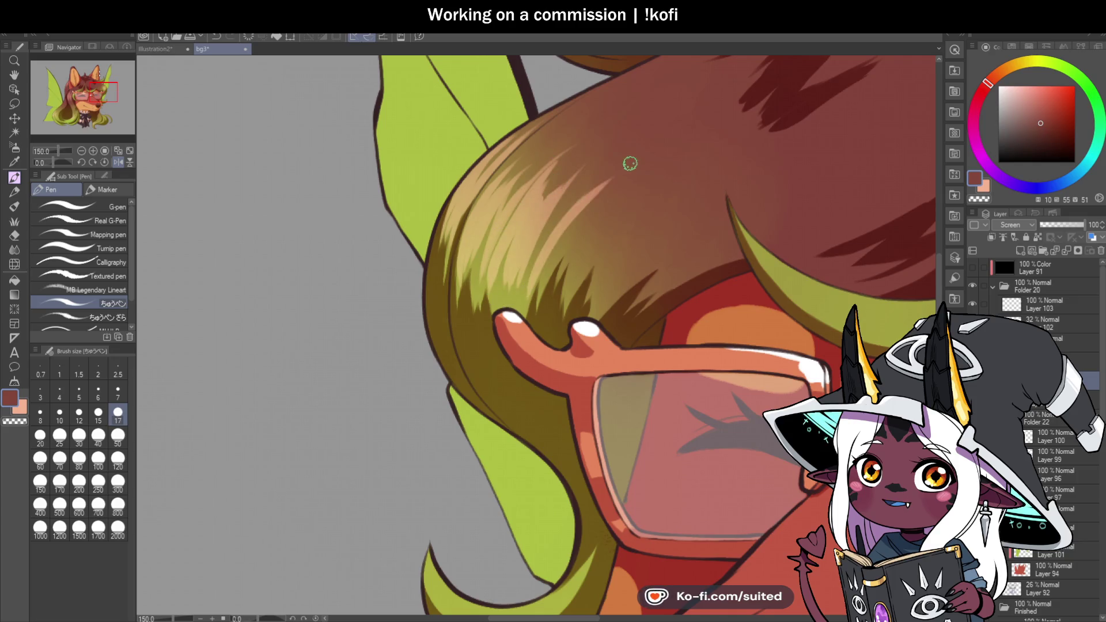
scroll(530, 284, down, 4)
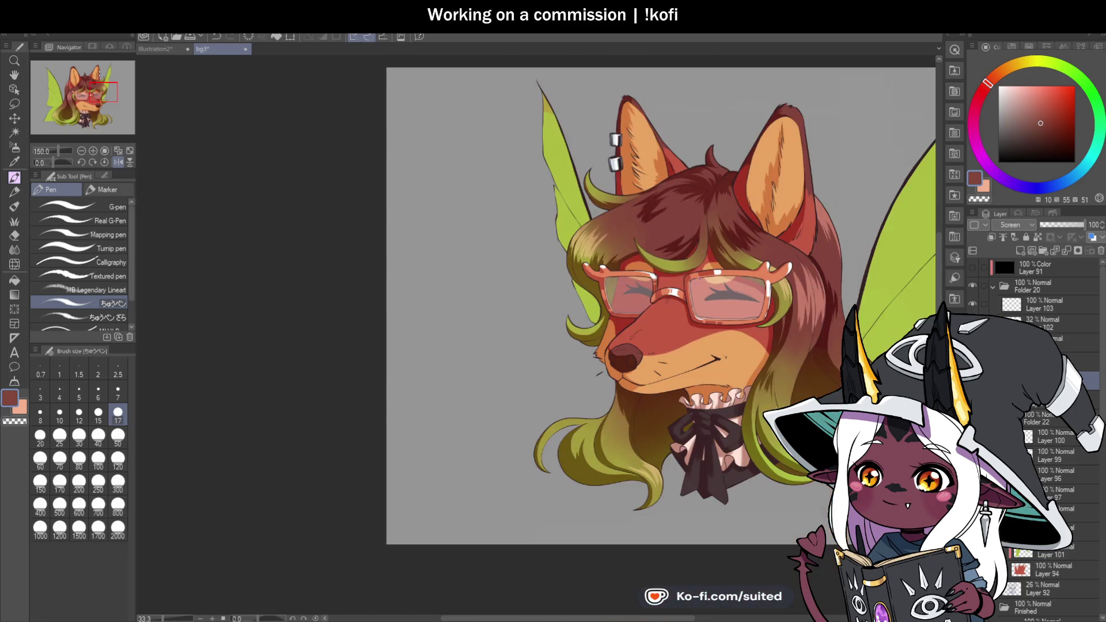
Paint several long pink highlight strands across the brown hair on top of the head
scroll(727, 237, up, 4)
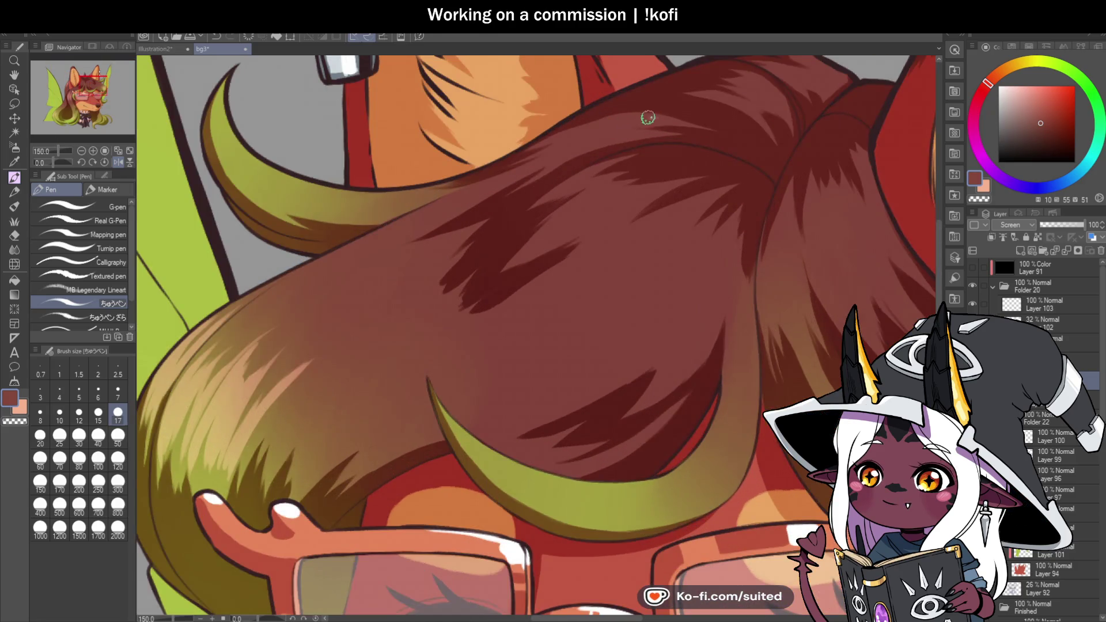
mouse_move(649, 119)
mouse_down()
mouse_move(556, 153)
mouse_move(585, 148)
mouse_move(564, 214)
mouse_up()
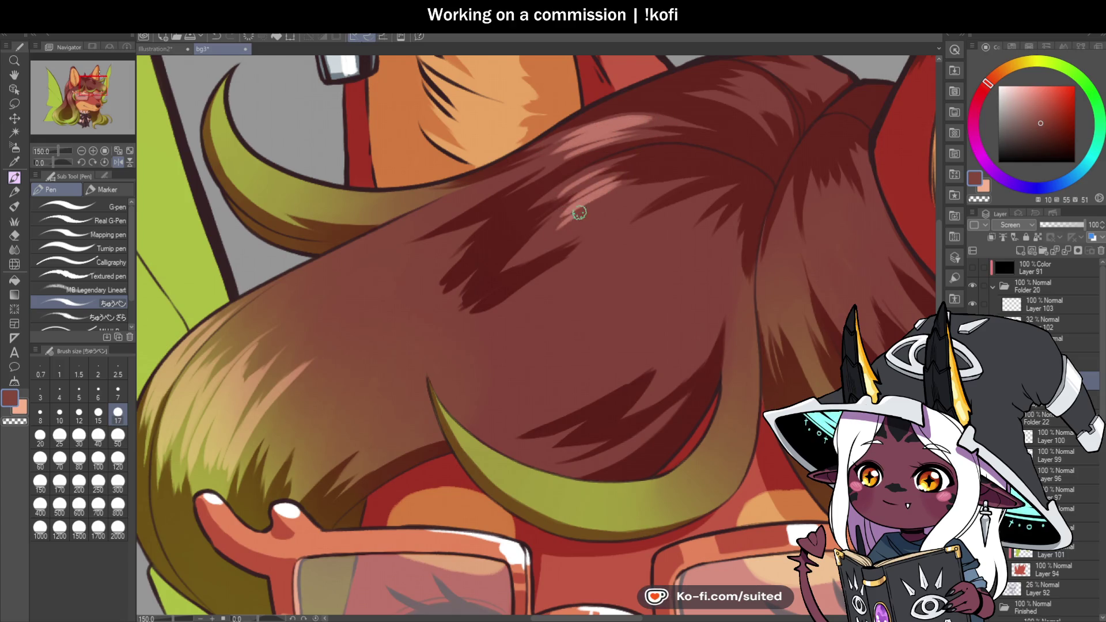
drag(668, 185, 569, 240)
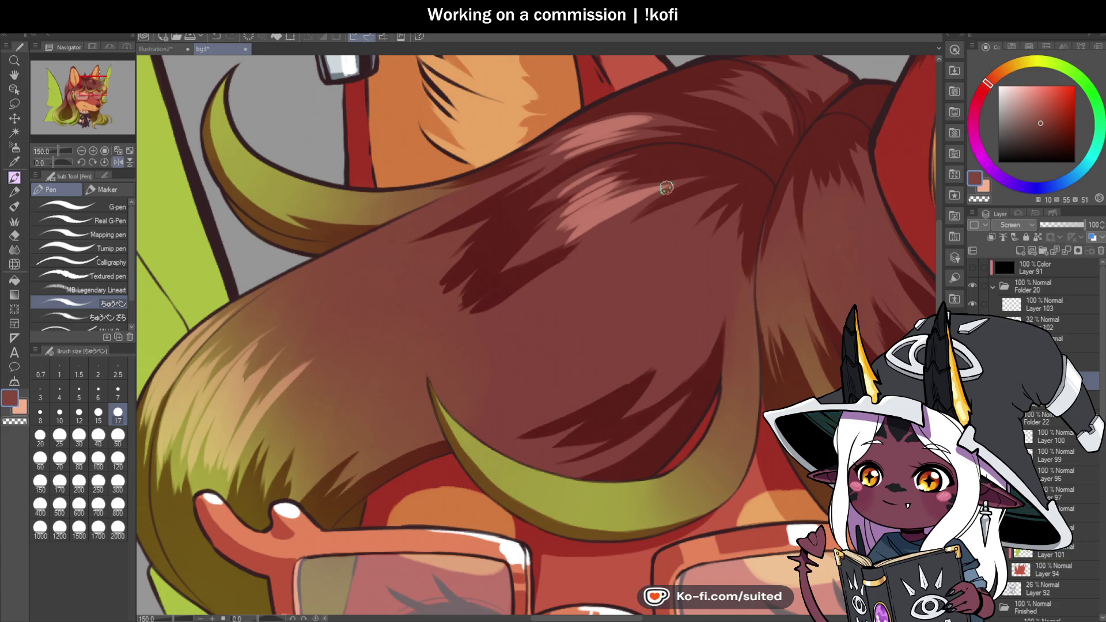
drag(662, 185, 589, 247)
drag(665, 217, 589, 280)
mouse_move(689, 203)
mouse_down()
mouse_move(599, 288)
mouse_move(626, 303)
mouse_up()
mouse_move(696, 236)
mouse_down()
mouse_move(628, 303)
mouse_move(636, 311)
mouse_up()
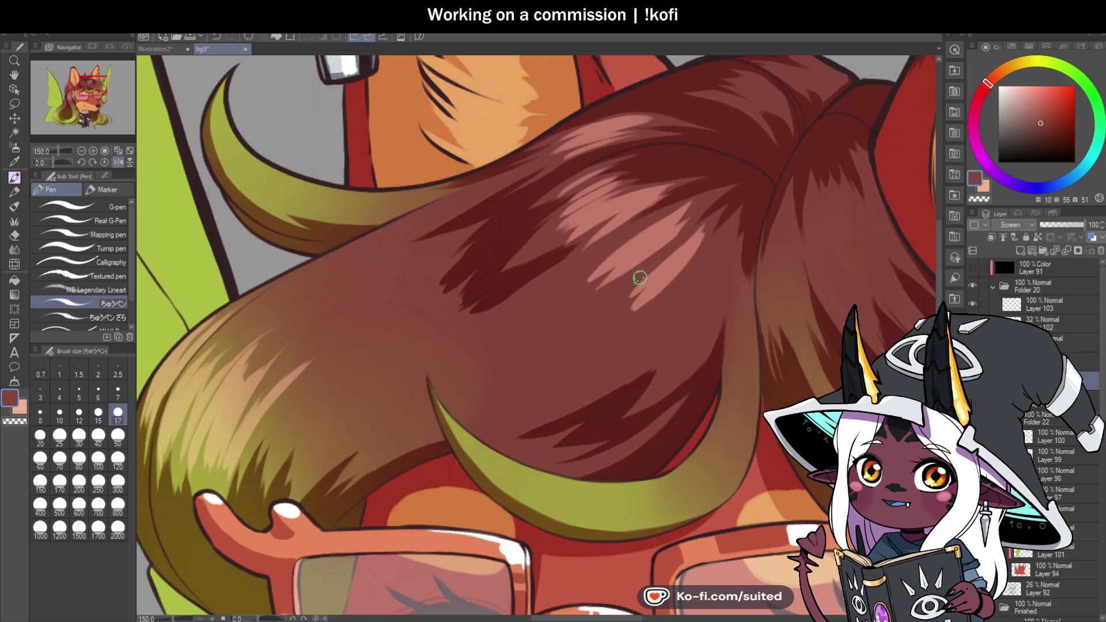
scroll(665, 259, down, 3)
scroll(655, 248, up, 3)
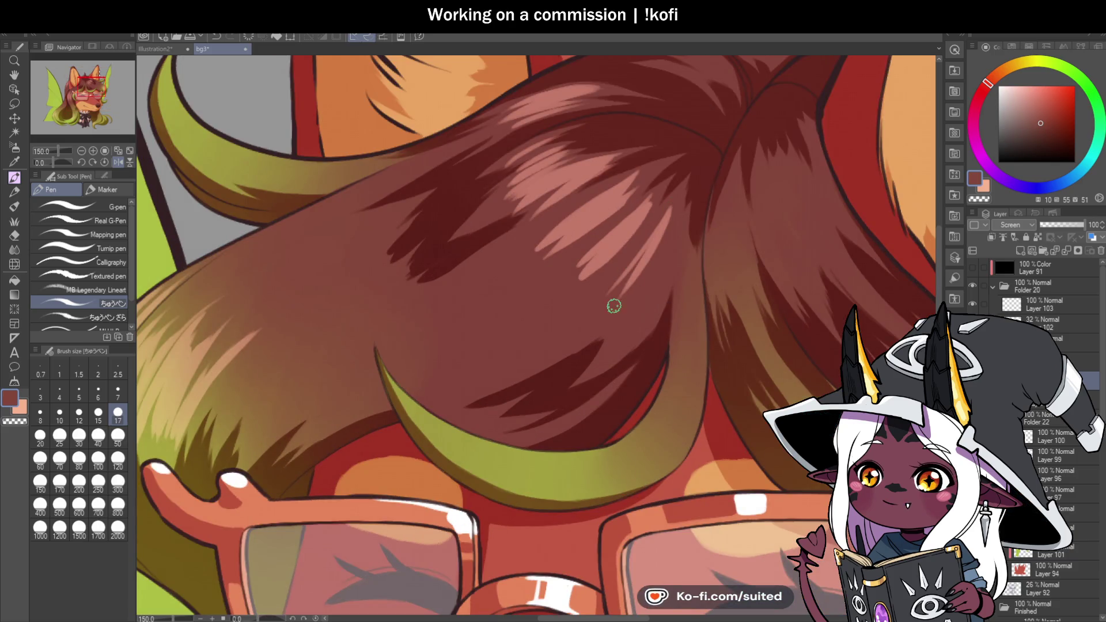
Erase part of one strand with transparent colour, repaint it, and flip the canvas horizontally
key(c)
drag(662, 194, 609, 259)
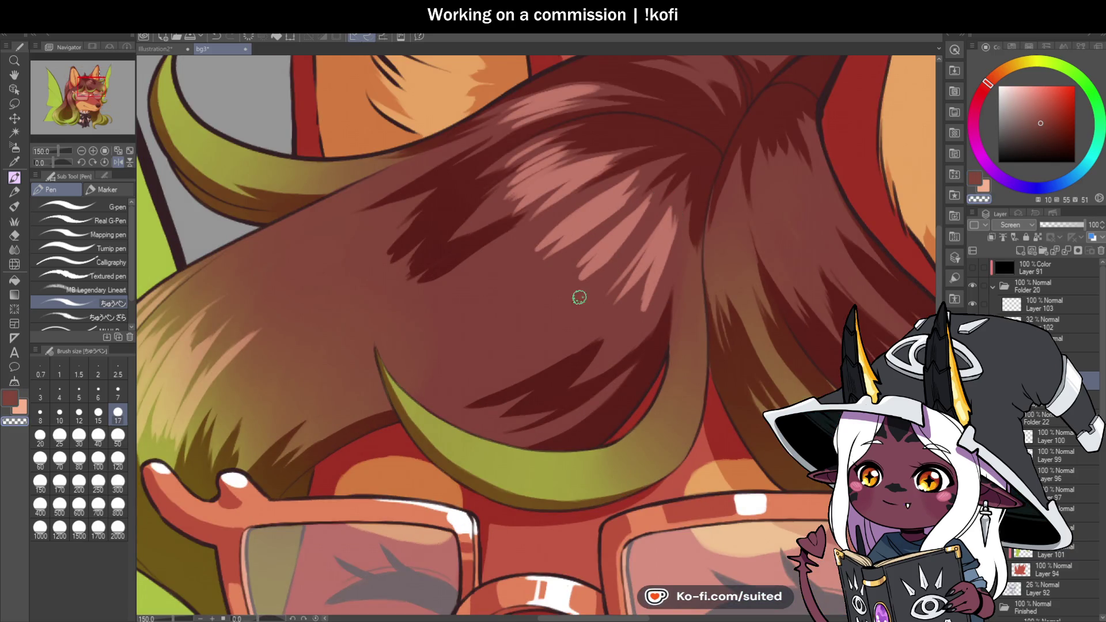
key(c)
mouse_move(644, 209)
mouse_down()
mouse_move(590, 299)
mouse_move(622, 254)
mouse_move(614, 267)
mouse_up()
scroll(624, 236, down, 5)
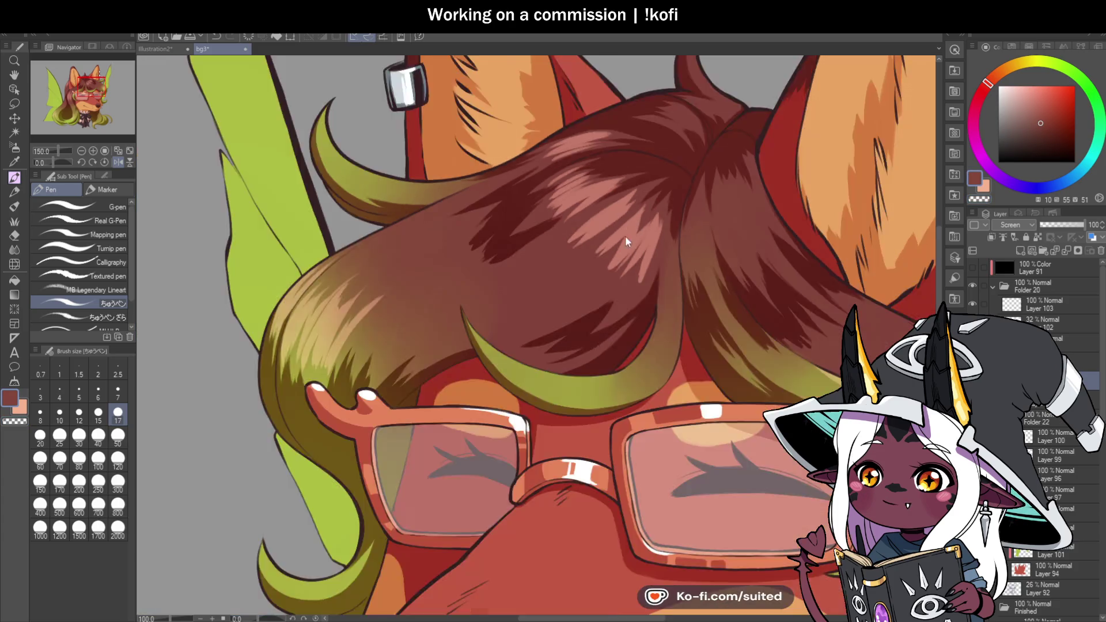
click(118, 161)
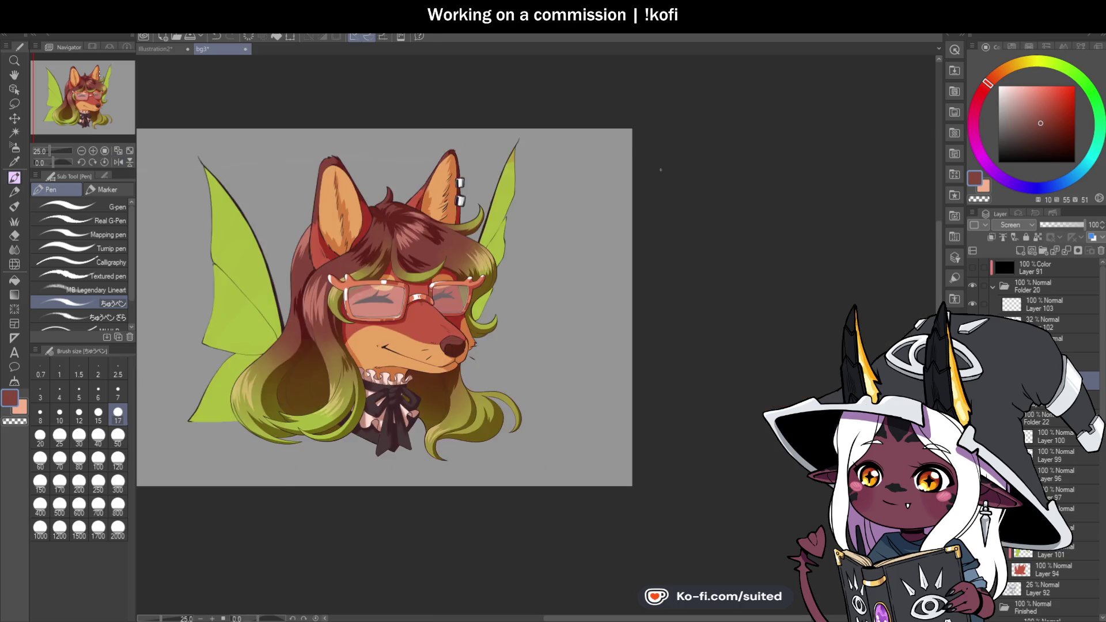
Rotate and zoom onto the curved green strand beside the glasses and paint light streaks on its top
scroll(454, 97, up, 3)
scroll(454, 96, up, 1)
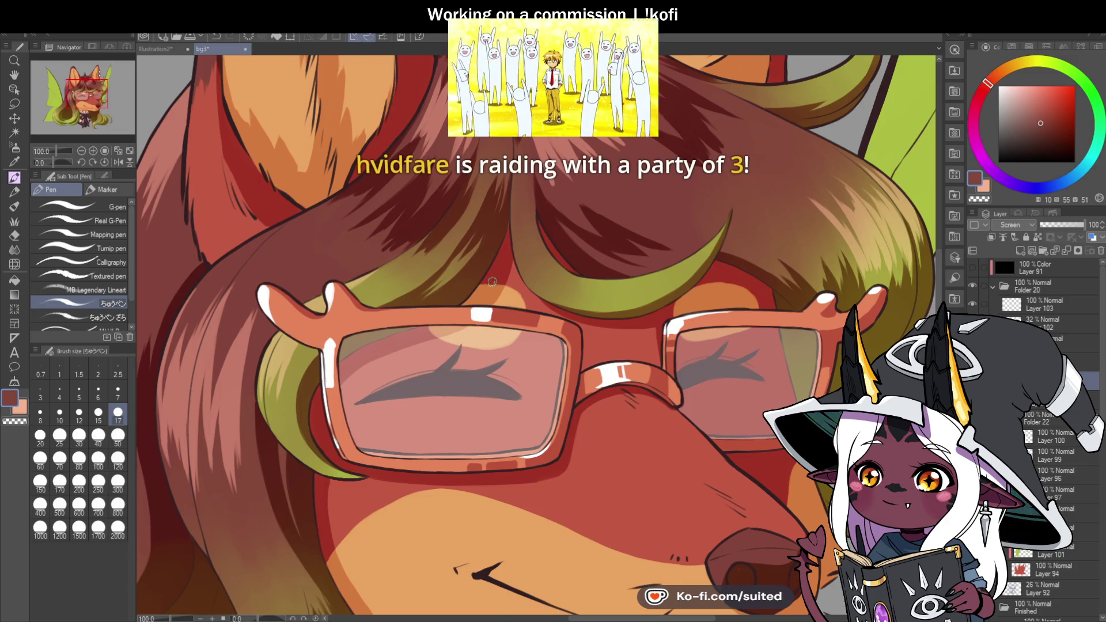
scroll(493, 280, down, 2)
scroll(484, 218, up, 3)
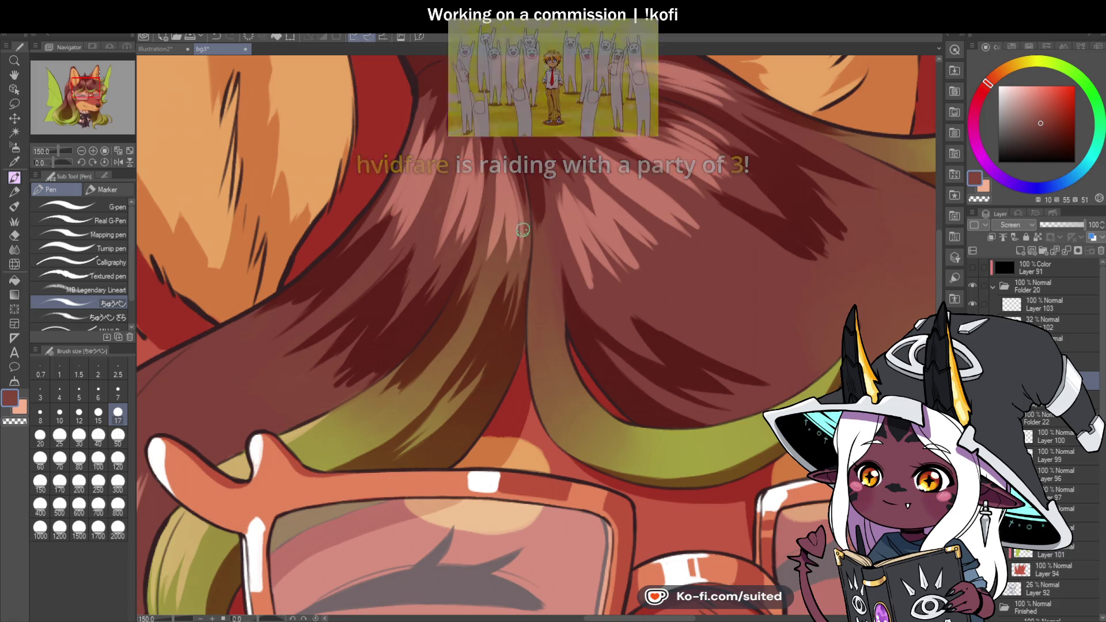
scroll(524, 175, down, 5)
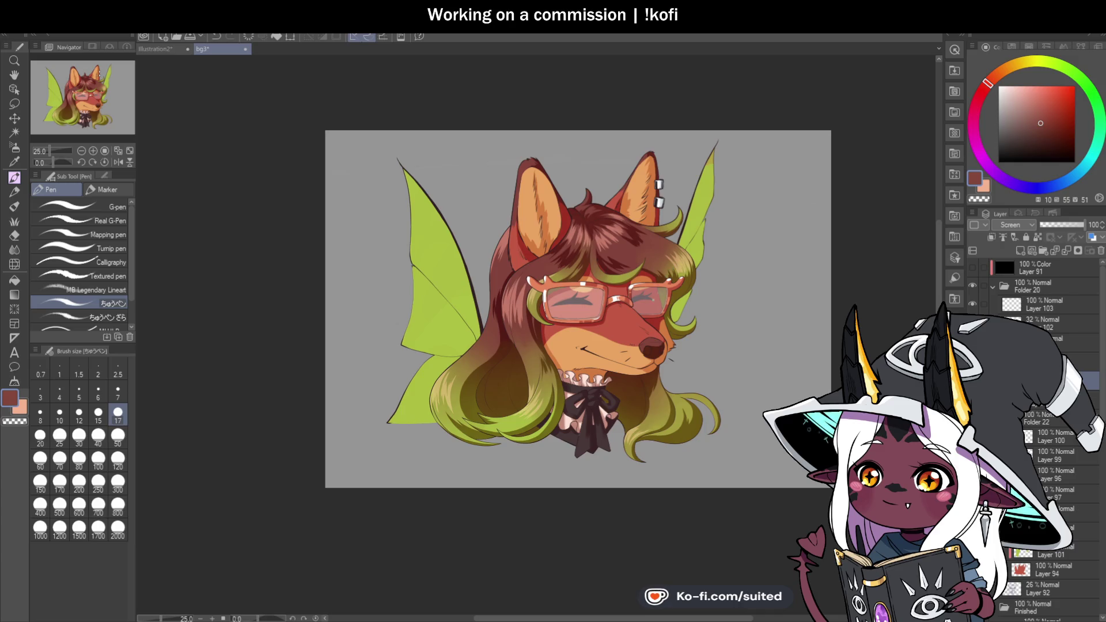
scroll(604, 291, up, 3)
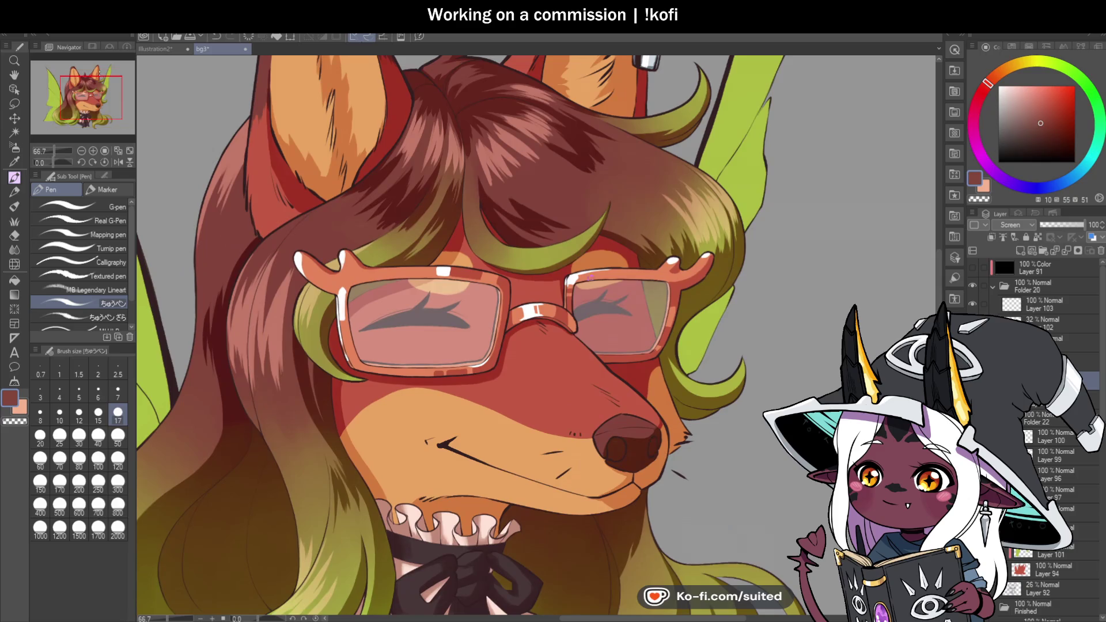
drag(604, 291, 671, 387)
scroll(671, 387, up, 1)
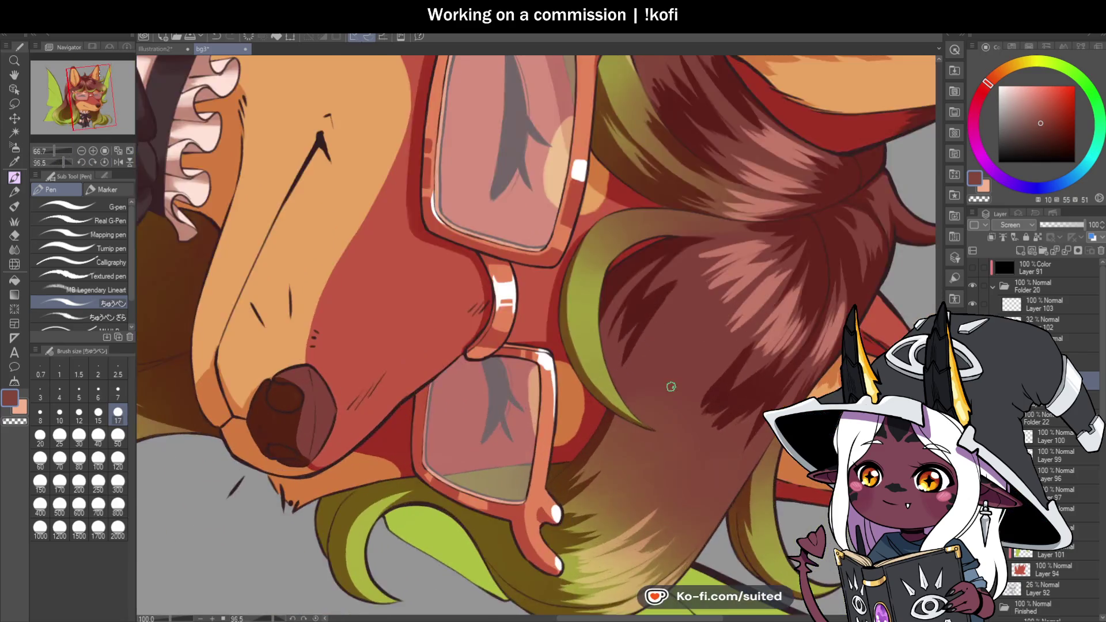
scroll(671, 387, up, 1)
drag(547, 178, 550, 204)
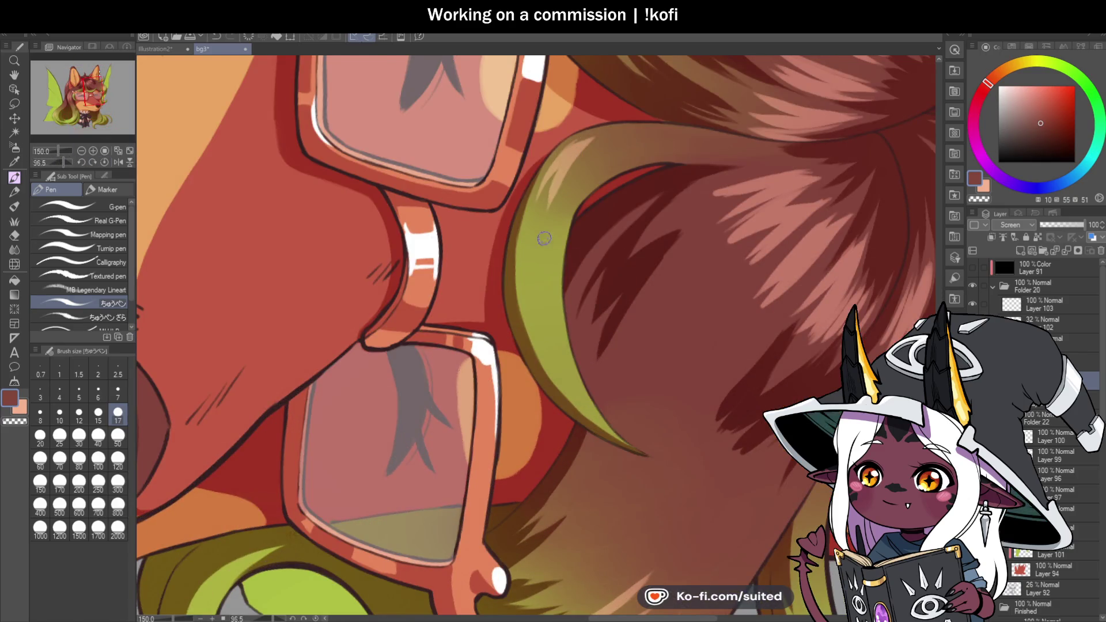
drag(611, 144, 556, 216)
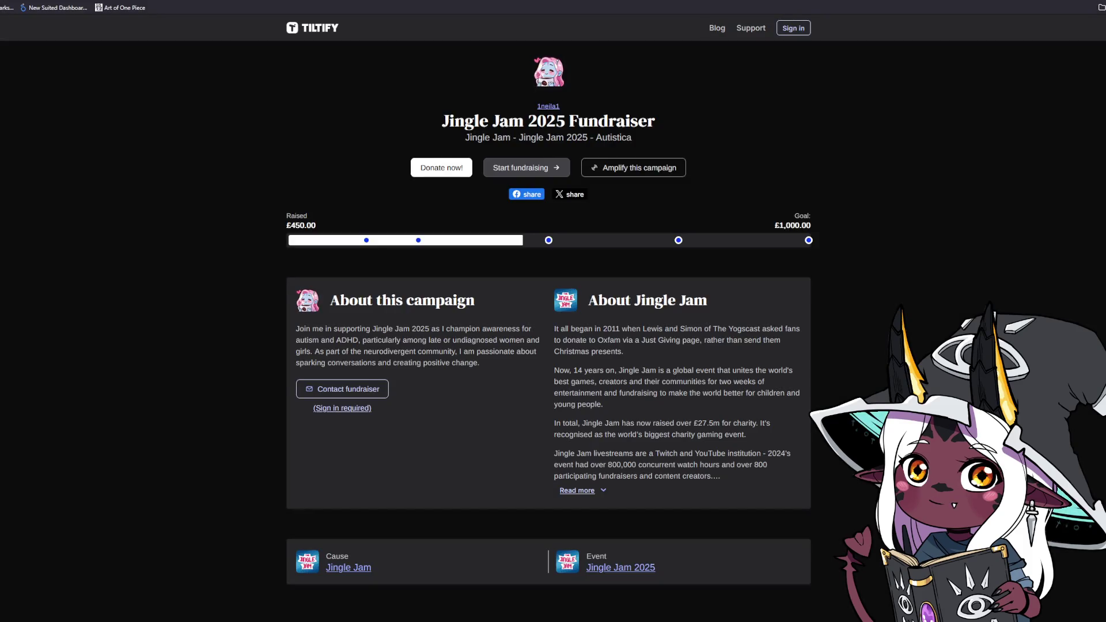
Switch to the Bluesky media tab and view the first portrait sketch at full size
click(353, 1)
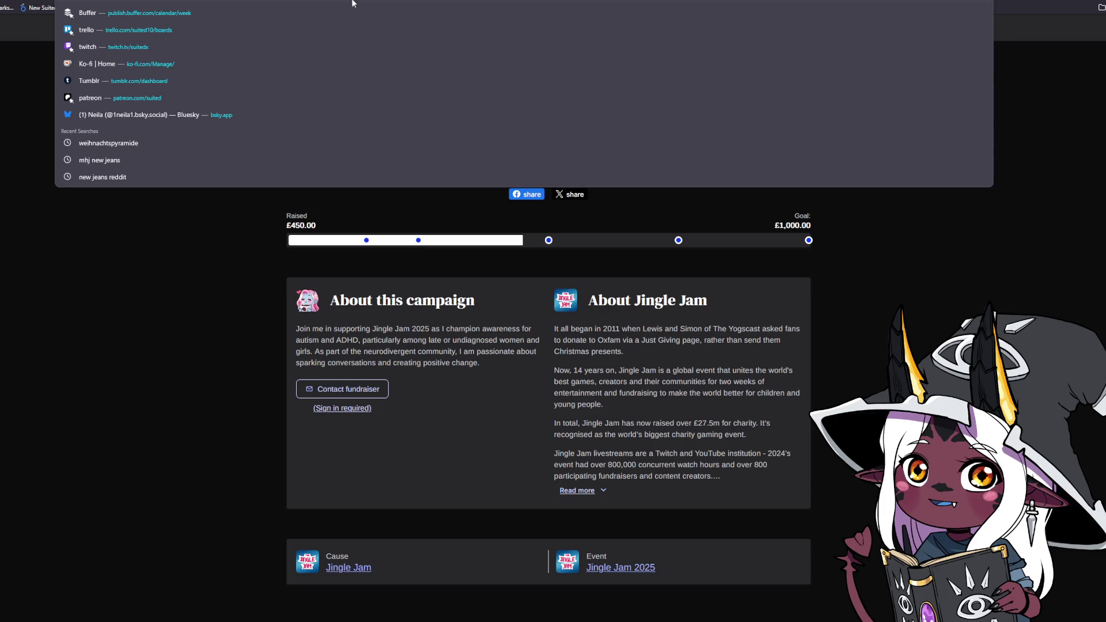
key(Escape)
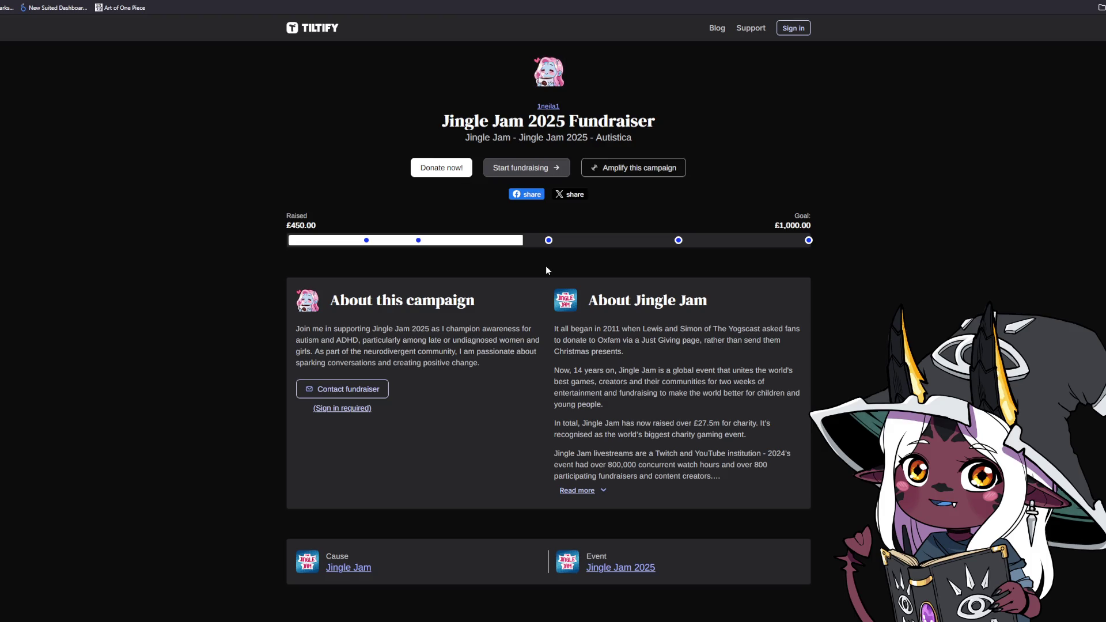
mouse_move(548, 242)
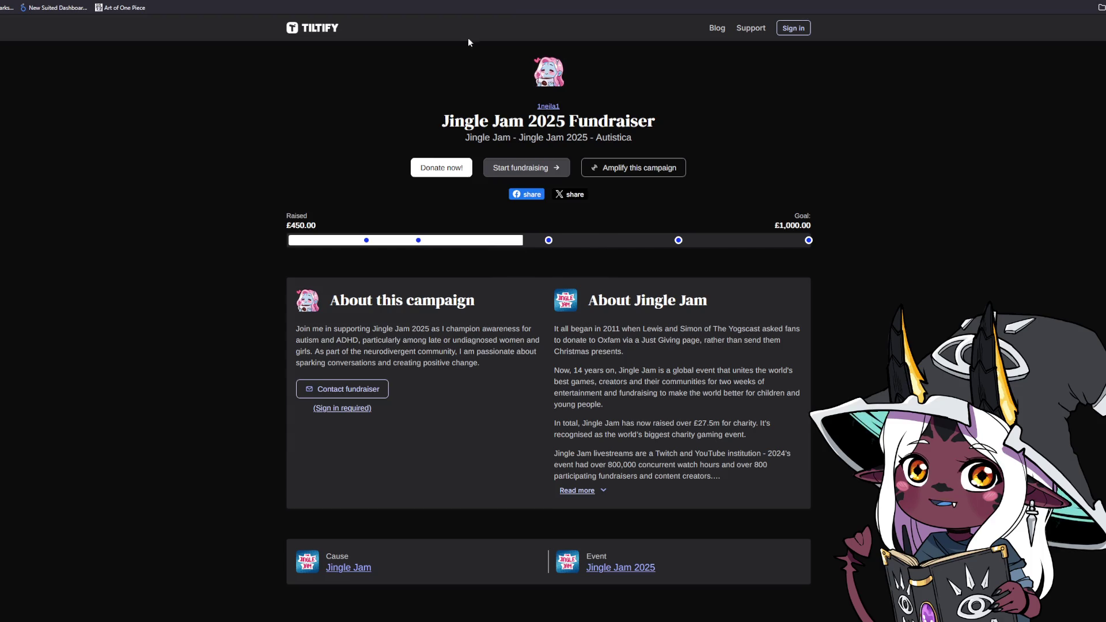
key(ctrl+Tab)
click(539, 307)
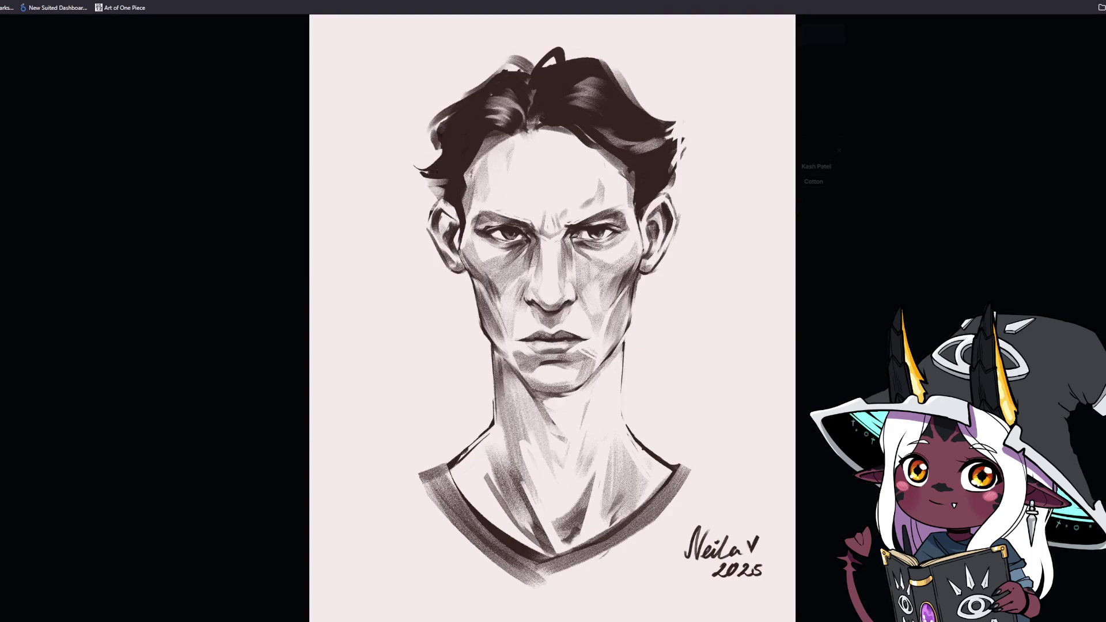
Step through two more portrait sketches, then return to the Tiltify fundraiser tab
key(Right)
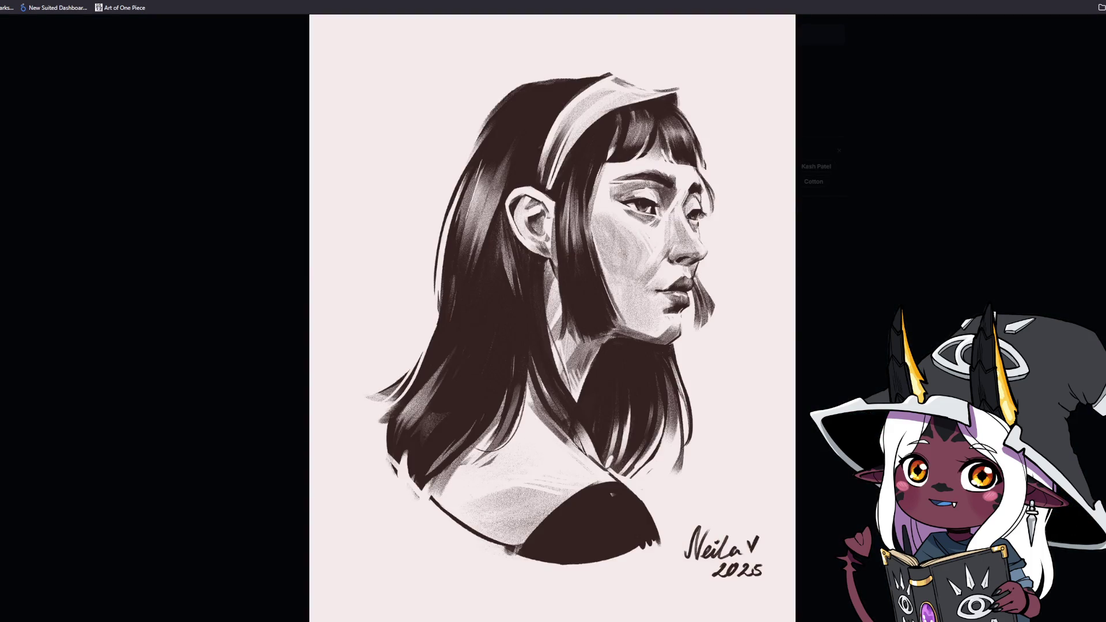
key(Left)
key(Right)
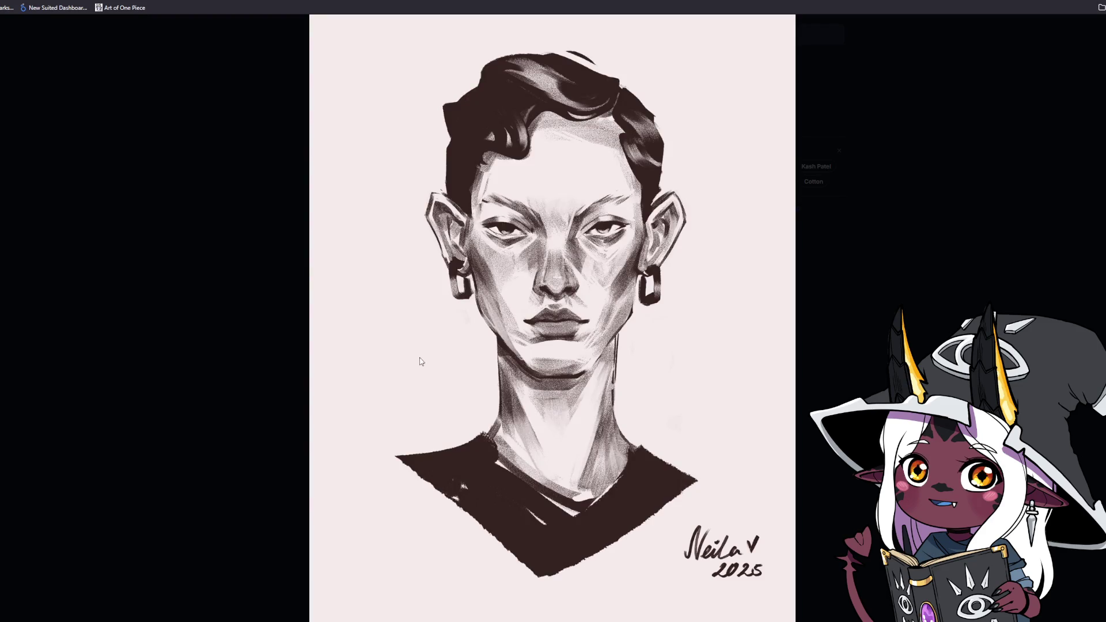
key(ctrl+Tab)
scroll(883, 238, down, 13)
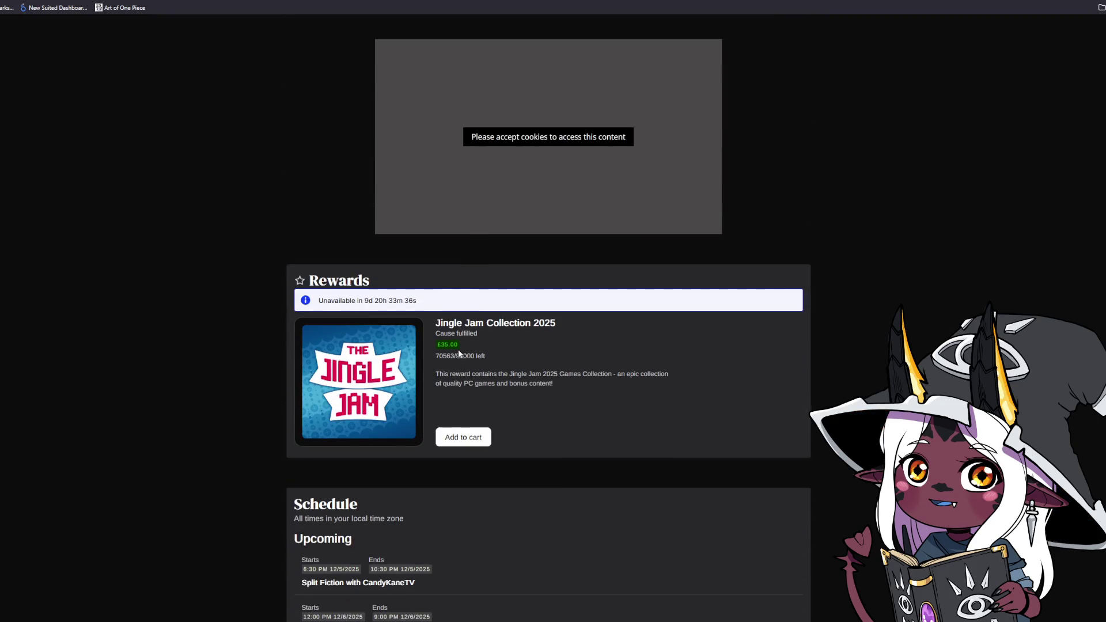
Clear the text selection on the Tiltify fundraiser page
click(506, 350)
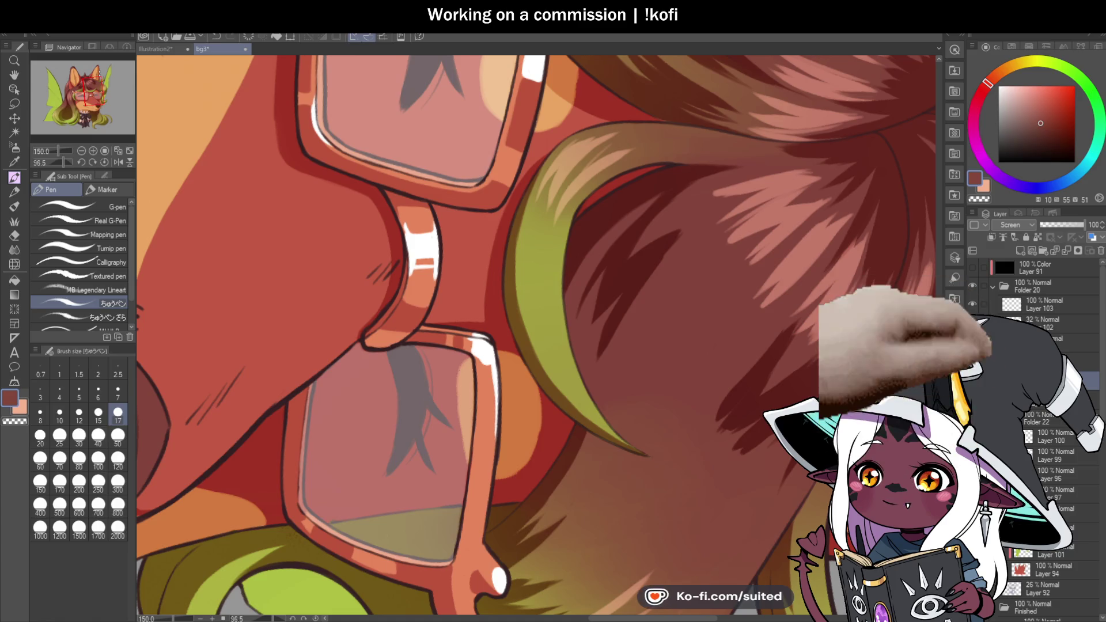
Reset to the whole upright fox bust, zoom out slightly, and unflip the canvas horizontally
key(ctrl+0)
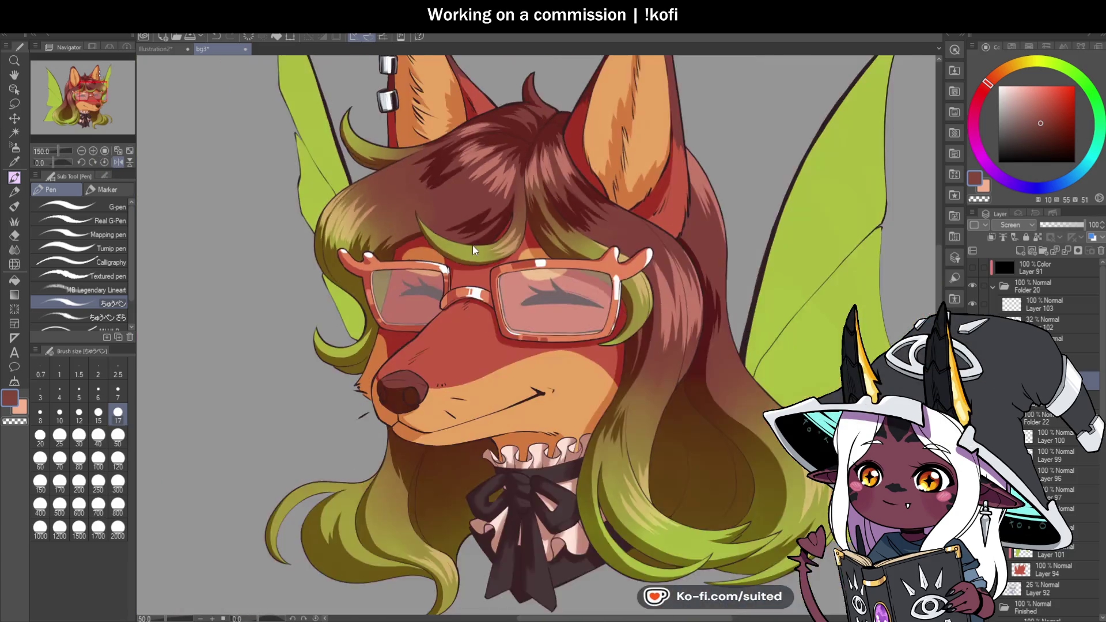
key(ctrl+minus)
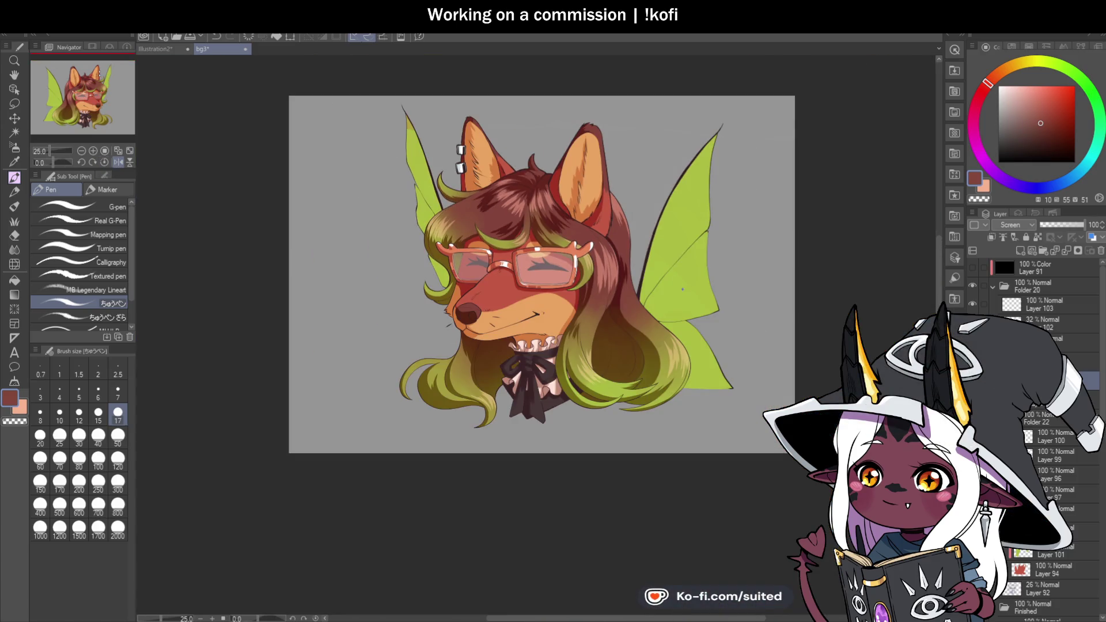
click(118, 161)
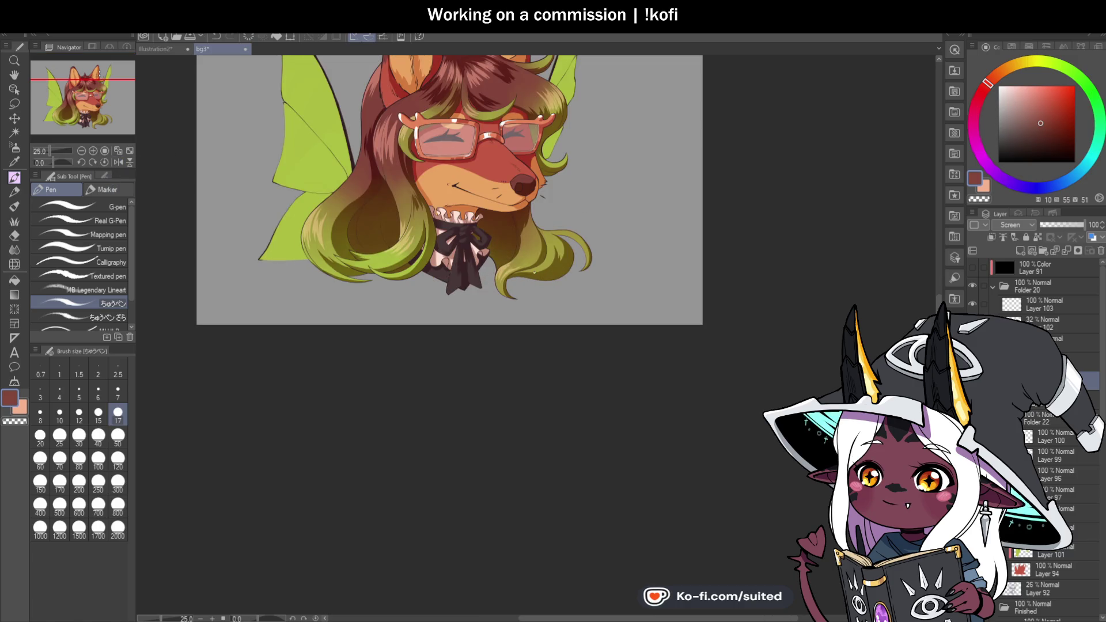
scroll(546, 299, down, 2)
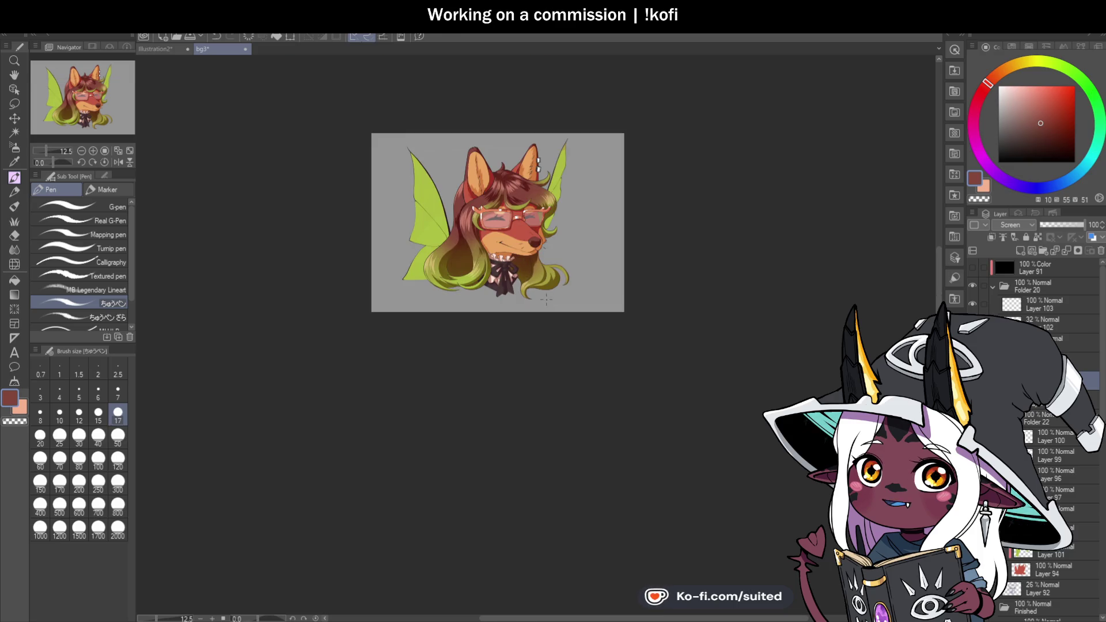
scroll(547, 303, up, 8)
Stroke pale highlight strands across the lower-right olive hair tips and the curved strand's outer curl
drag(404, 231, 384, 306)
drag(397, 179, 372, 320)
drag(408, 243, 394, 314)
drag(407, 198, 417, 266)
drag(403, 188, 463, 259)
drag(421, 170, 461, 242)
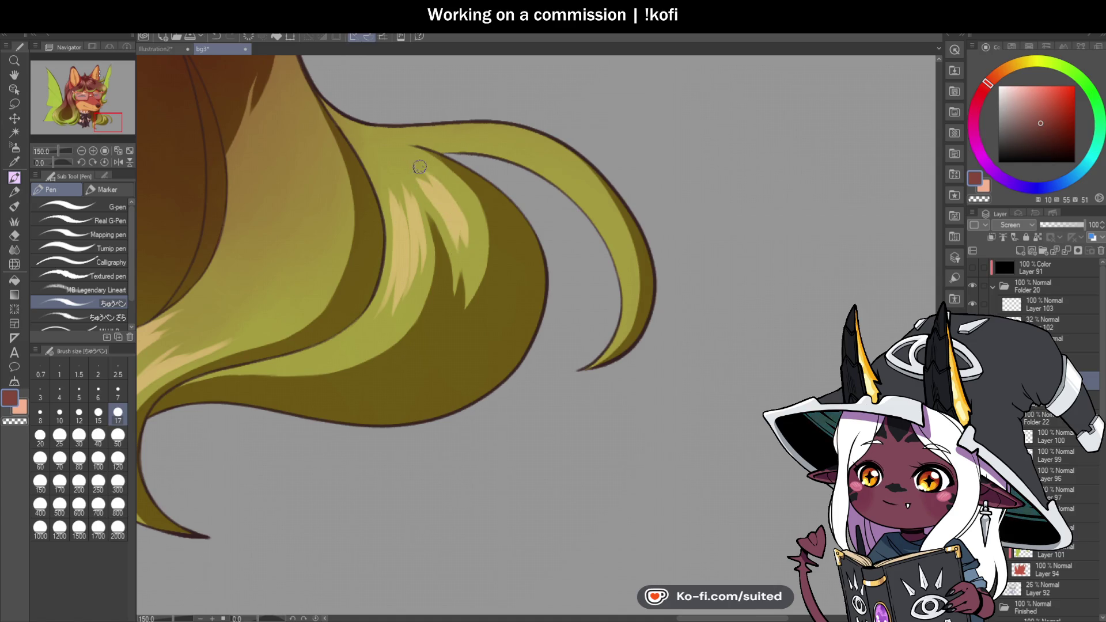
scroll(501, 272, down, 3)
scroll(593, 247, up, 3)
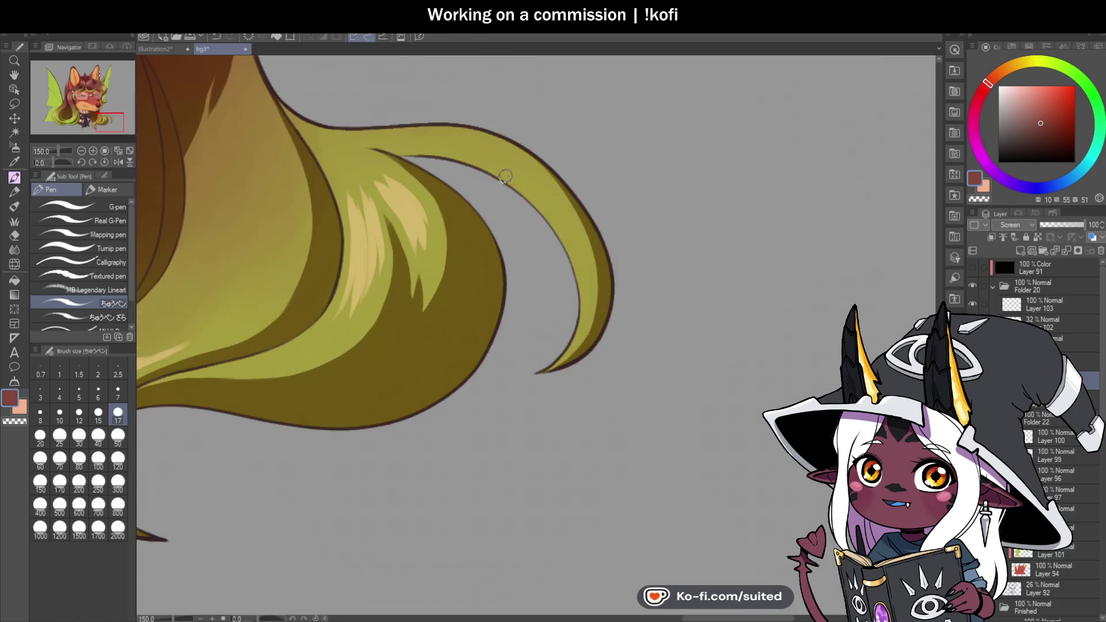
mouse_move(481, 154)
mouse_down()
mouse_move(556, 219)
mouse_move(550, 199)
mouse_up()
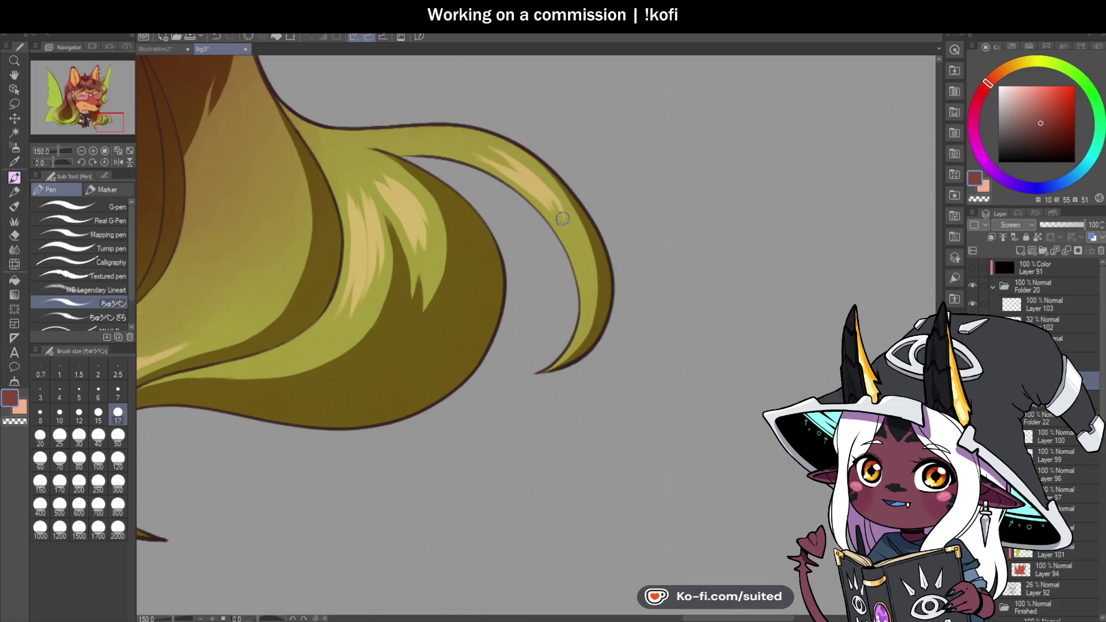
scroll(594, 392, down, 2)
scroll(597, 400, down, 2)
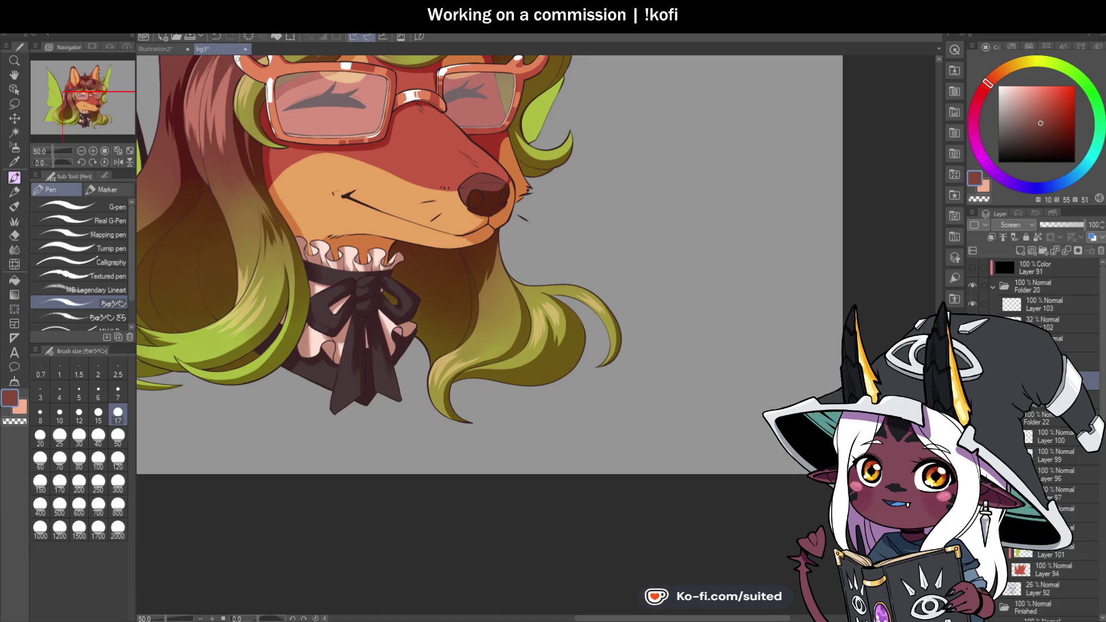
Save the bg3 illustration with Ctrl+S
scroll(541, 271, down, 3)
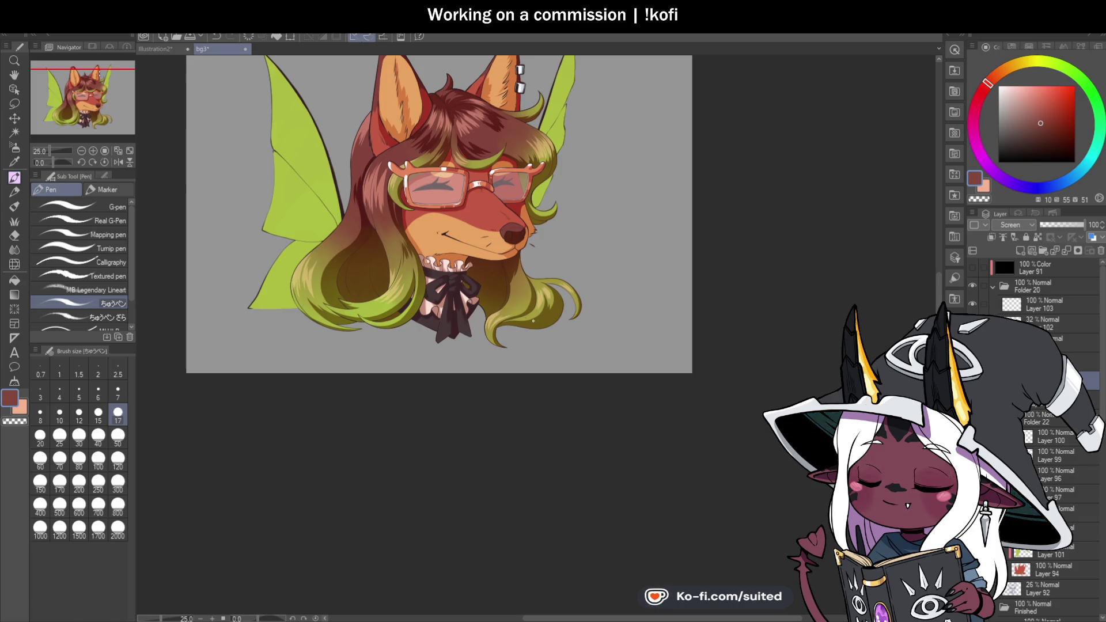
key(ctrl+s)
scroll(529, 325, down, 2)
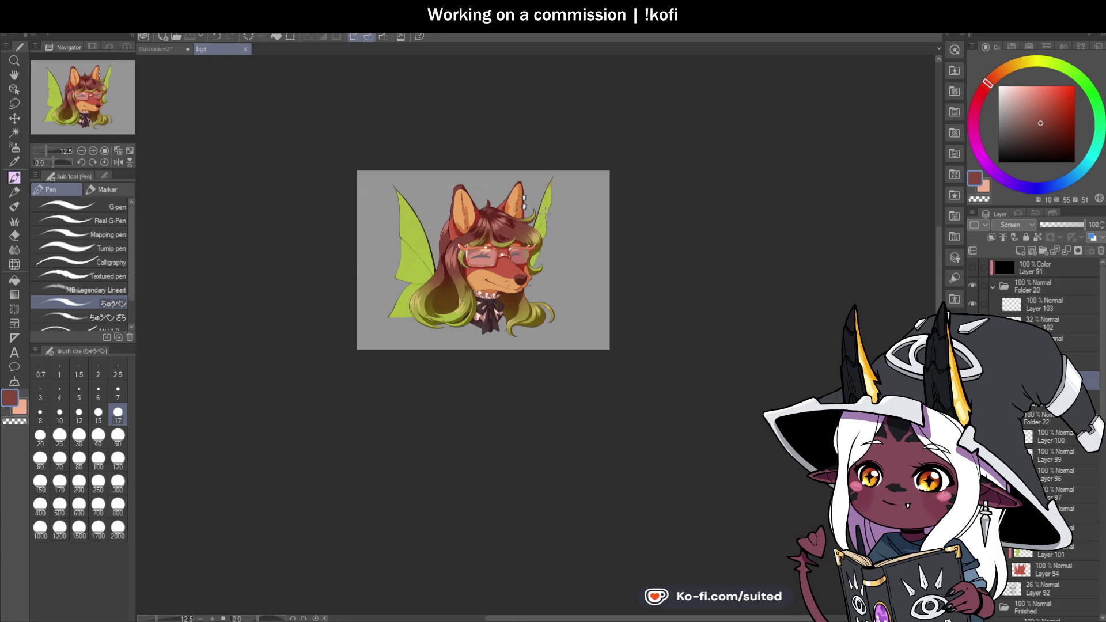
scroll(510, 250, up, 4)
scroll(535, 275, up, 1)
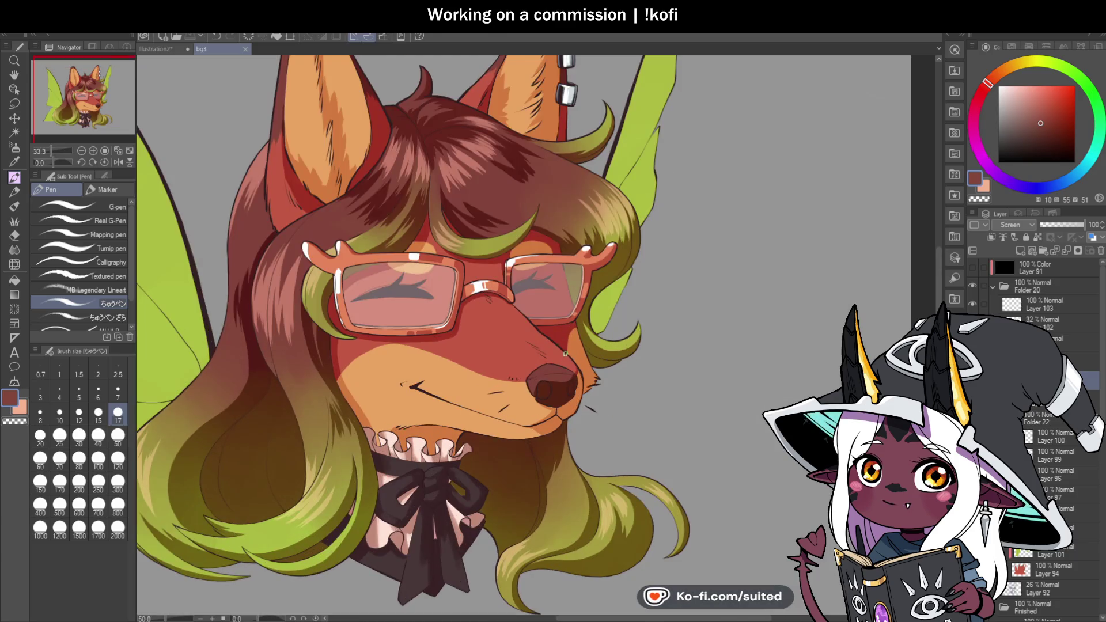